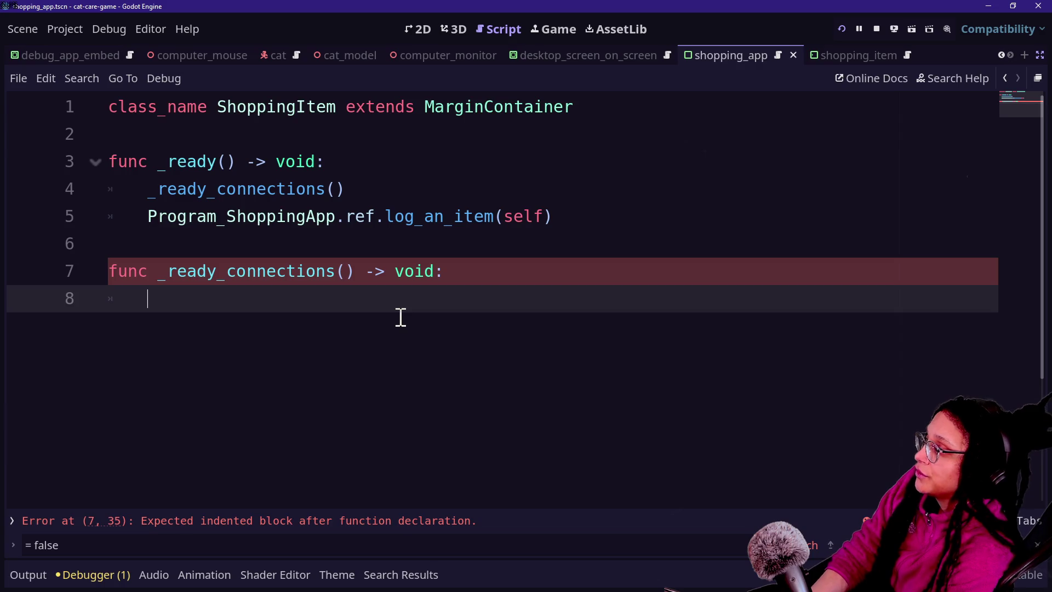
# - In _ready_connections, connect Program_ShoppingApp.ref.shopping_items_unhovered to _on_shopping_items_unhovered
pyautogui.write('Shop')
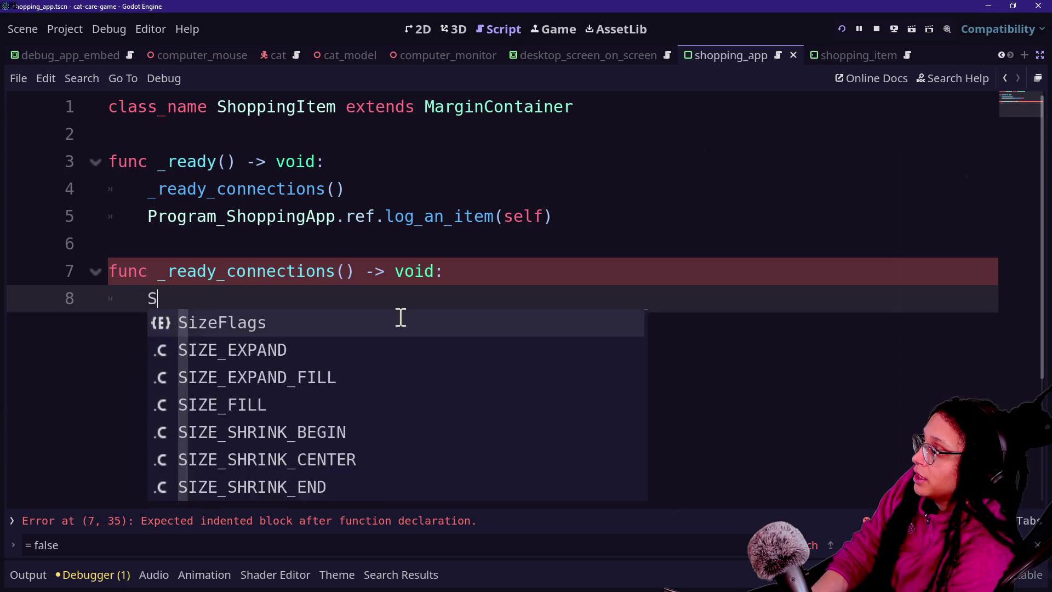
pyautogui.press('Down')
pyautogui.press('Down')
pyautogui.press('Return')
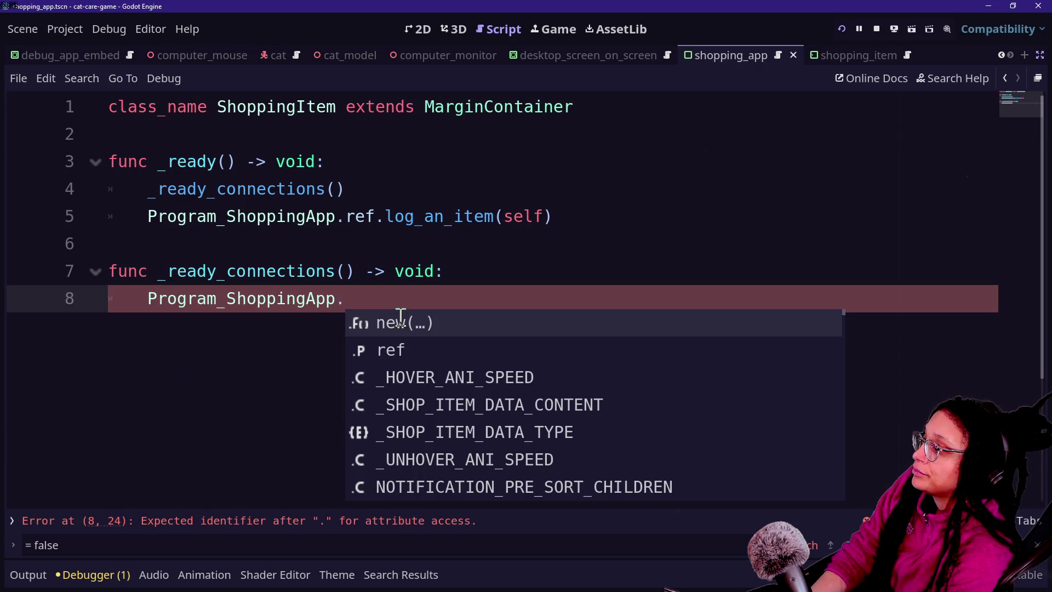
pyautogui.write('ref.')
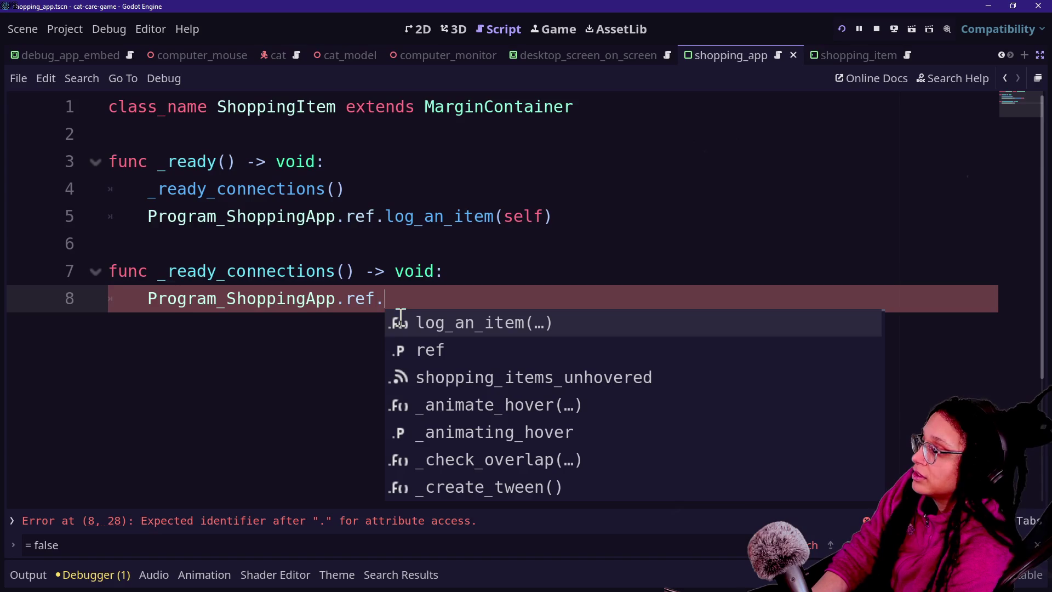
pyautogui.press('Down')
pyautogui.press('Down')
pyautogui.press('Return')
pyautogui.write('.connect(_on_sh')
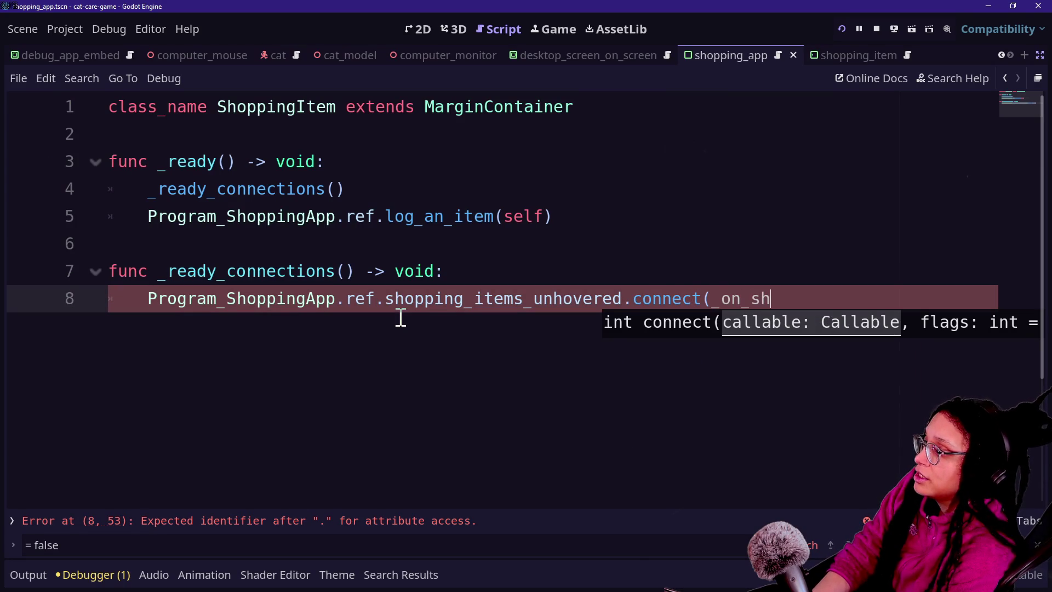
pyautogui.write('opping_items_unh')
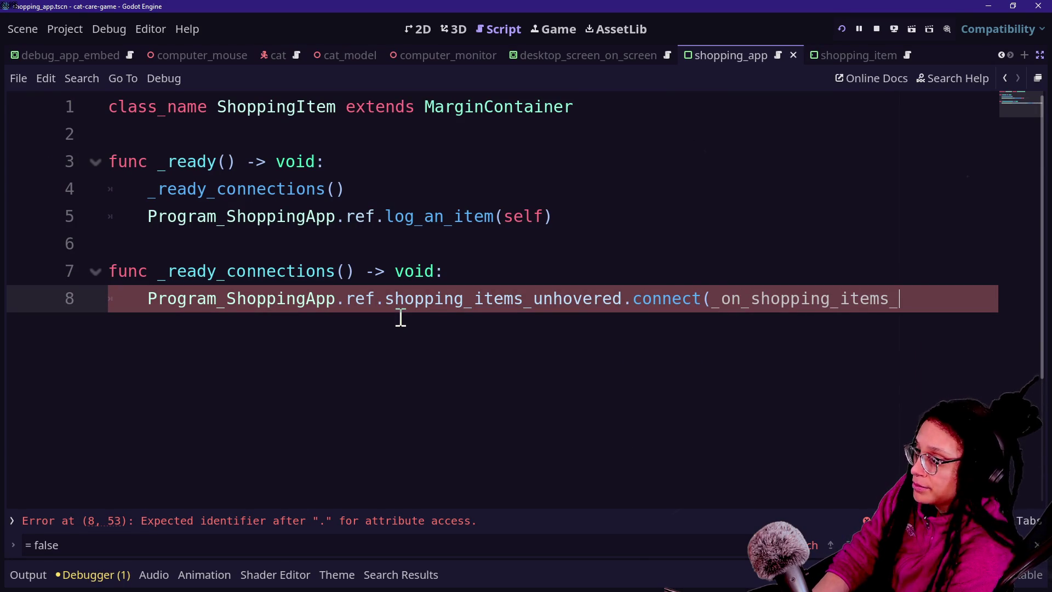
pyautogui.write('overe')
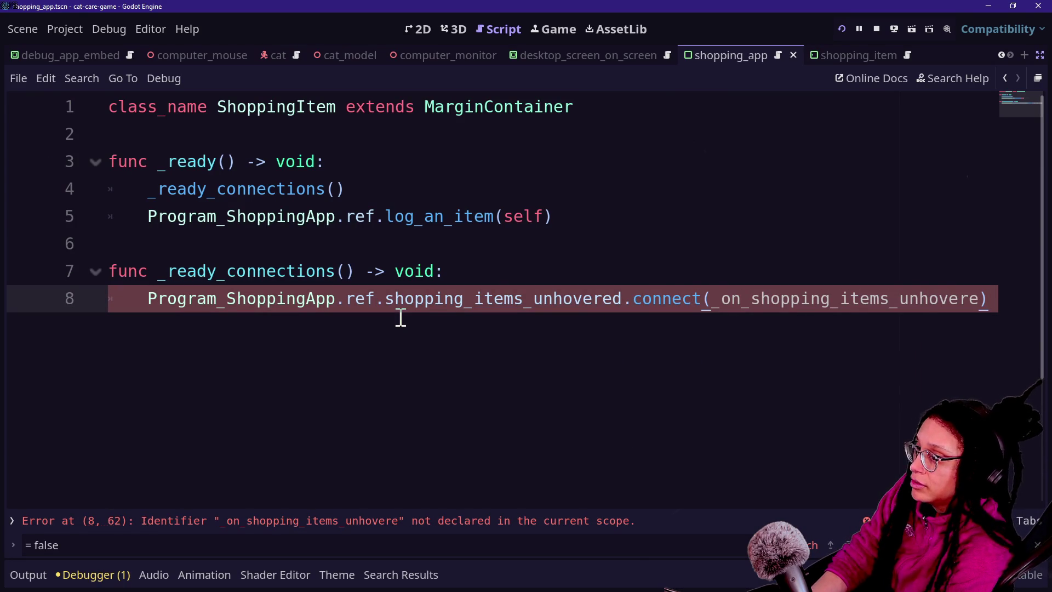
pyautogui.write('d')
# - Declare an empty func _on_shopping_items_unhovered() -> void: handler below the connections
pyautogui.click(669, 329)
pyautogui.press('Return')
pyautogui.press('Return')
pyautogui.press('Return')
pyautogui.press('BackSpace')
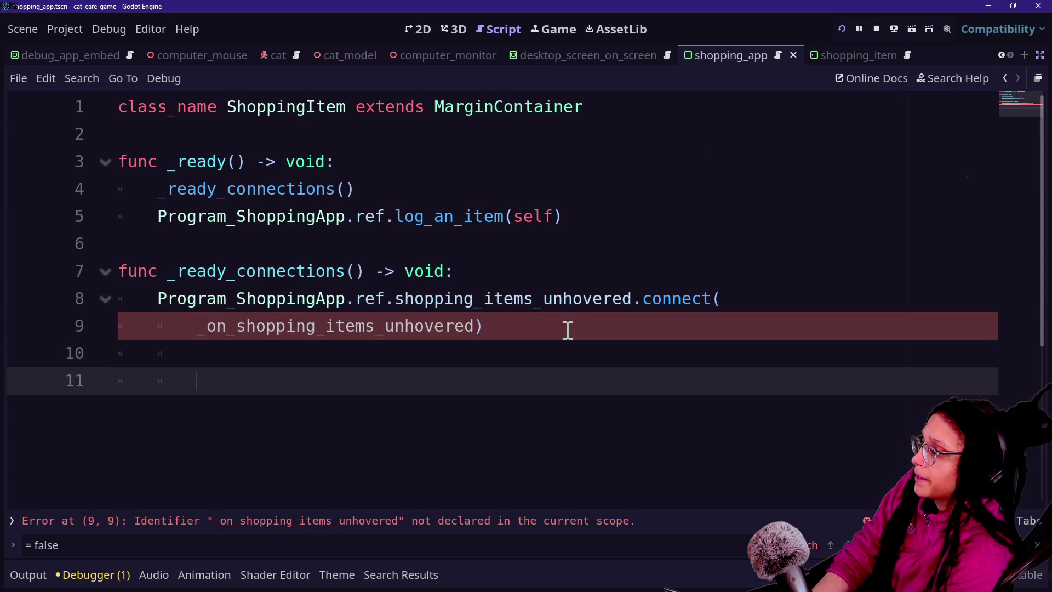
pyautogui.press('BackSpace')
pyautogui.write('func _on_shopping_items_unhoverfe')
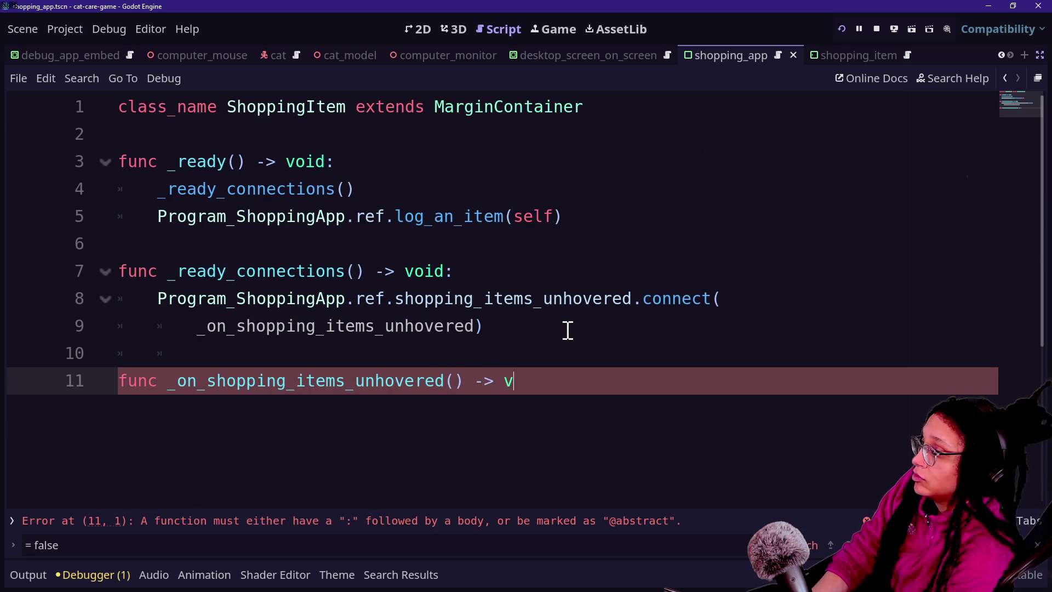
pyautogui.press('Return')
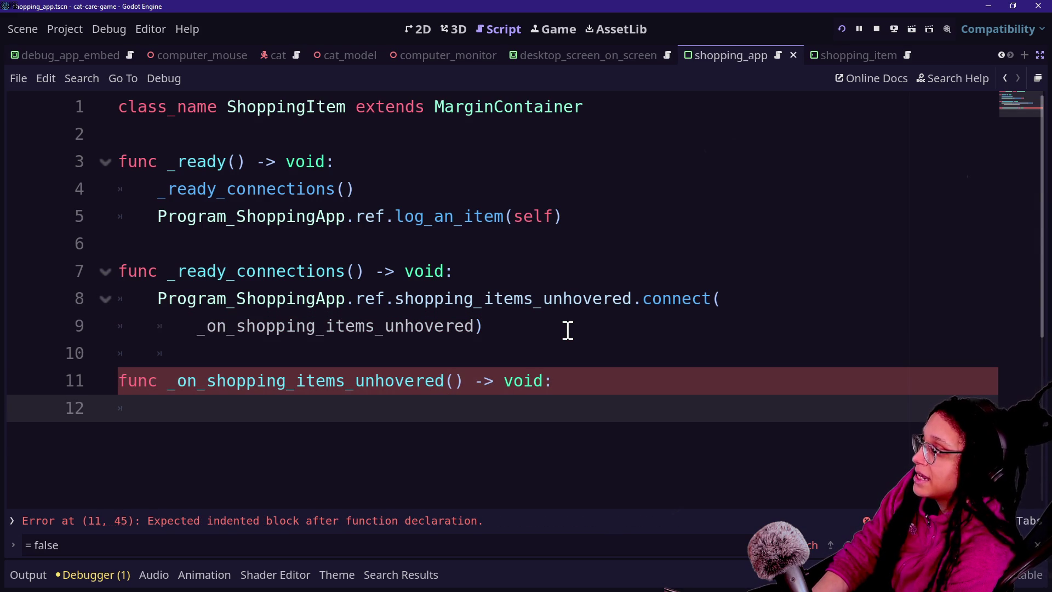
pyautogui.hotkey('shift', 'alt', 'o')
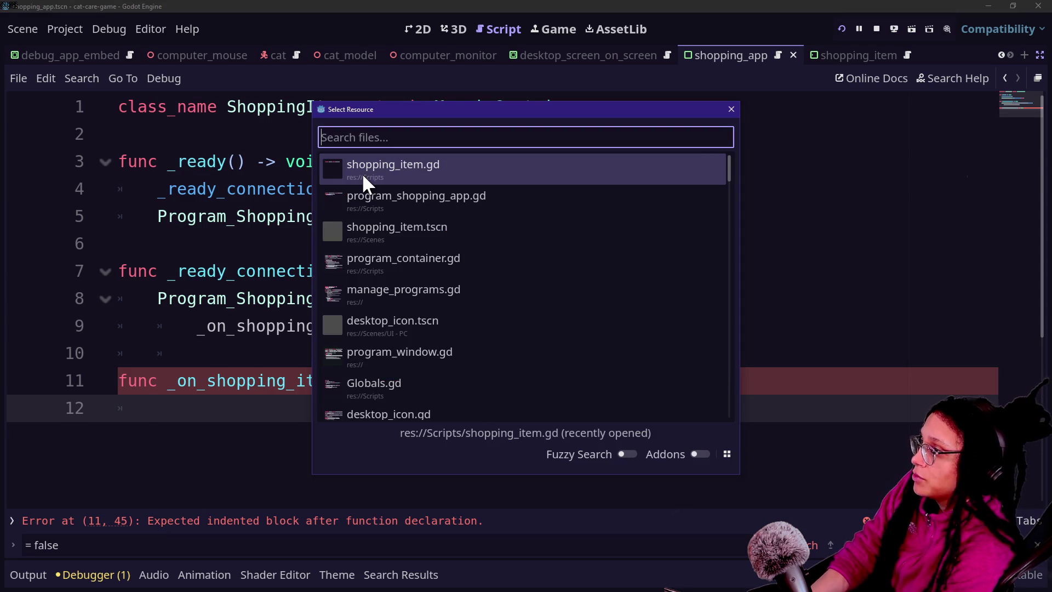
# - Open program_shopping_app.gd and find the _program_name function
pyautogui.press('Down')
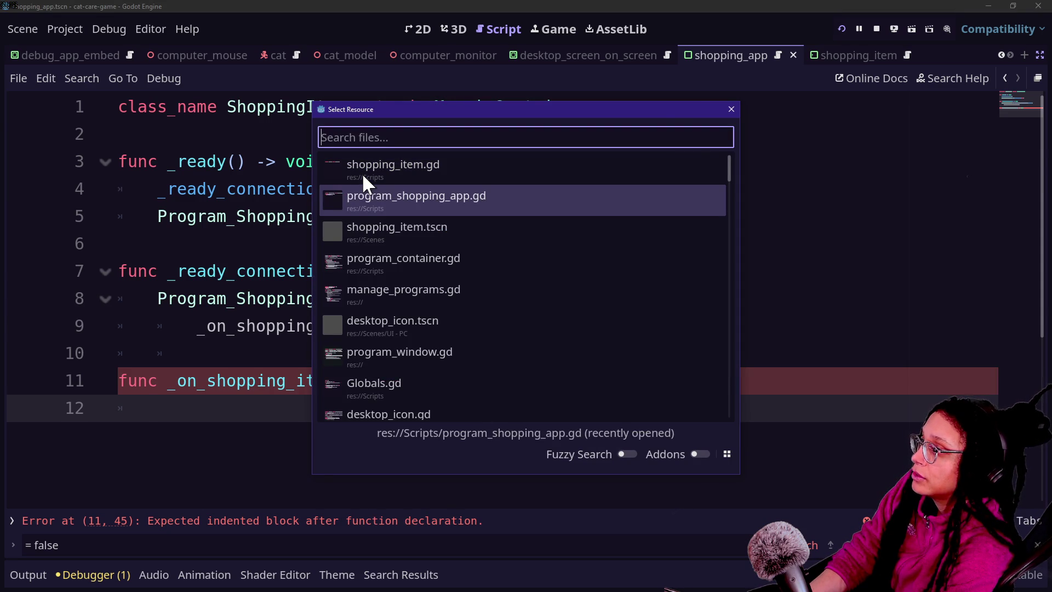
pyautogui.press('Return')
pyautogui.scroll(-1, 439, 294)
pyautogui.scroll(-8, 438, 294)
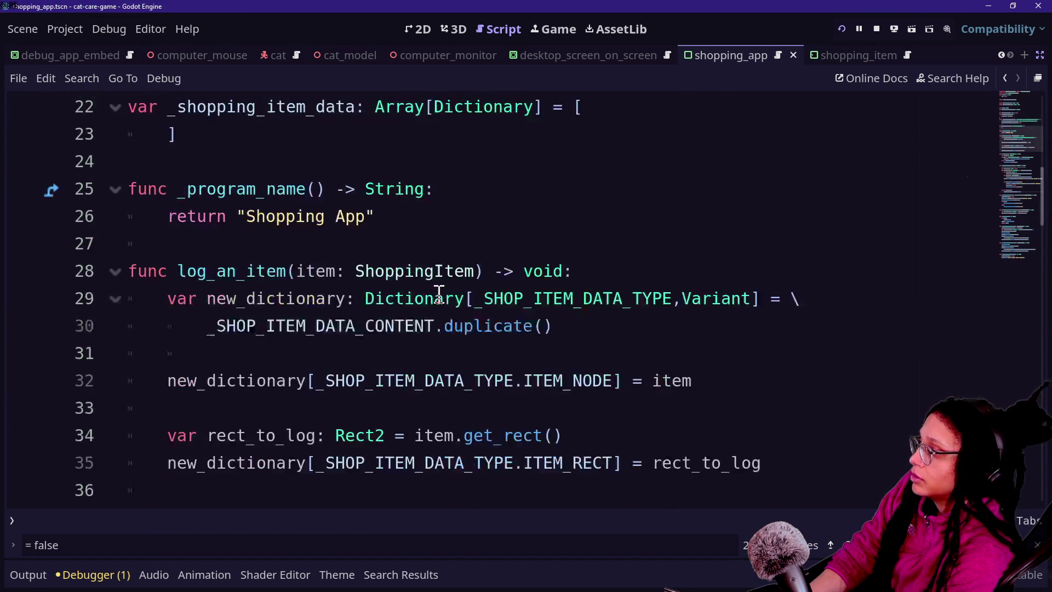
pyautogui.scroll(3, 439, 294)
pyautogui.scroll(5, 438, 294)
pyautogui.scroll(-7, 438, 293)
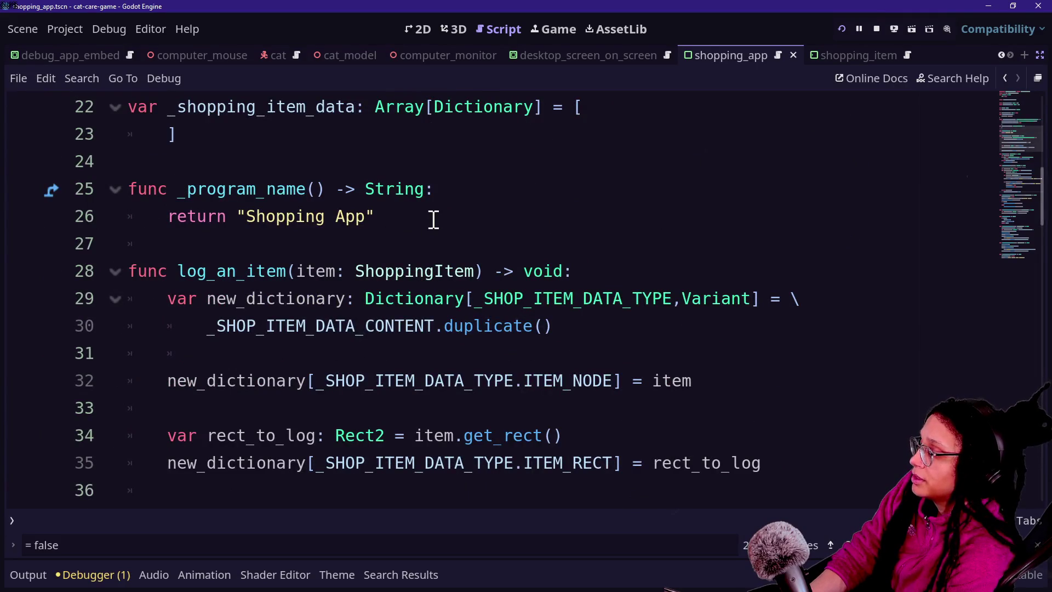
pyautogui.scroll(-2, 434, 219)
pyautogui.scroll(1, 433, 219)
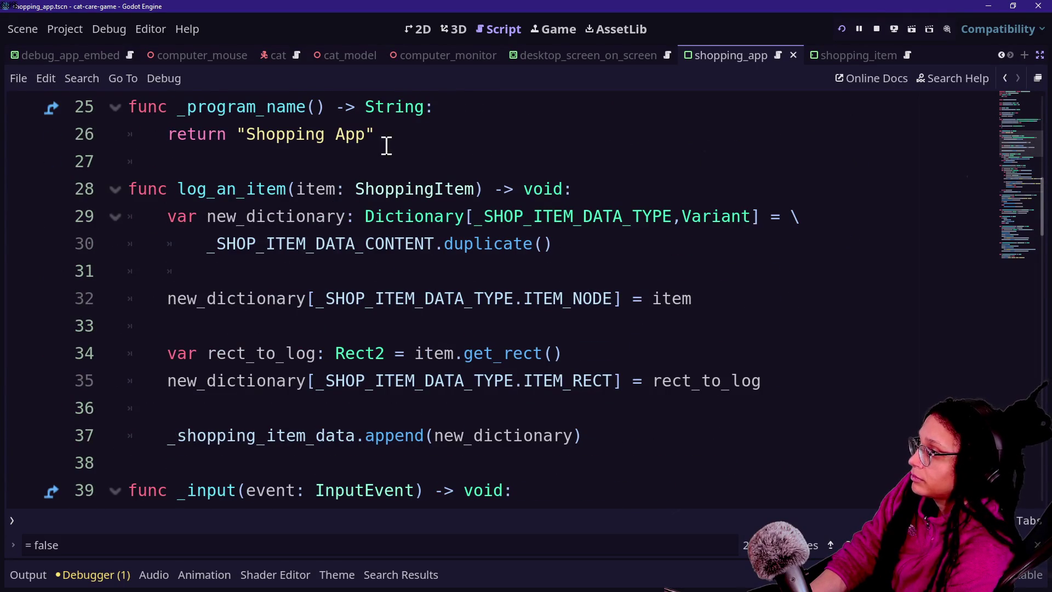
# - Add func unhover_item(item: ShoppingItem) -> void: calling _animate_hover(false,item), and save
pyautogui.click(374, 156)
pyautogui.press('Return')
pyautogui.press('Return')
pyautogui.press('Up')
pyautogui.write('func')
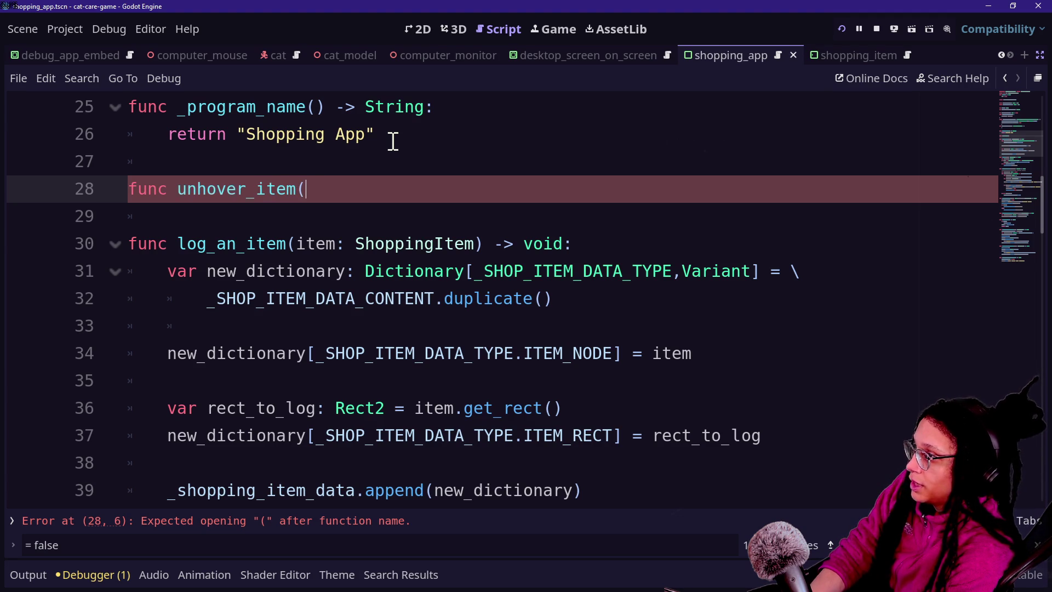
pyautogui.write('item: S')
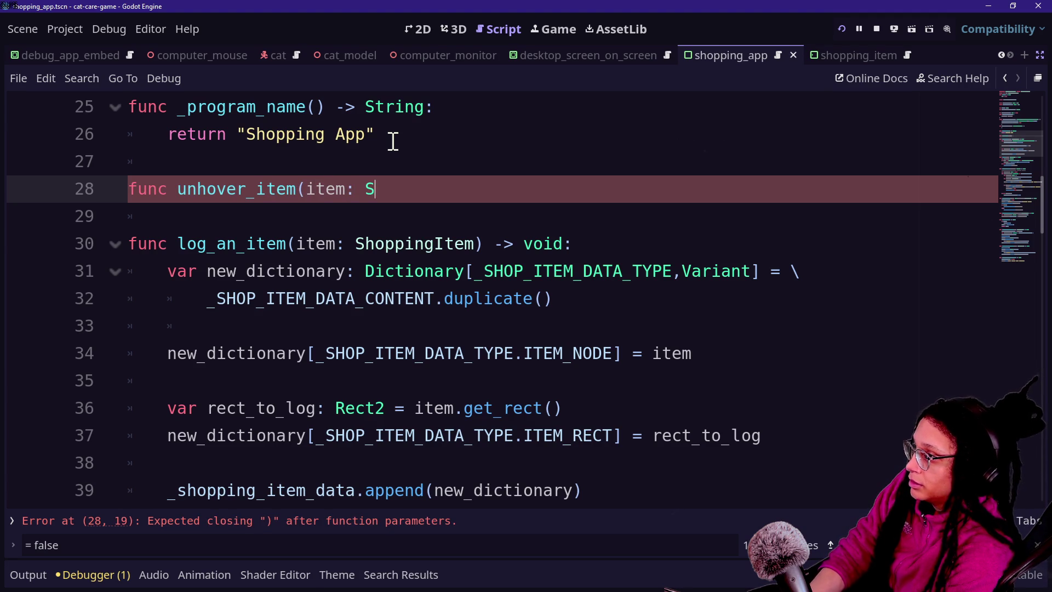
pyautogui.write('hoppingItem) ->')
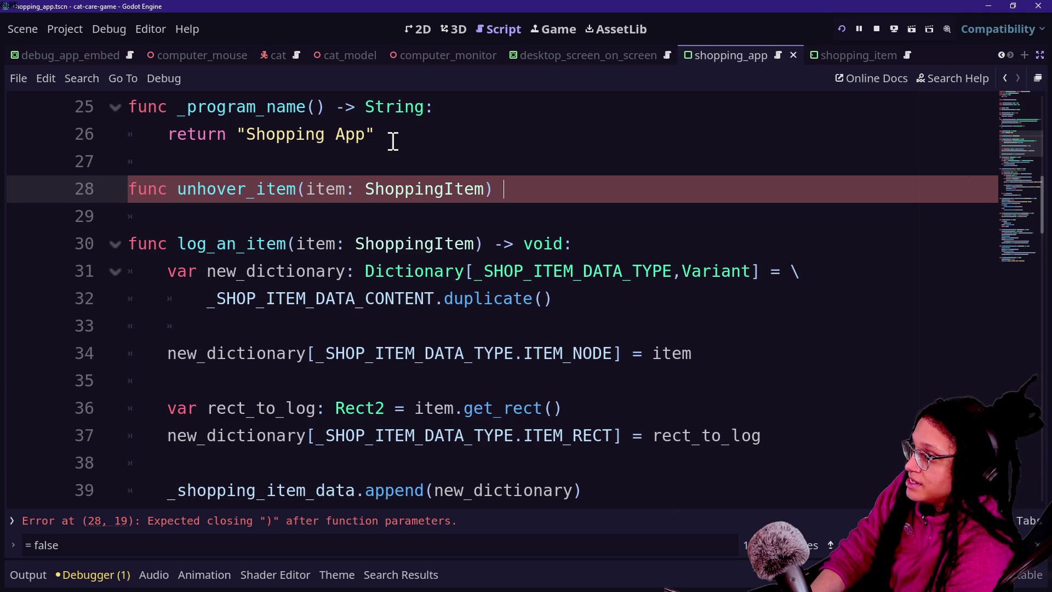
pyautogui.write(' void:')
pyautogui.press('Return')
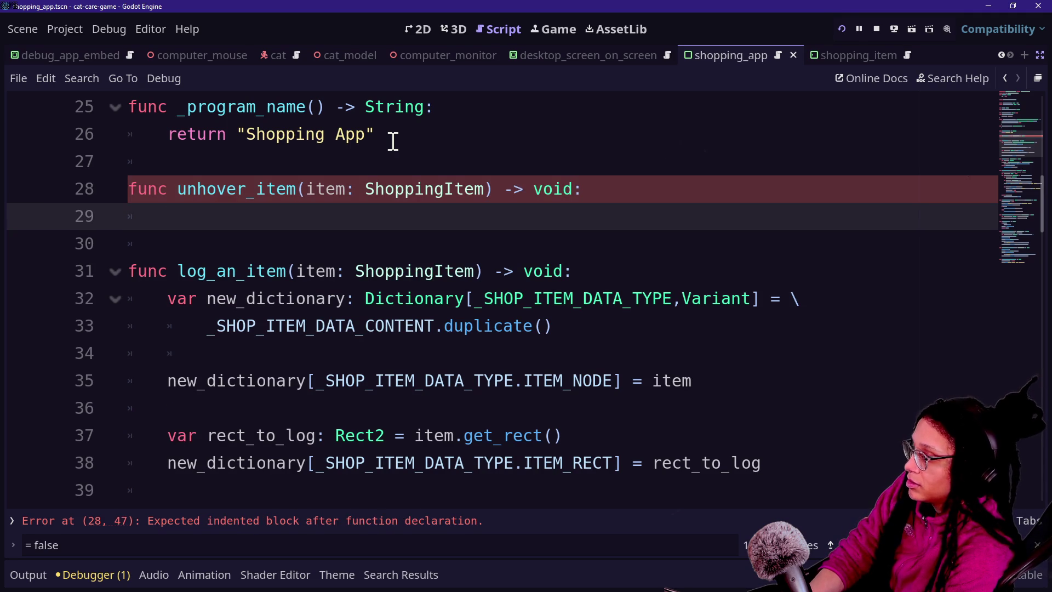
pyautogui.write('_a')
pyautogui.write('anima')
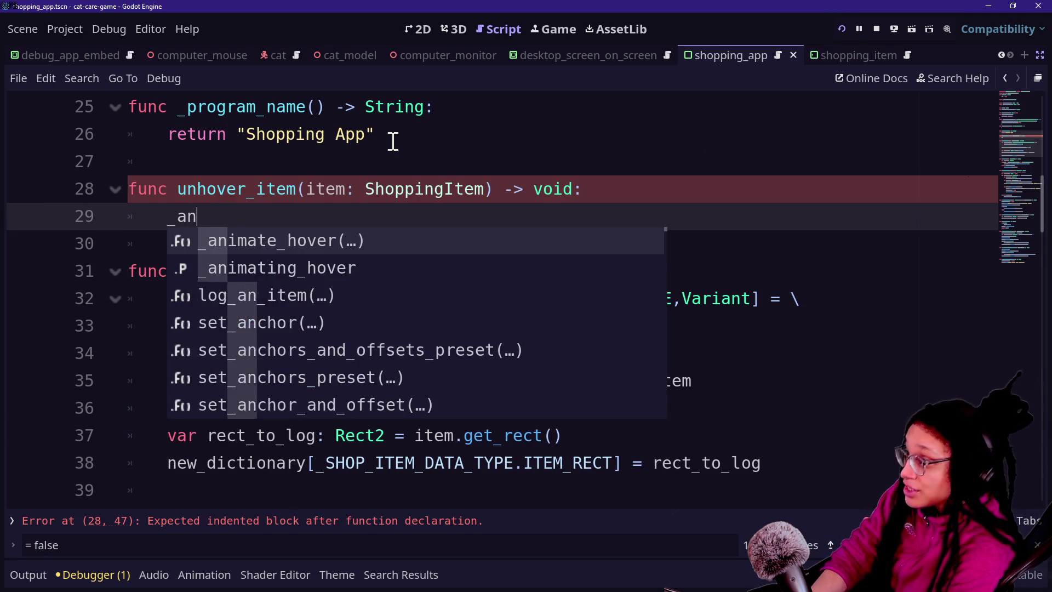
pyautogui.press('Return')
pyautogui.write('e,item)')
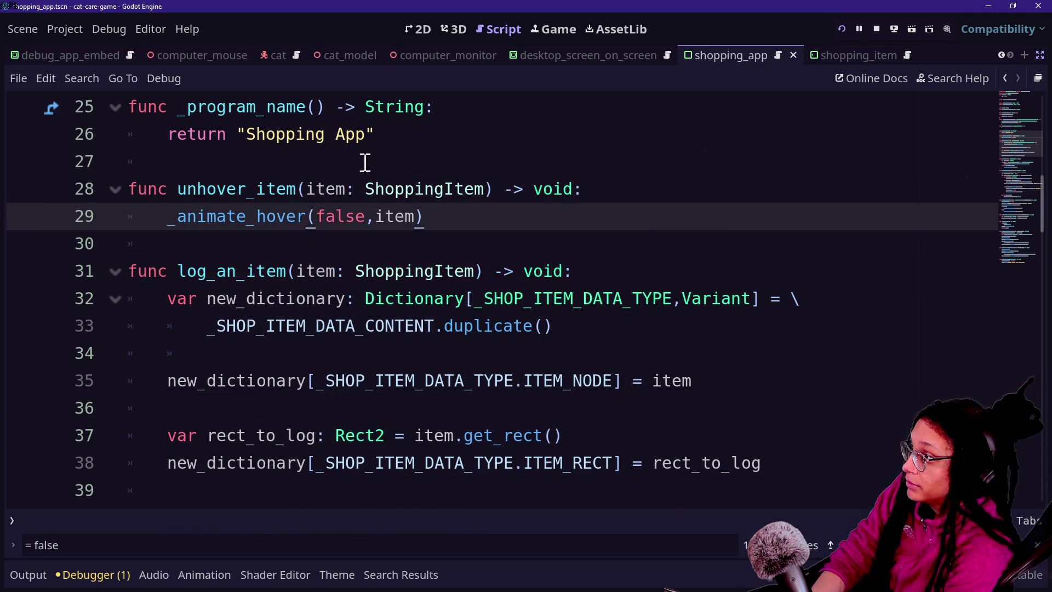
pyautogui.hotkey('ctrl', 's')
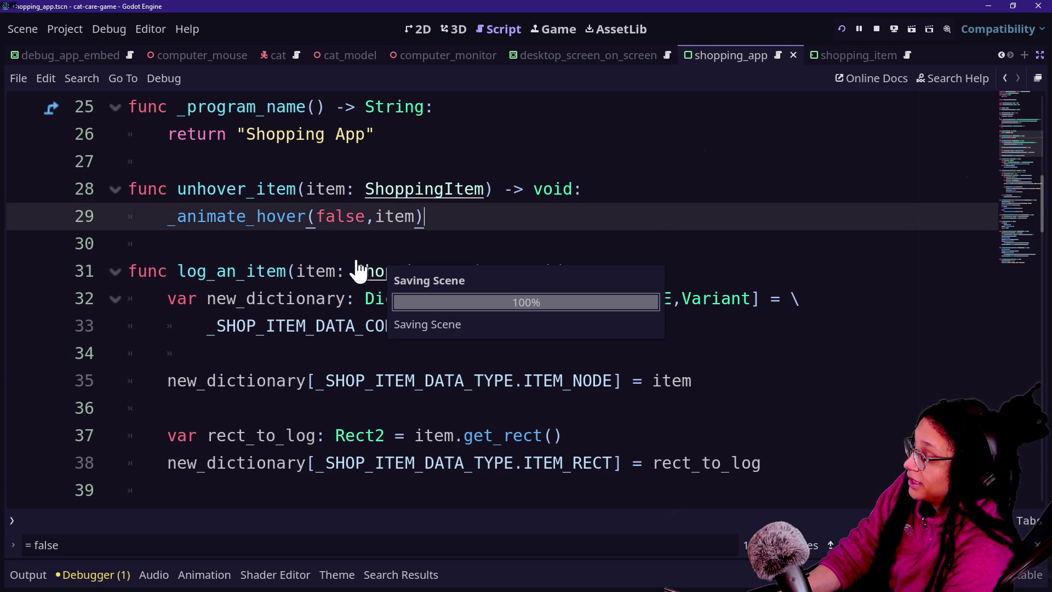
# - Stop the running debug session and review the new unhover_item function
pyautogui.click(239, 273)
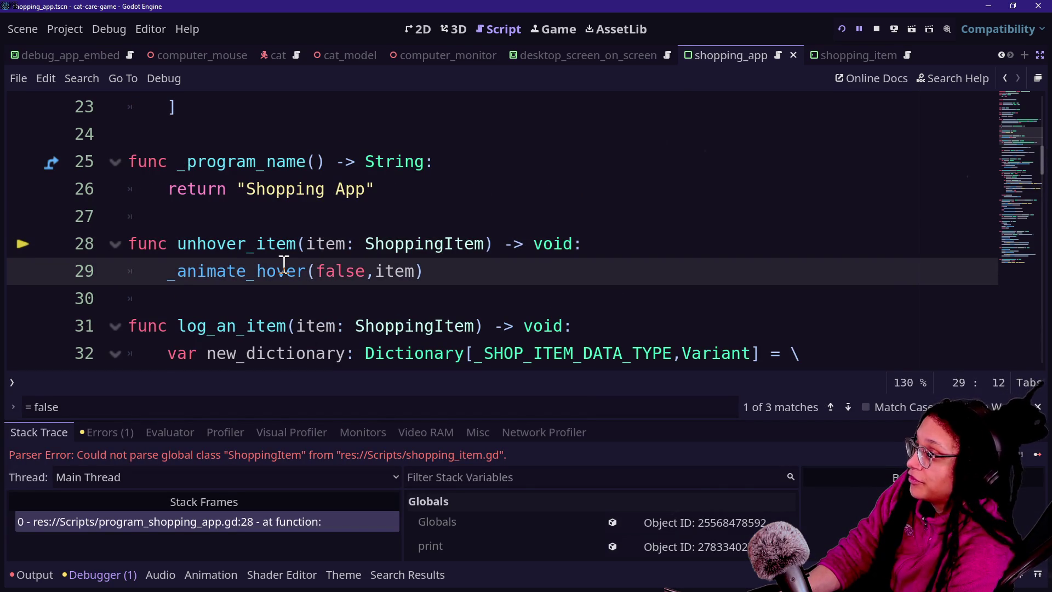
pyautogui.click(876, 28)
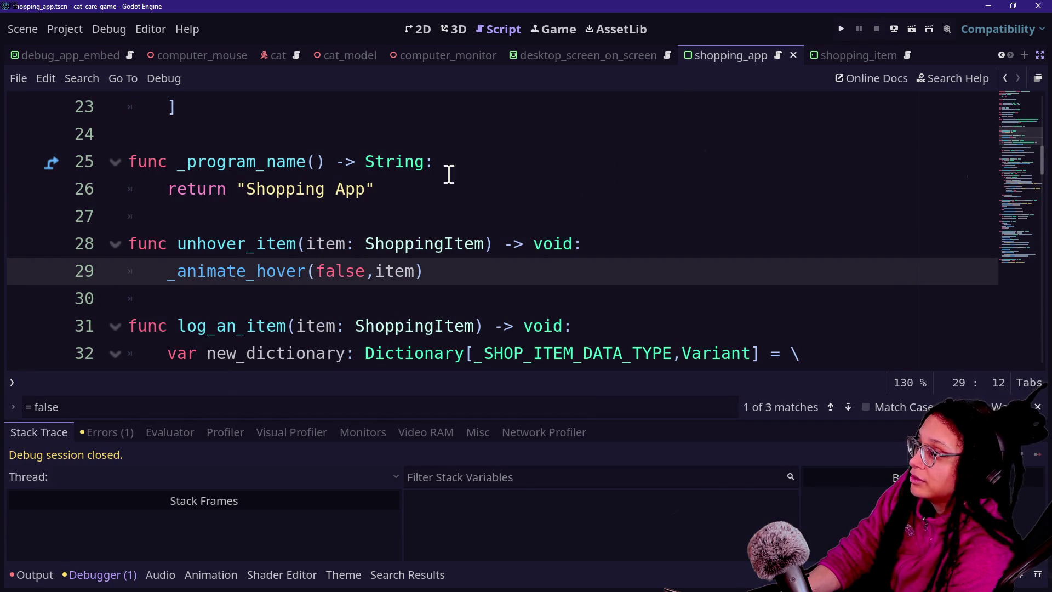
pyautogui.click(432, 171)
pyautogui.click(503, 228)
pyautogui.press('Down')
pyautogui.press('Down')
pyautogui.press('Down')
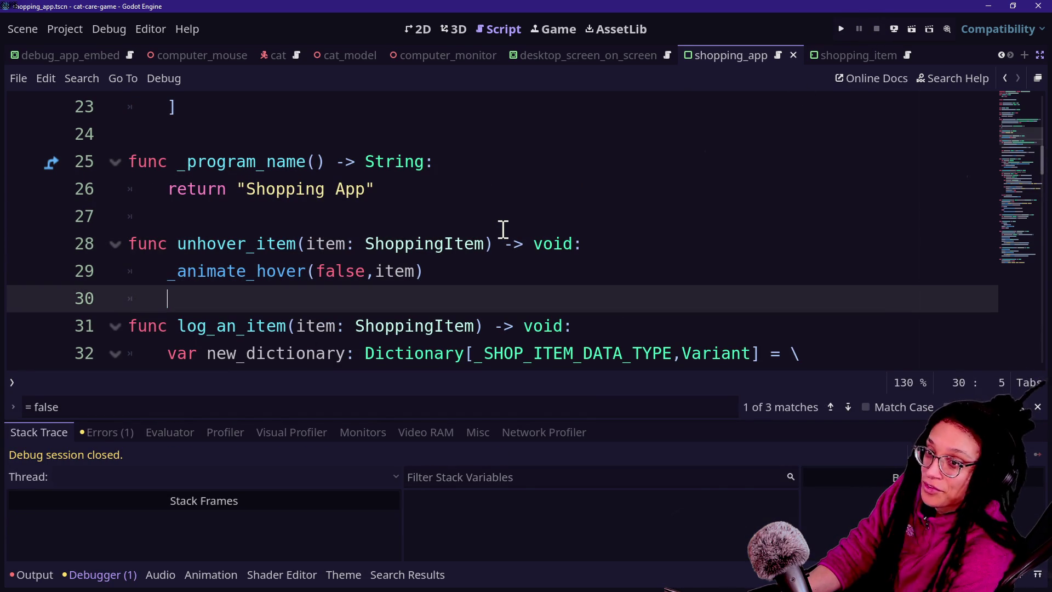
pyautogui.scroll(-3, 503, 228)
pyautogui.scroll(6, 503, 228)
pyautogui.scroll(4, 453, 218)
pyautogui.scroll(-2, 457, 217)
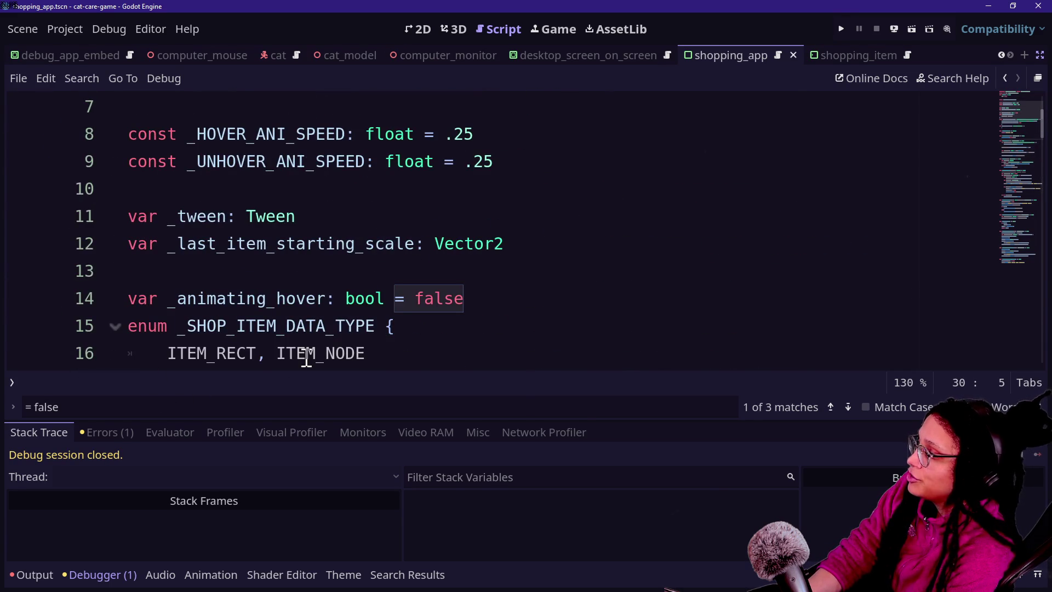
pyautogui.scroll(-5, 305, 355)
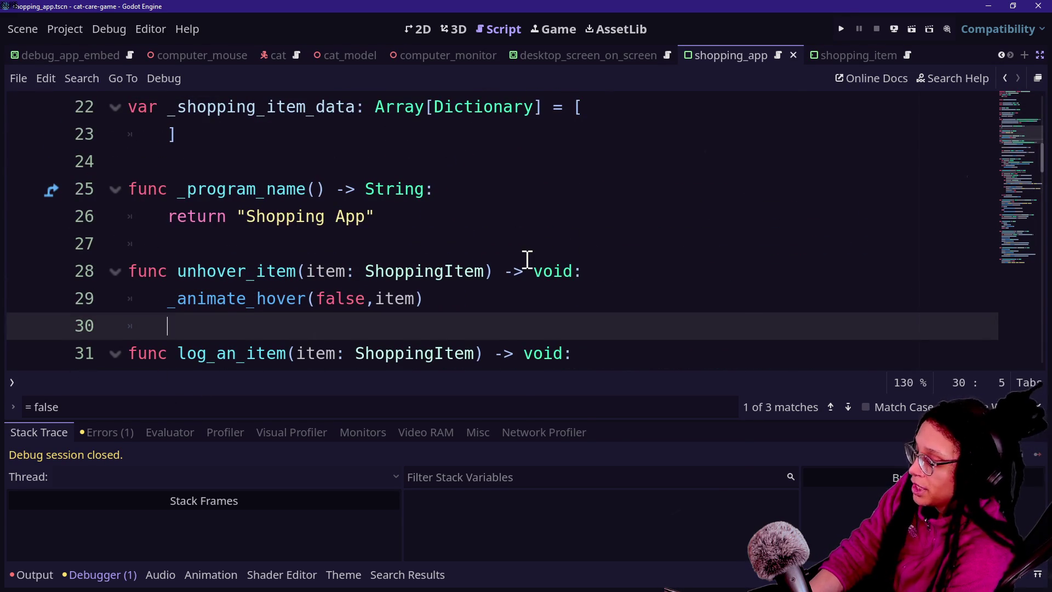
# - Return to shopping_item.gd and place the caret in the empty unhovered handler
pyautogui.hotkey('shift', 'alt', 'o')
pyautogui.press('Escape')
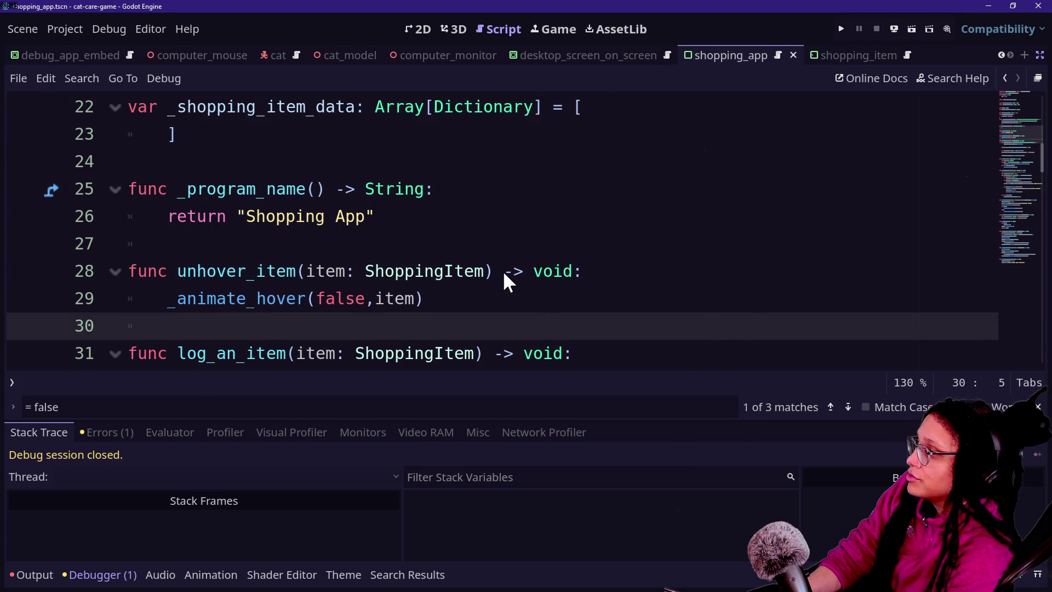
pyautogui.hotkey('ctrl', 'z')
pyautogui.scroll(2, 503, 268)
pyautogui.click(504, 267)
pyautogui.click(505, 255)
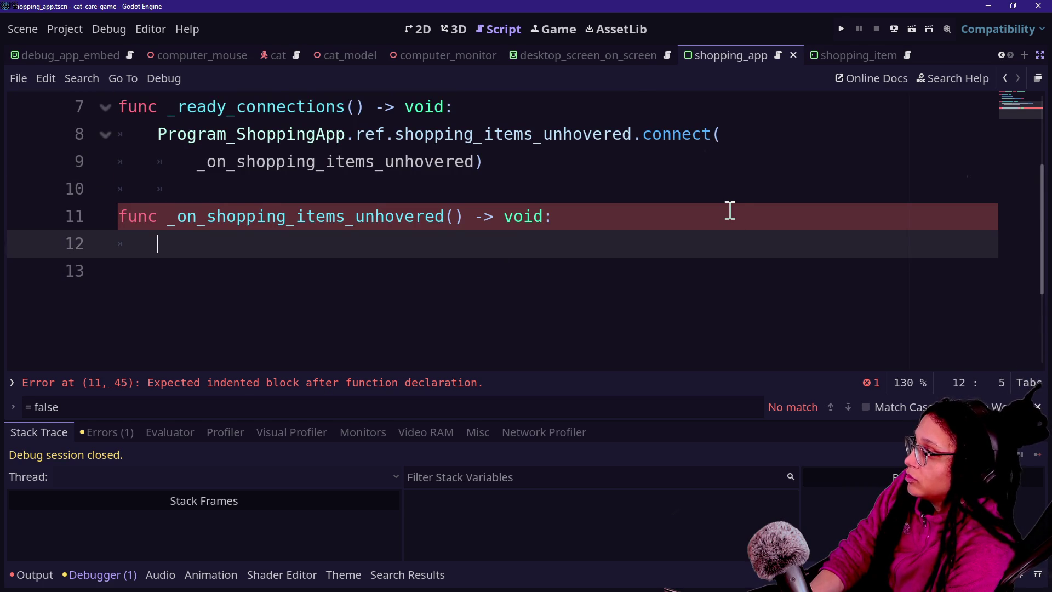
# - Make the unhovered handler call Program_ShoppingApp.ref.unhover_item(self) and save
pyautogui.write('Program')
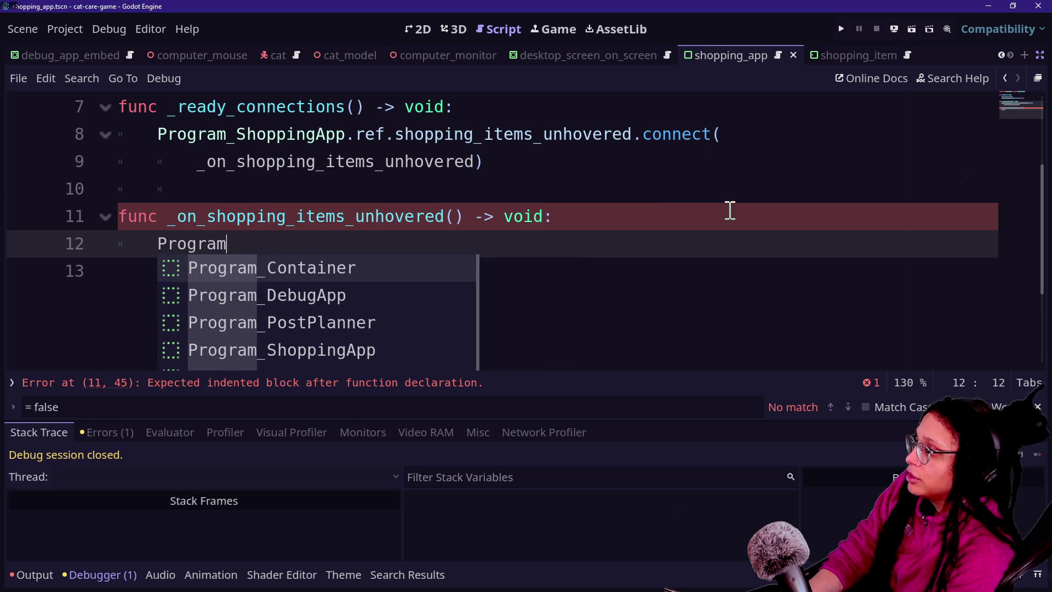
pyautogui.press('Down')
pyautogui.press('Down')
pyautogui.press('Down')
pyautogui.press('Return')
pyautogui.write('.ref.')
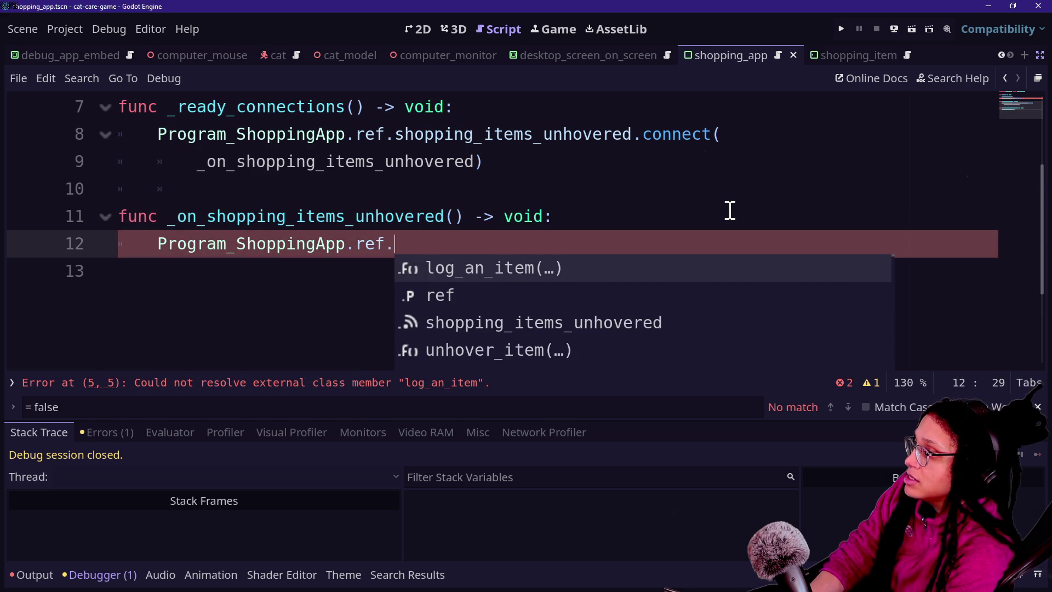
pyautogui.press('Down')
pyautogui.press('Down')
pyautogui.press('Down')
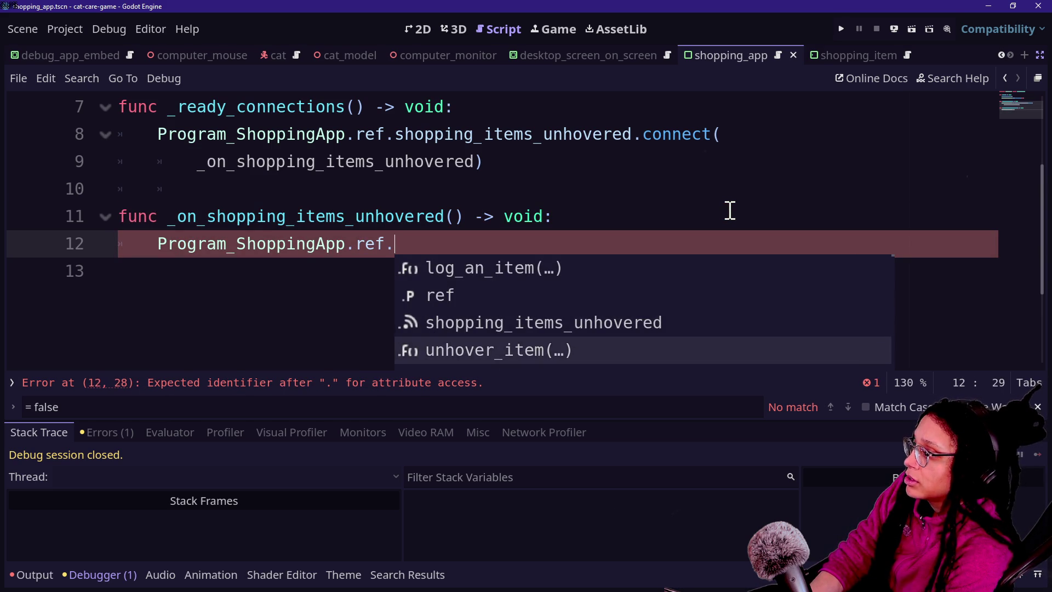
pyautogui.press('Return')
pyautogui.write('f)')
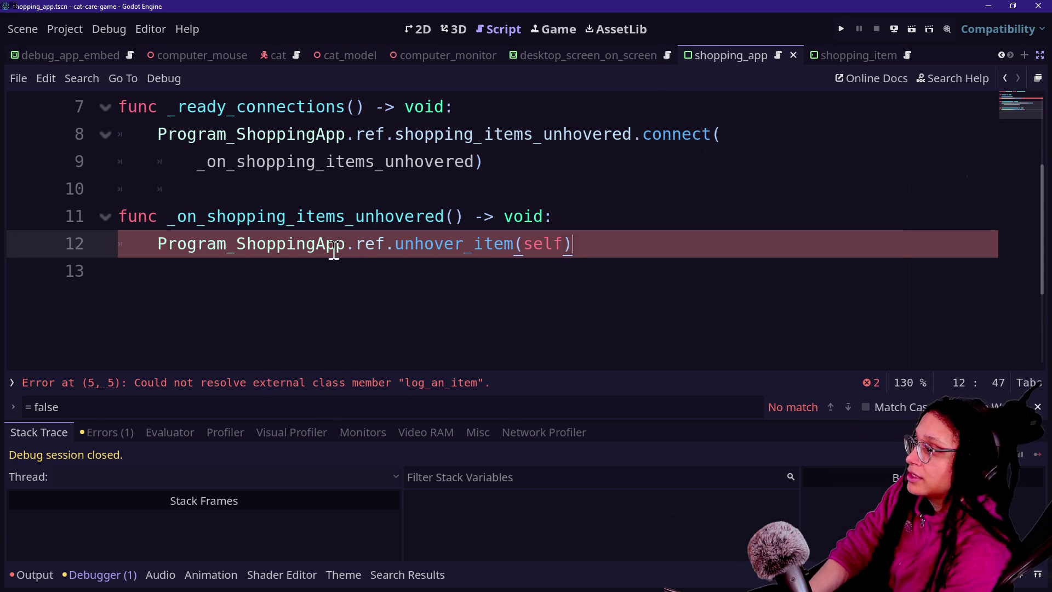
pyautogui.scroll(1, 399, 262)
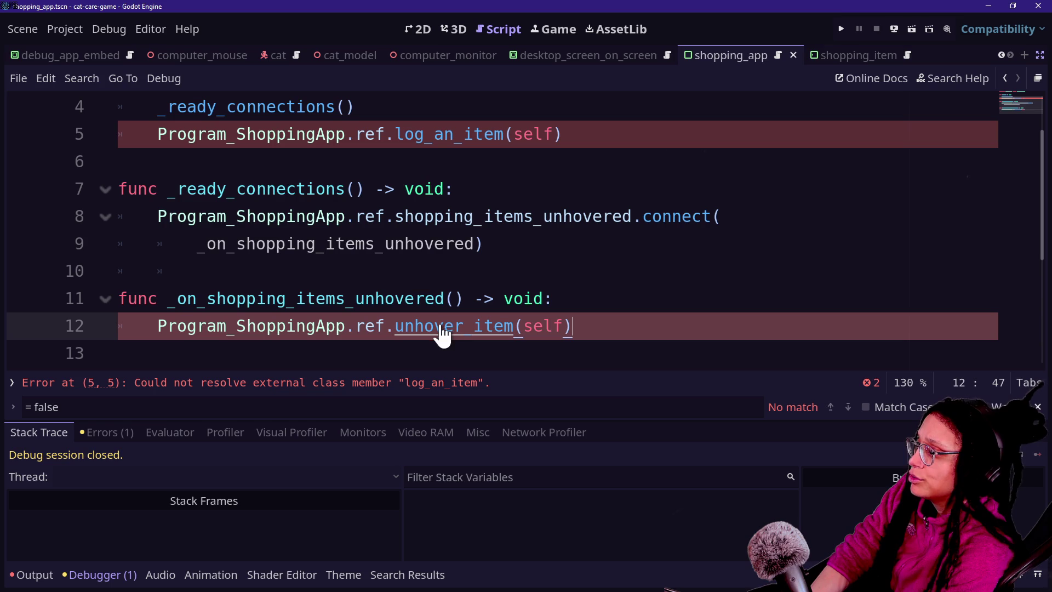
pyautogui.scroll(1, 451, 165)
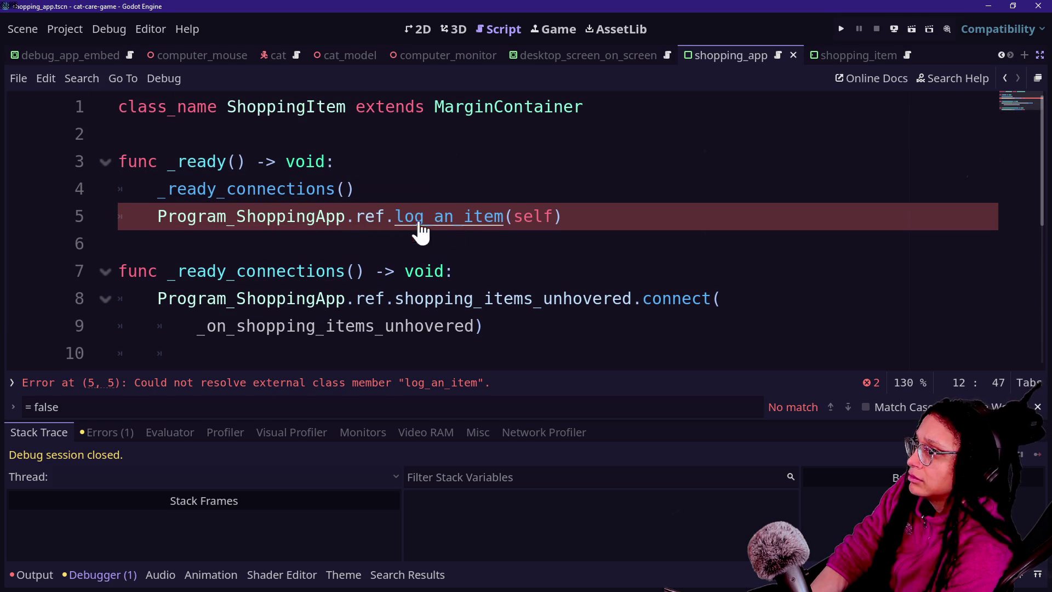
pyautogui.moveTo(405, 219)
pyautogui.hotkey('ctrl', 's')
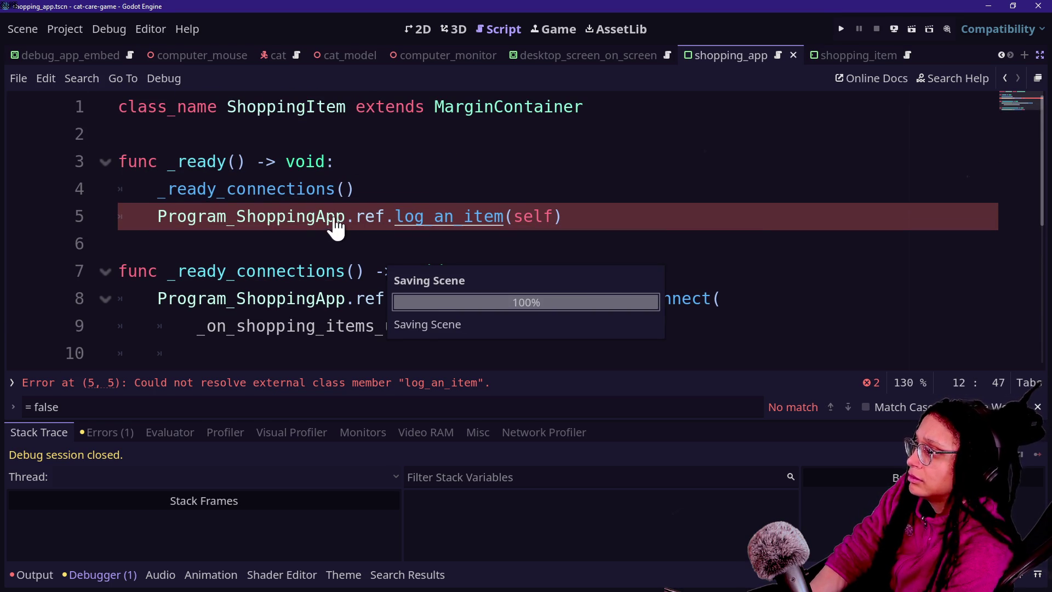
# - Inspect and save the Program_ShoppingApp script, then return to the ShoppingItem script
pyautogui.keyDown('ctrl'); pyautogui.click(320, 219); pyautogui.keyUp('ctrl')
pyautogui.click(384, 225)
pyautogui.hotkey('ctrl', 's')
pyautogui.scroll(2, 386, 219)
pyautogui.scroll(-4, 378, 222)
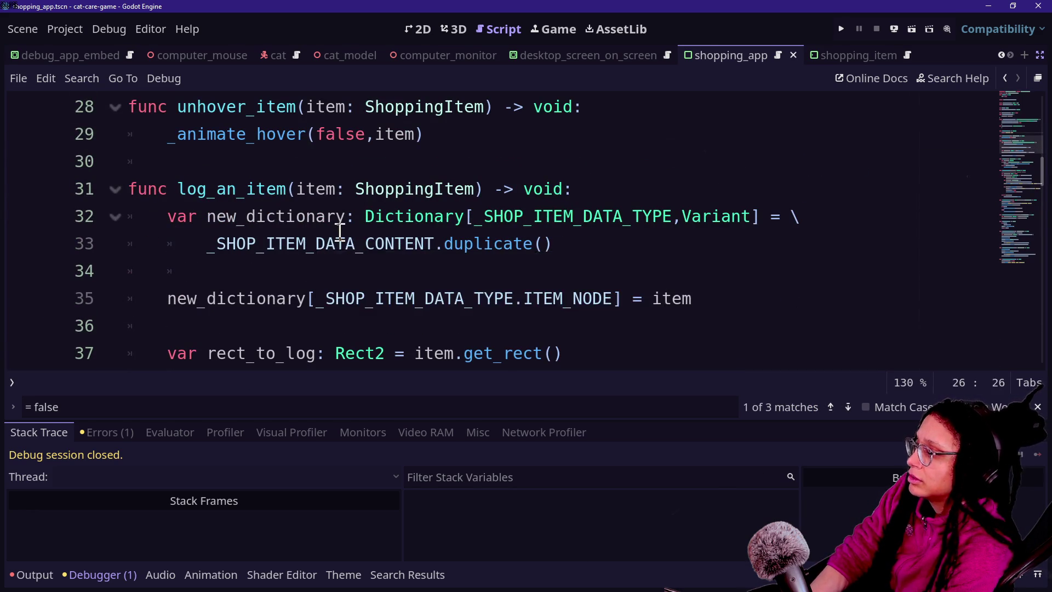
pyautogui.scroll(-5, 342, 227)
pyautogui.scroll(2, 340, 232)
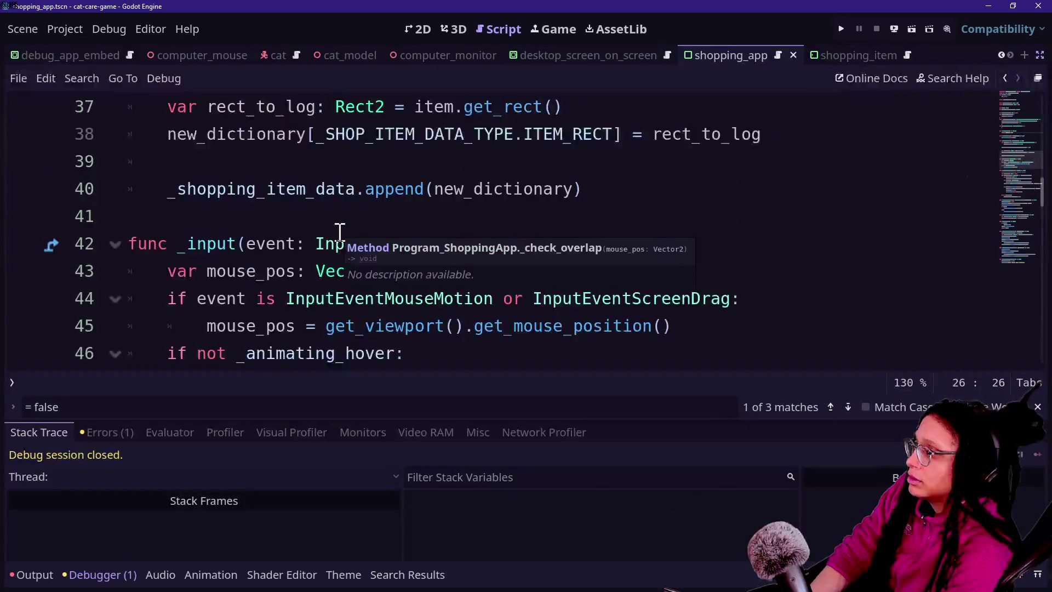
pyautogui.scroll(4, 340, 232)
pyautogui.keyDown('ctrl'); pyautogui.click(387, 270); pyautogui.keyUp('ctrl')
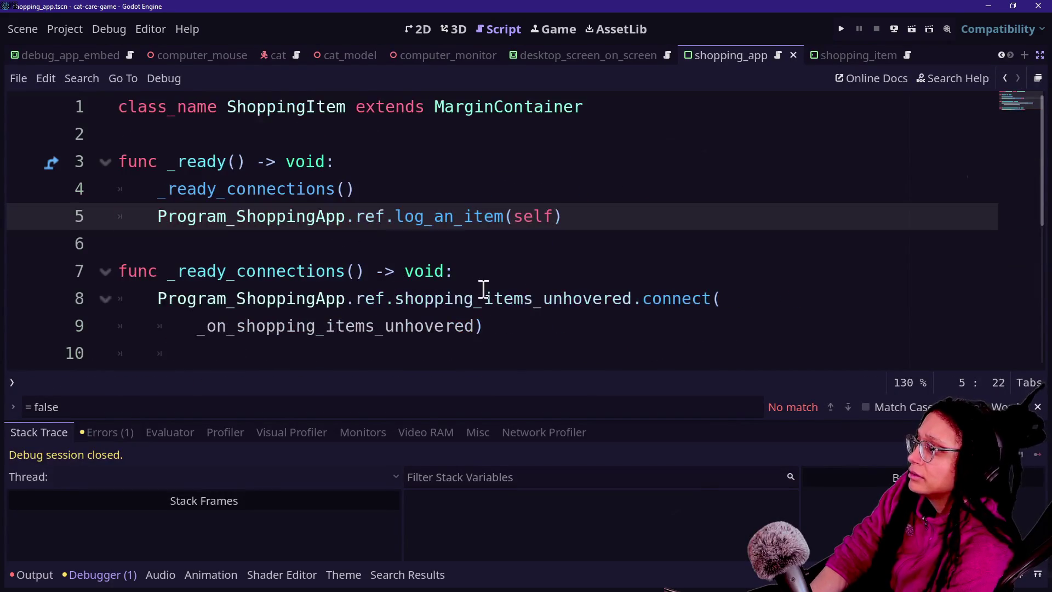
pyautogui.click(525, 298)
pyautogui.click(838, 52)
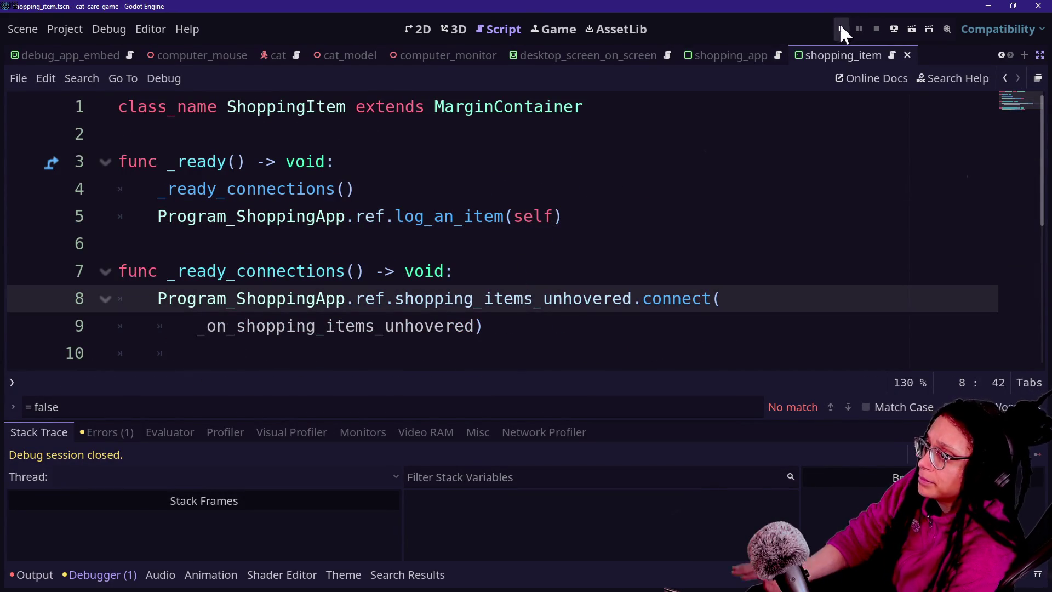
# - Run the game, open the Shopping App, browse its KittyYum items, and show the Output log
pyautogui.click(840, 28)
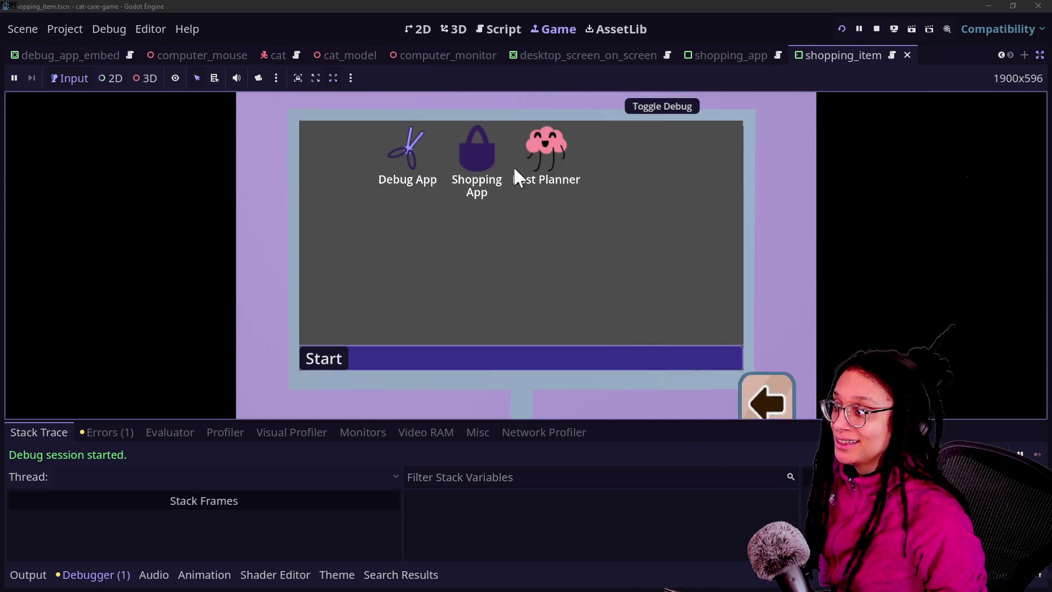
pyautogui.click(480, 150)
pyautogui.scroll(-2, 634, 265)
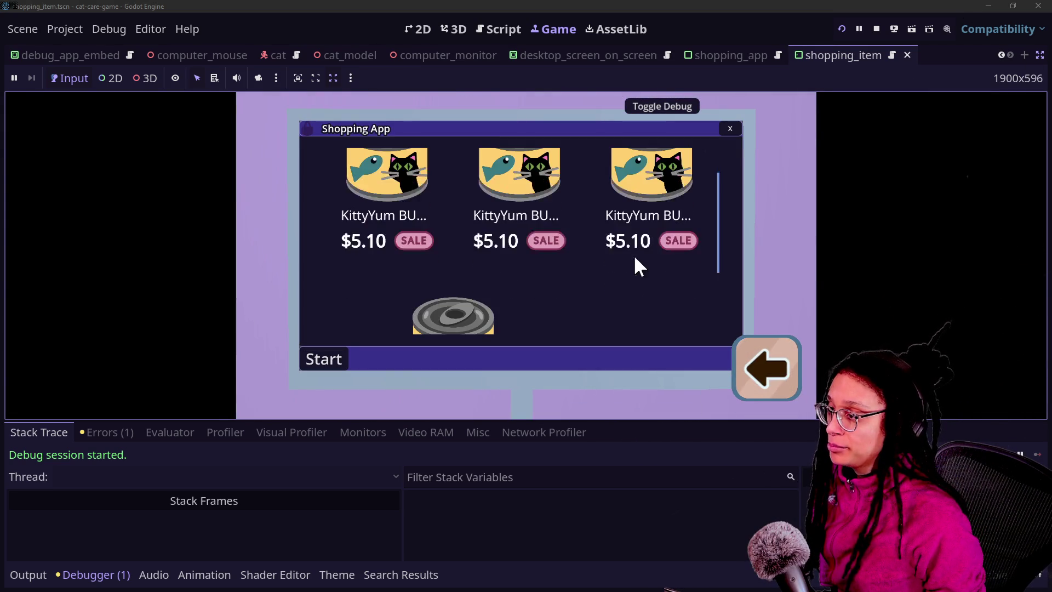
pyautogui.scroll(-2, 669, 315)
pyautogui.scroll(-1, 464, 254)
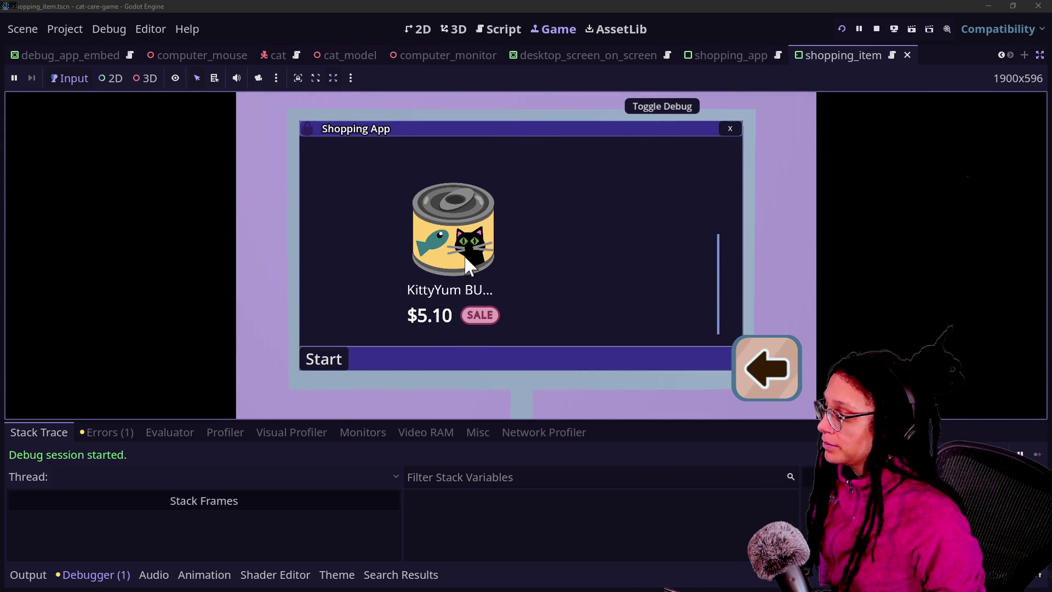
pyautogui.scroll(5, 466, 248)
pyautogui.scroll(1, 465, 248)
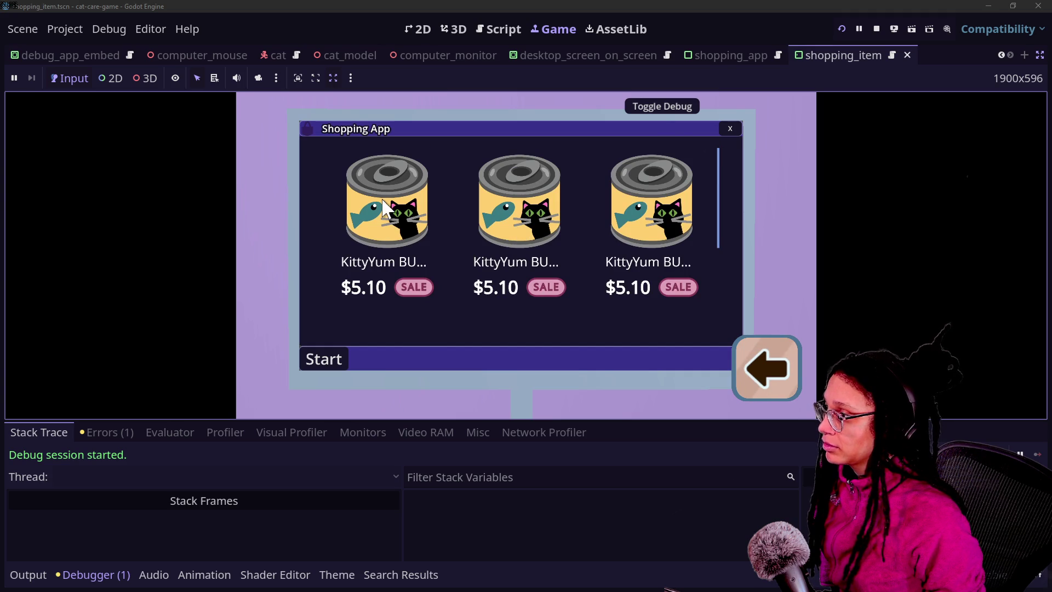
pyautogui.scroll(-2, 509, 219)
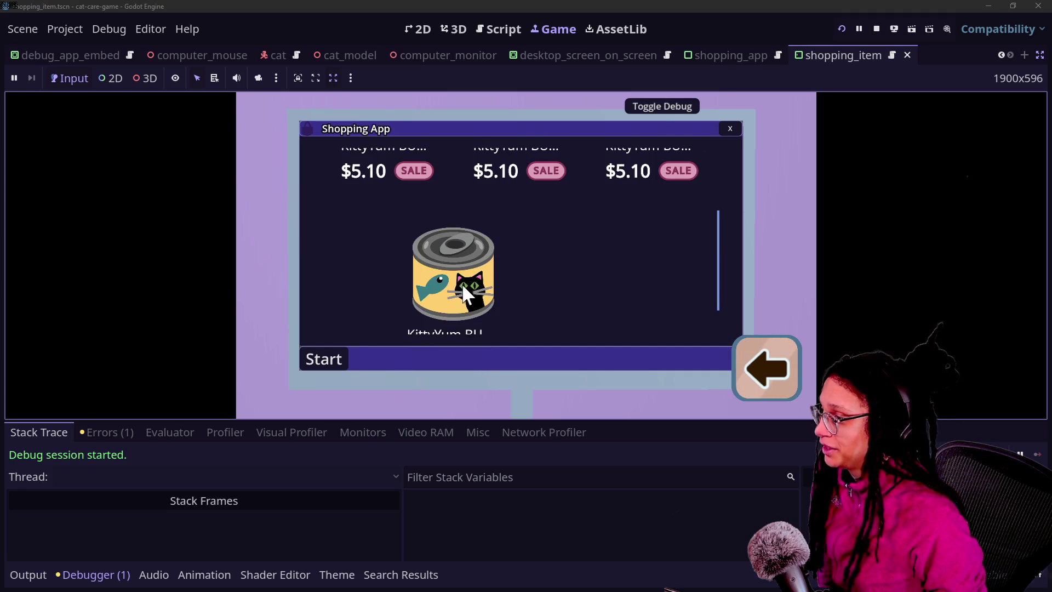
pyautogui.click(38, 574)
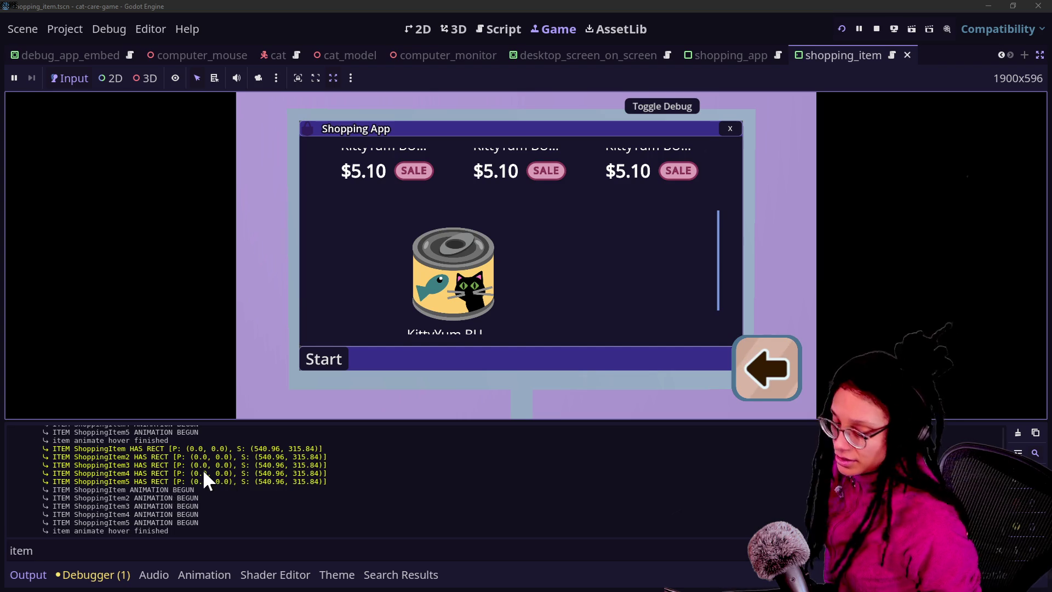
# - Select and compare the HAS RECT size values logged for the shopping items
pyautogui.scroll(2, 516, 254)
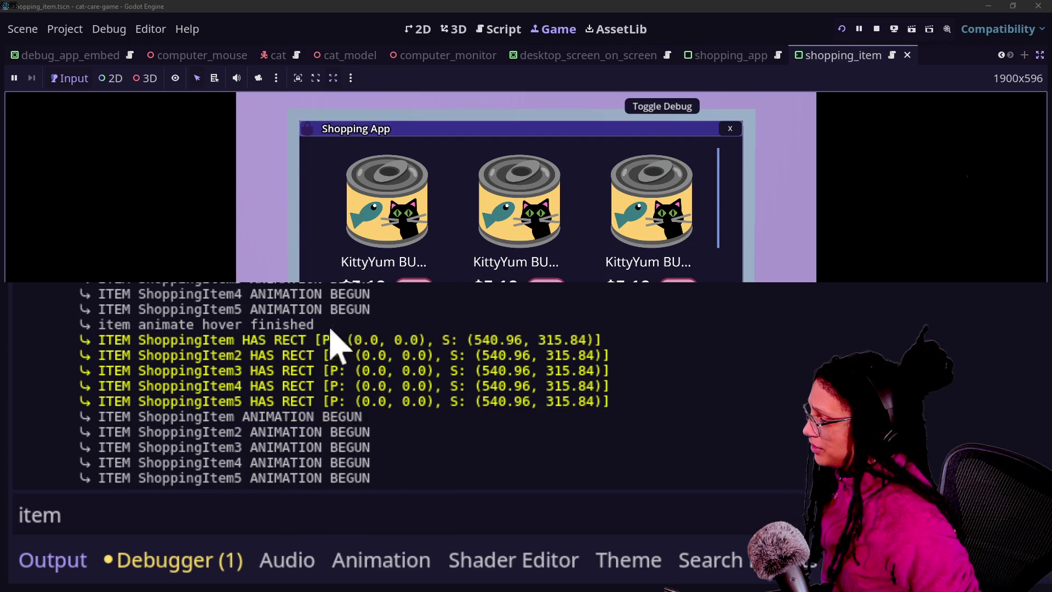
pyautogui.scroll(2, 328, 384)
pyautogui.scroll(-2, 329, 389)
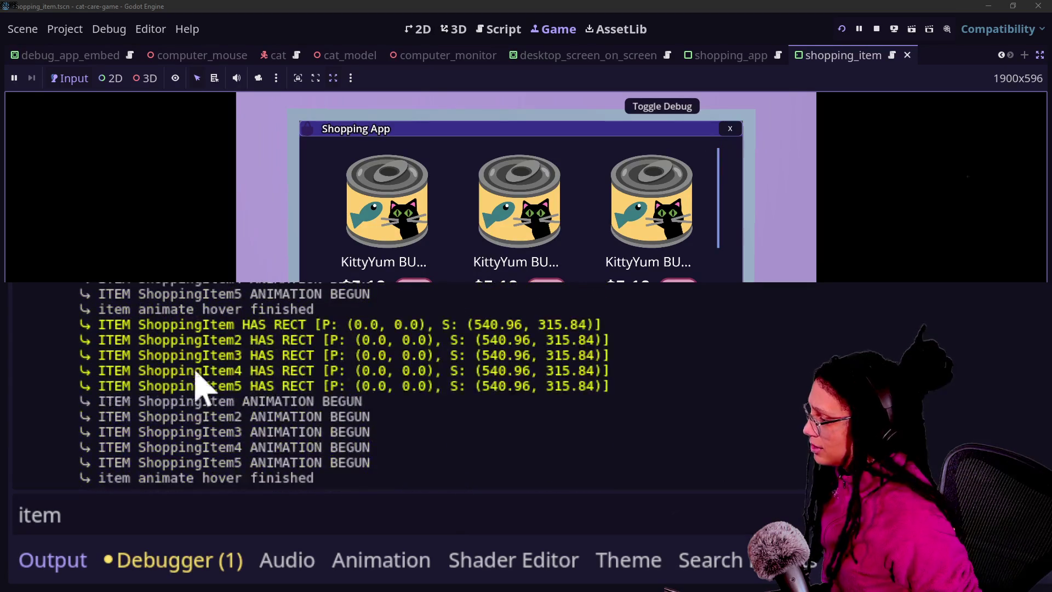
pyautogui.moveTo(128, 328)
pyautogui.mouseDown()
pyautogui.moveTo(526, 345)
pyautogui.moveTo(629, 387)
pyautogui.mouseUp()
pyautogui.click(423, 371)
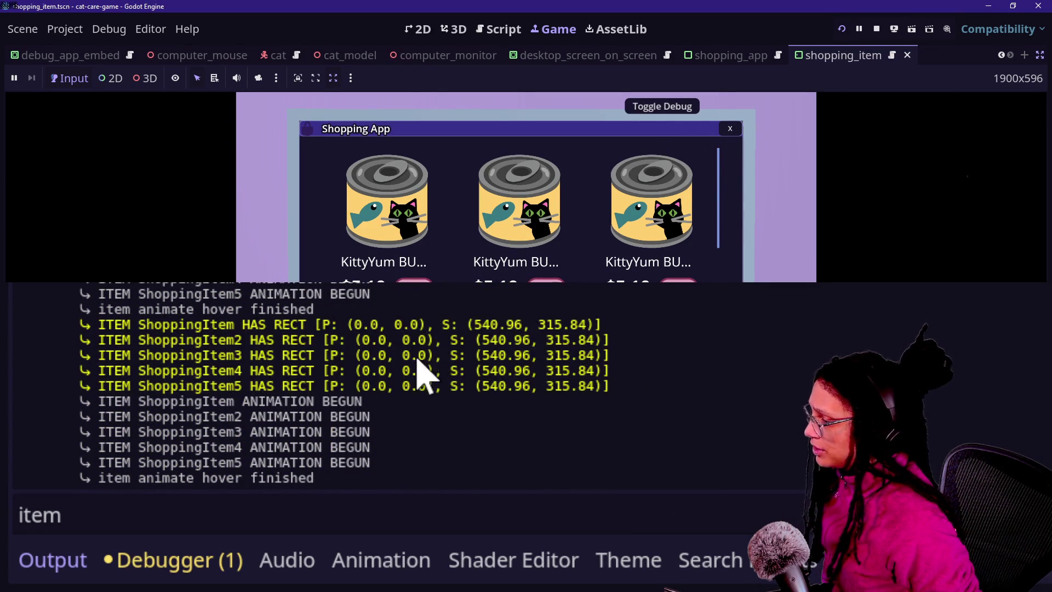
pyautogui.moveTo(436, 325); pyautogui.dragTo(608, 341)
pyautogui.click(505, 387)
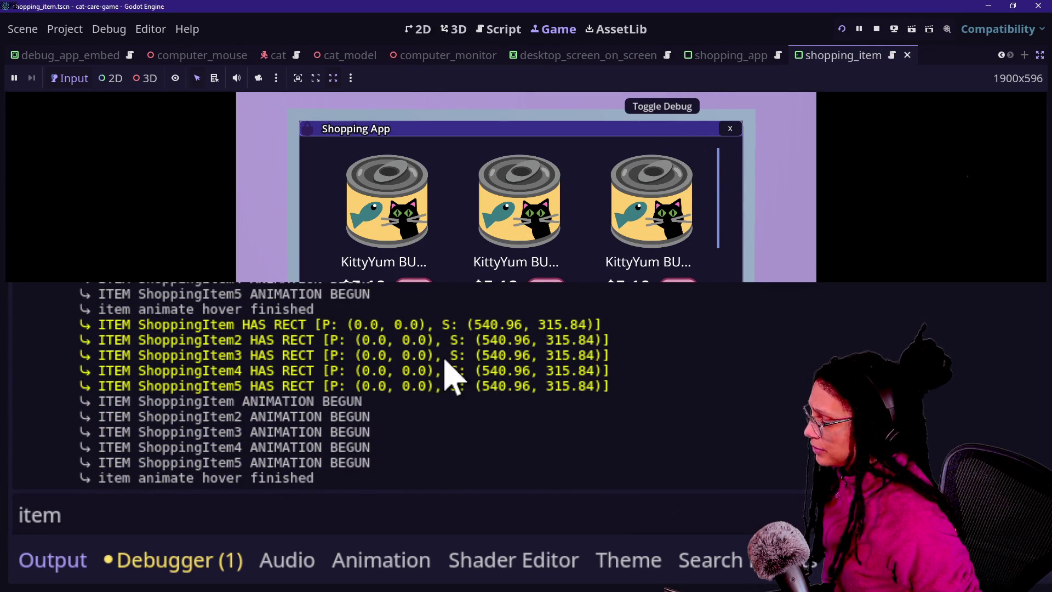
pyautogui.scroll(2, 443, 376)
pyautogui.moveTo(482, 417); pyautogui.dragTo(560, 463)
pyautogui.scroll(3, 504, 358)
pyautogui.moveTo(469, 330)
pyautogui.mouseDown()
pyautogui.moveTo(479, 344)
pyautogui.moveTo(581, 352)
pyautogui.mouseUp()
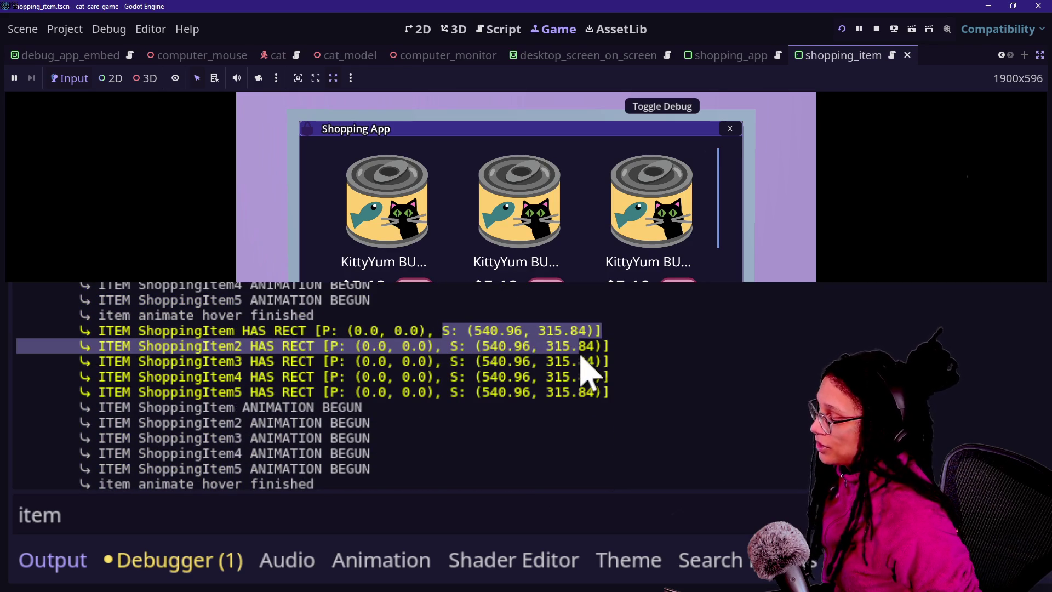
pyautogui.moveTo(488, 373); pyautogui.dragTo(615, 429)
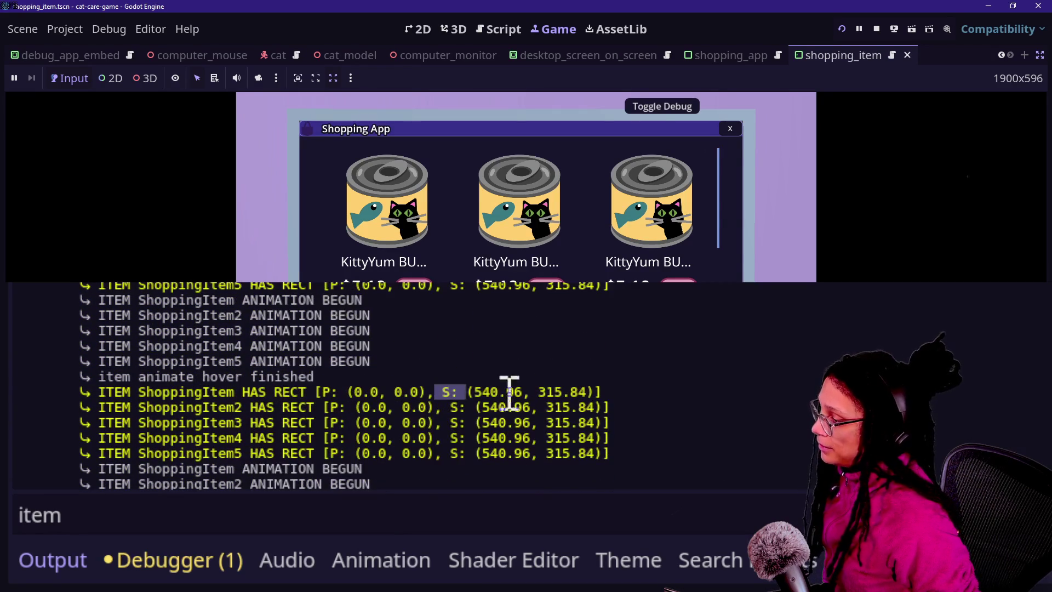
pyautogui.moveTo(267, 416); pyautogui.dragTo(692, 469)
pyautogui.moveTo(307, 425); pyautogui.dragTo(691, 427)
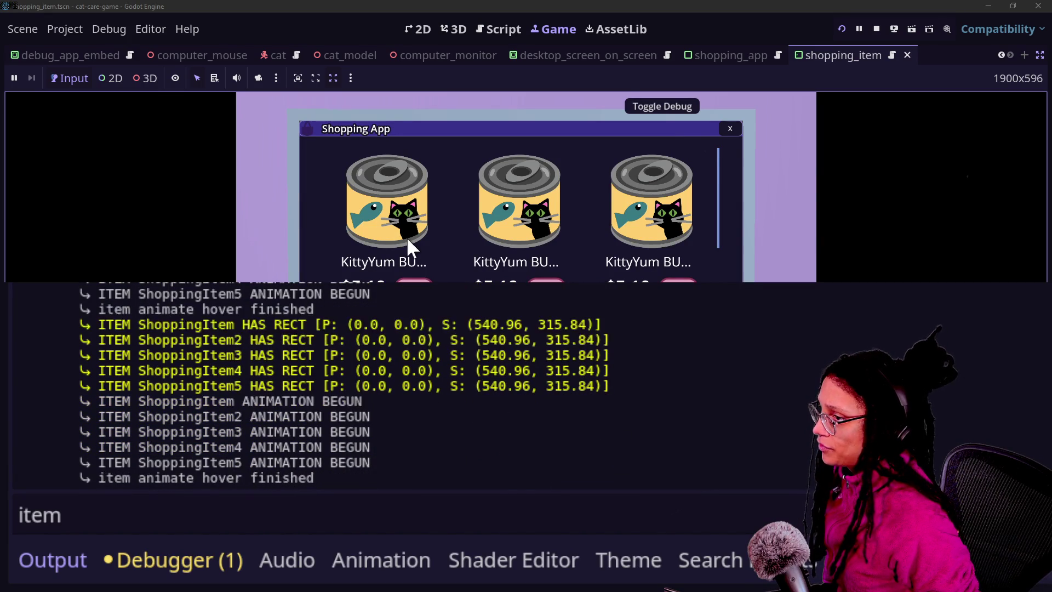
# - Close and reopen the Shopping App, scroll its list, then restart the running game
pyautogui.scroll(-1, 406, 235)
pyautogui.scroll(-1, 455, 246)
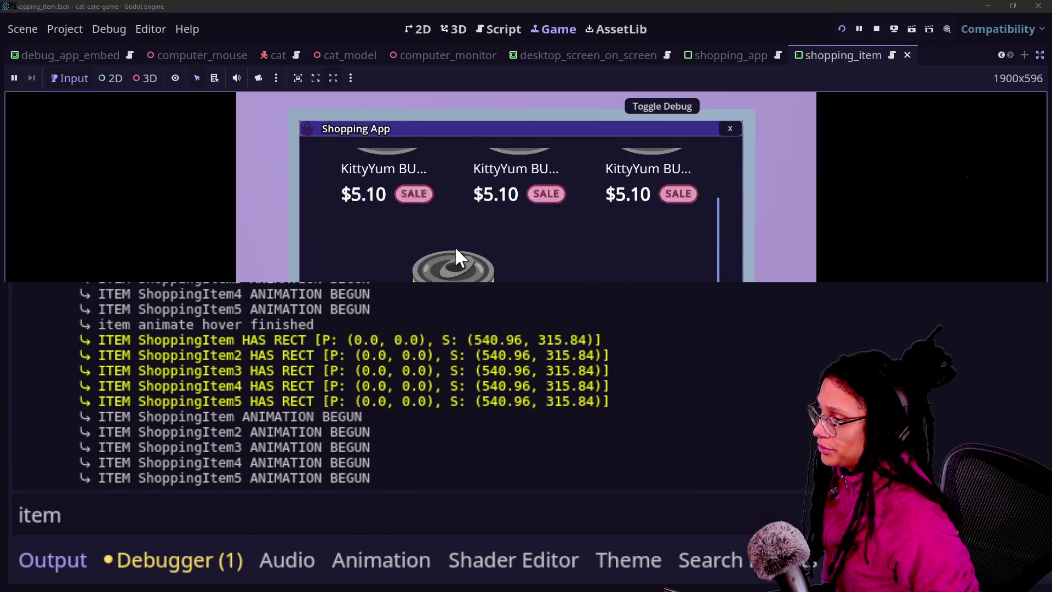
pyautogui.scroll(-1, 461, 266)
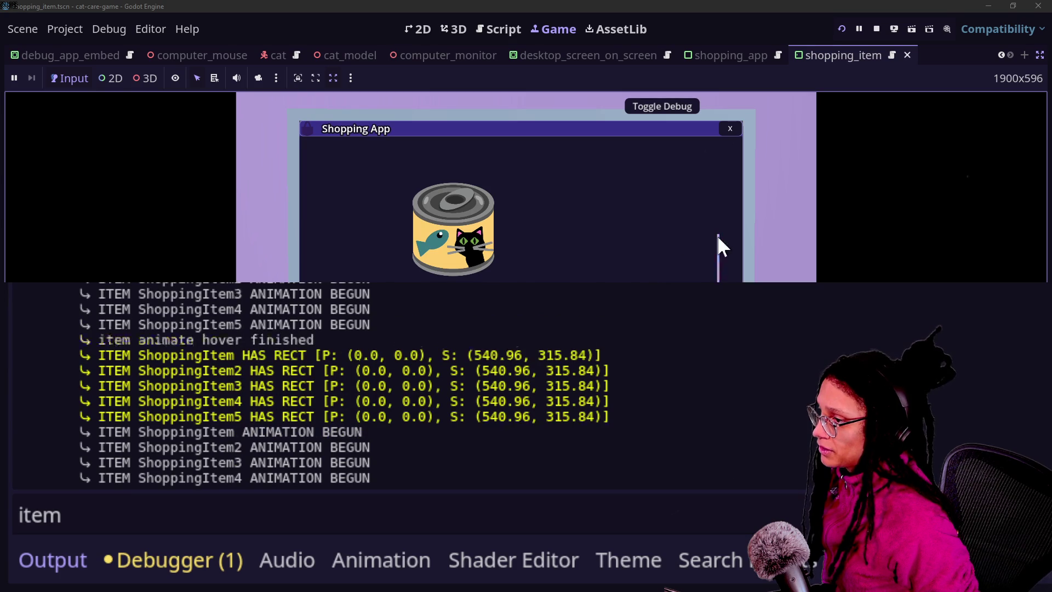
pyautogui.moveTo(716, 242); pyautogui.dragTo(734, 169)
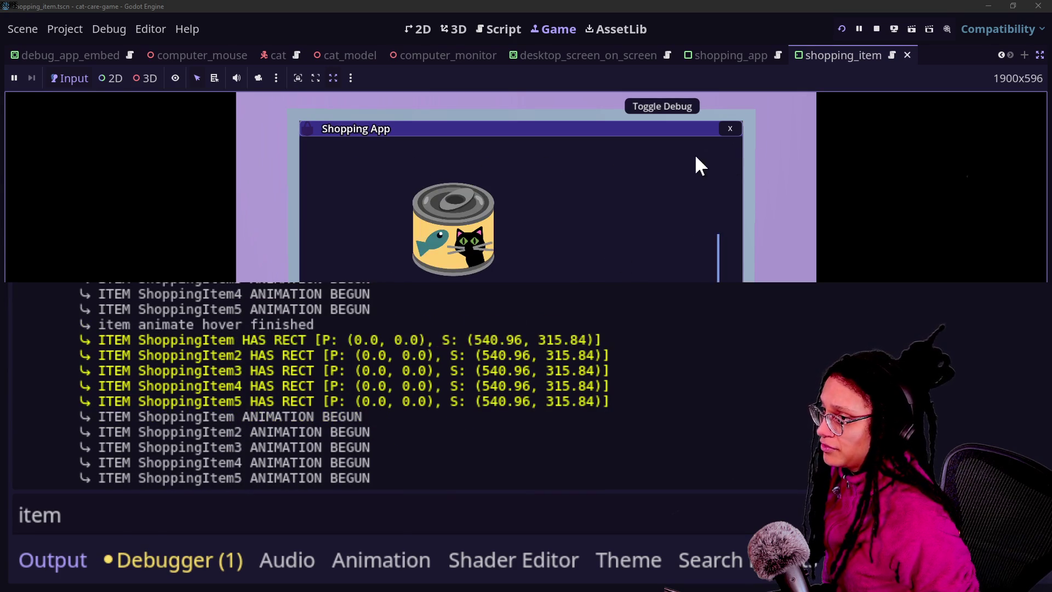
pyautogui.click(725, 129)
pyautogui.click(493, 170)
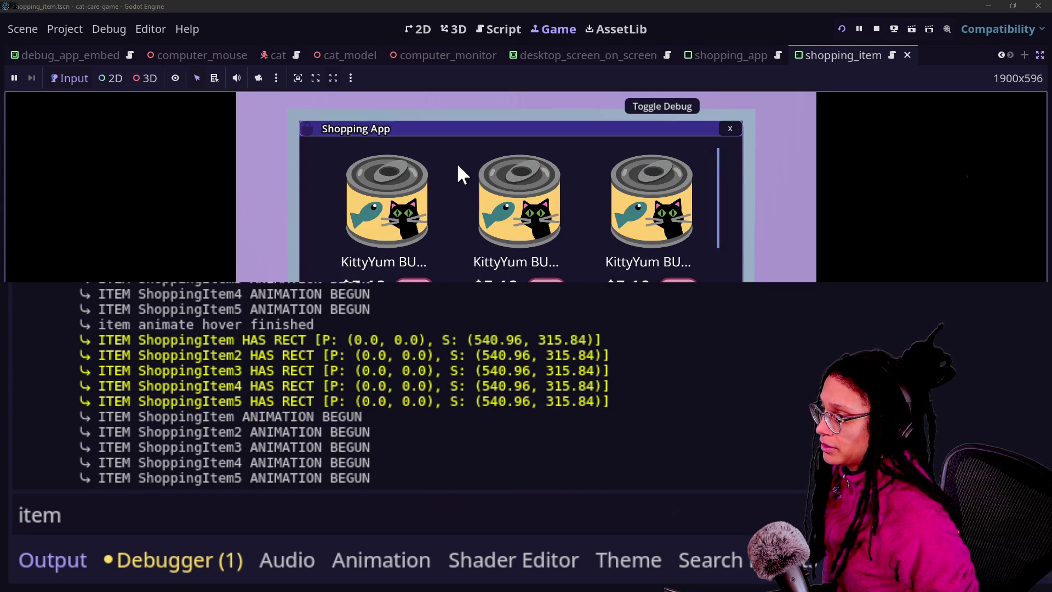
pyautogui.scroll(-3, 527, 216)
pyautogui.scroll(3, 482, 263)
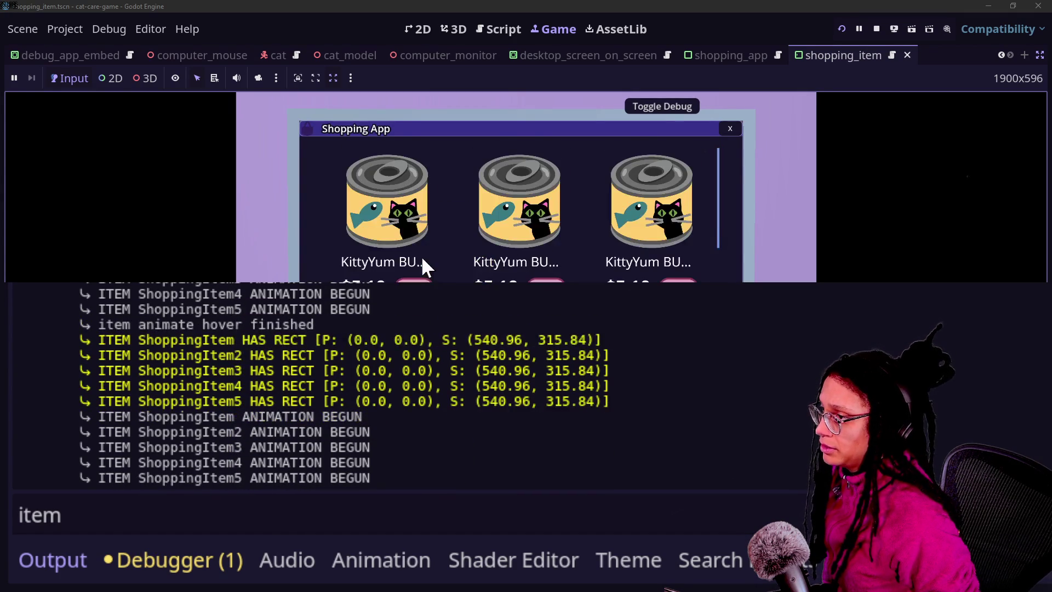
pyautogui.click(842, 29)
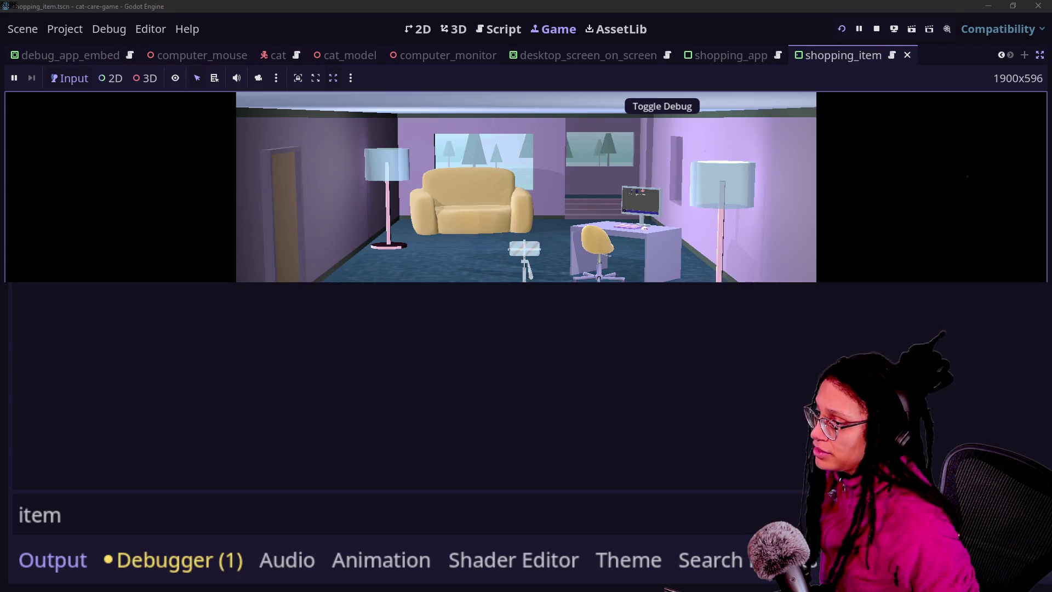
# - Zoom into the in-game monitor, then repeatedly open, scroll and close the Shopping App
pyautogui.click(630, 233)
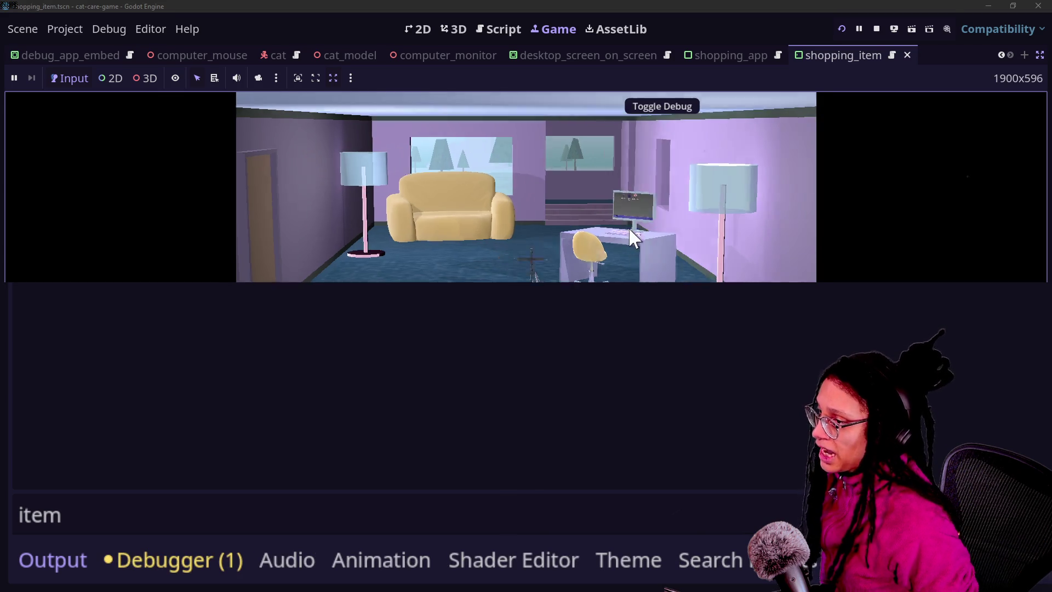
pyautogui.click(471, 146)
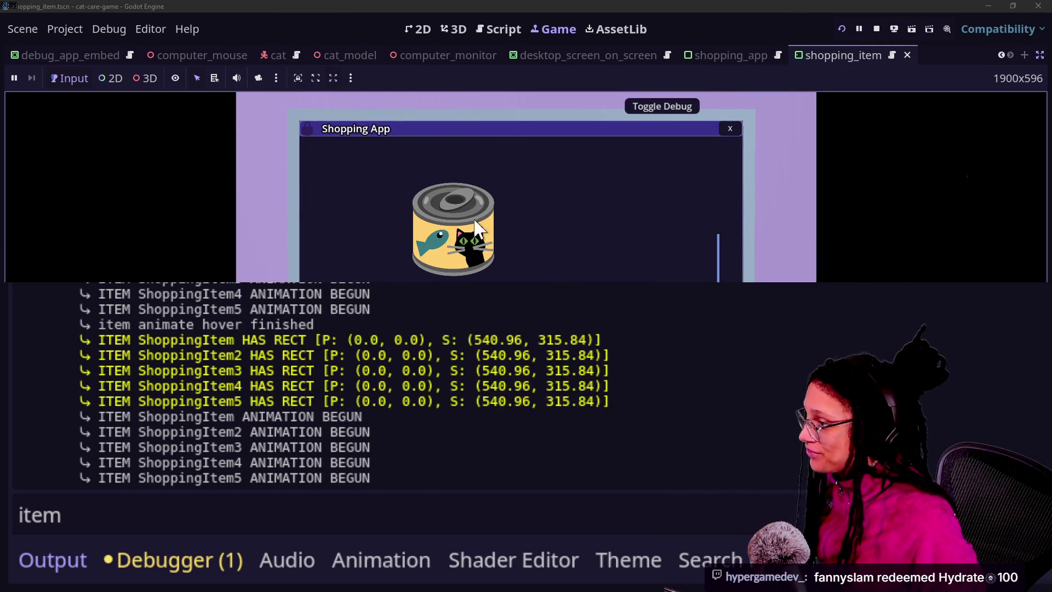
pyautogui.click(729, 129)
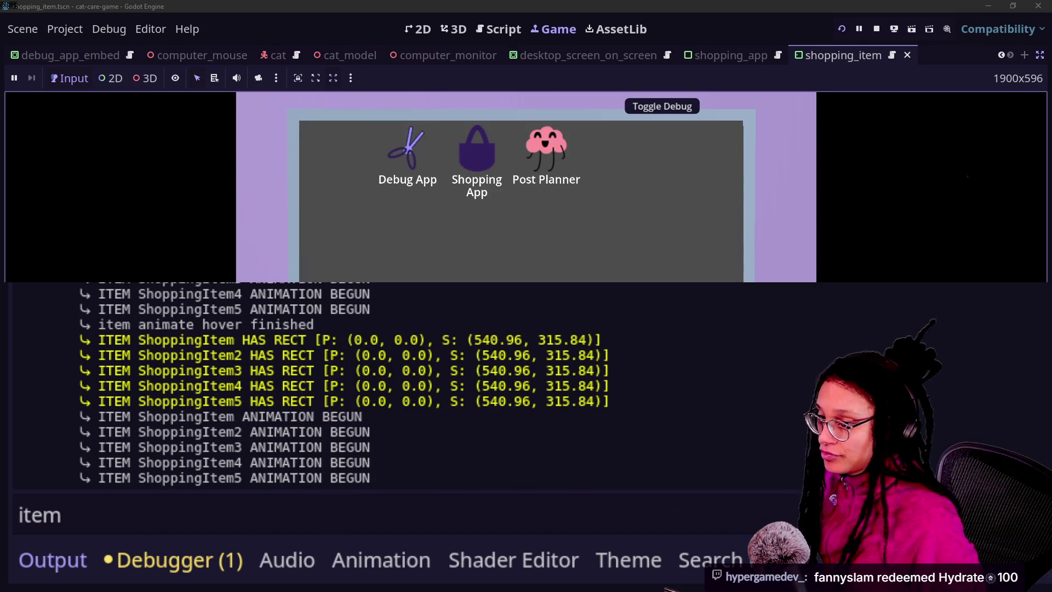
pyautogui.moveTo(497, 155); pyautogui.dragTo(512, 156)
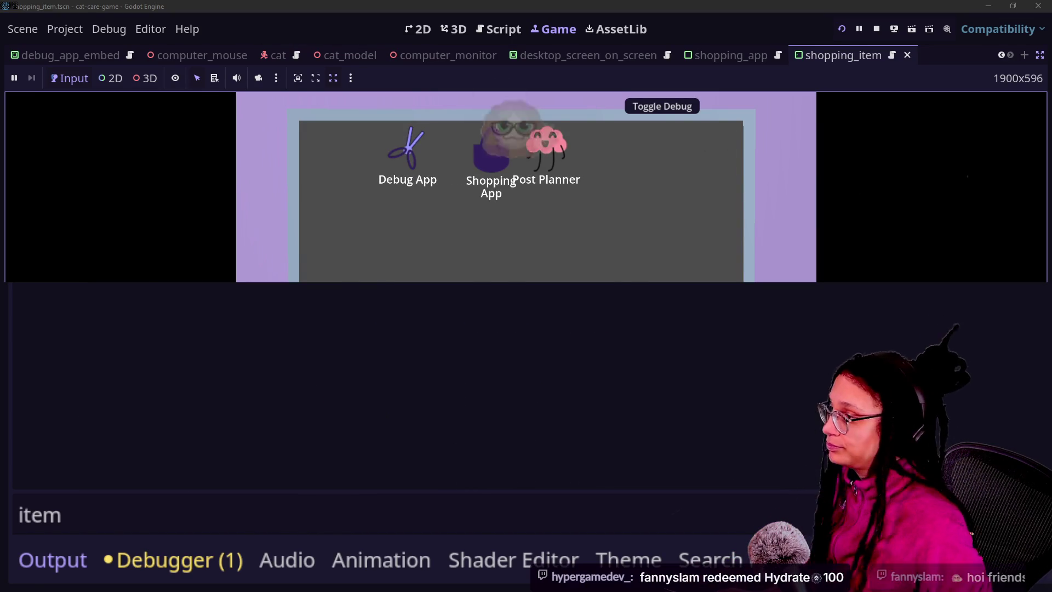
pyautogui.doubleClick(474, 158)
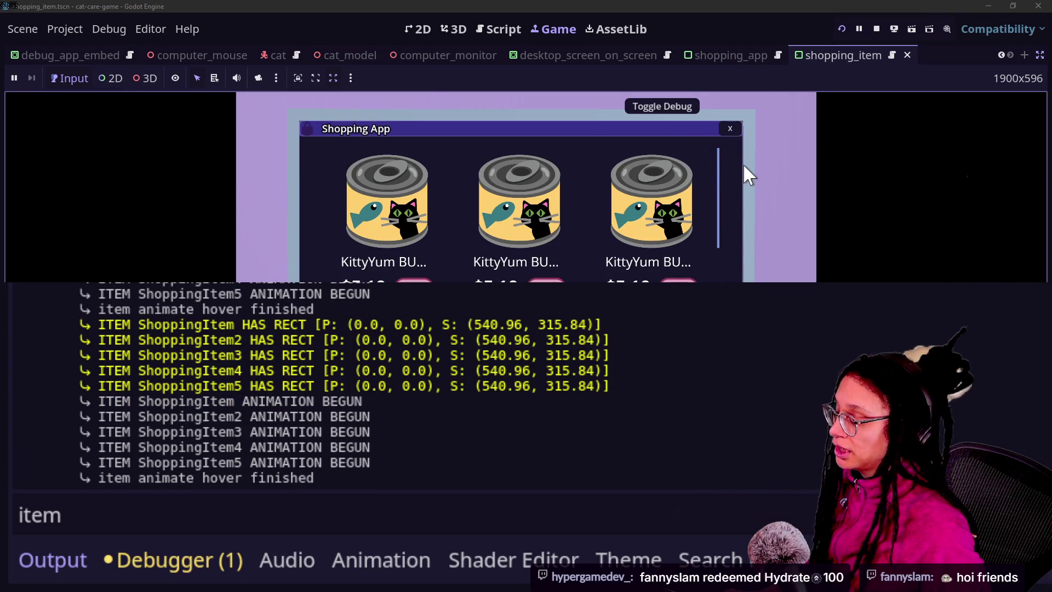
pyautogui.scroll(-2, 711, 151)
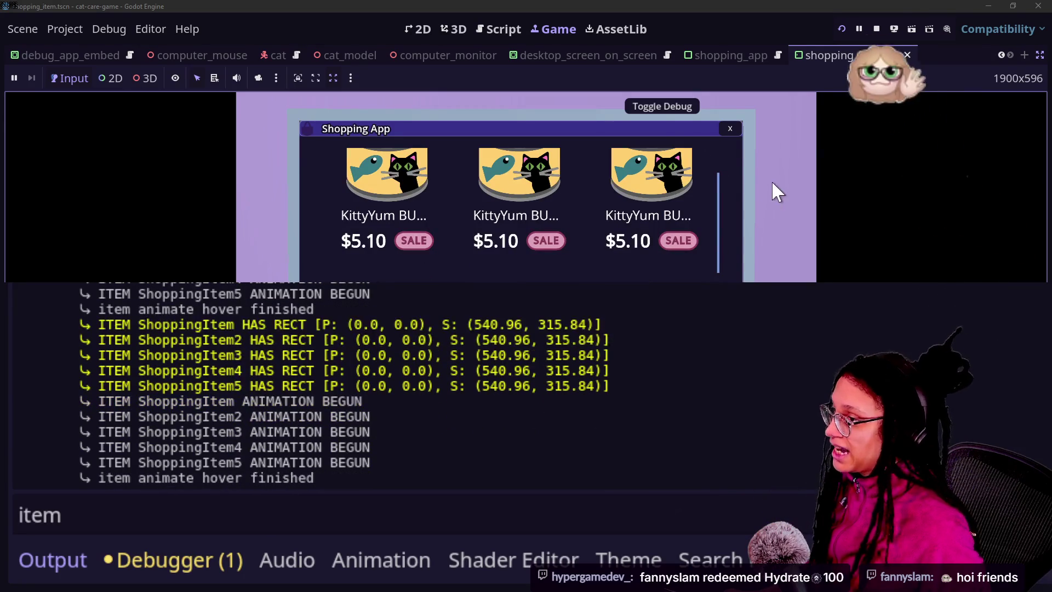
pyautogui.click(725, 126)
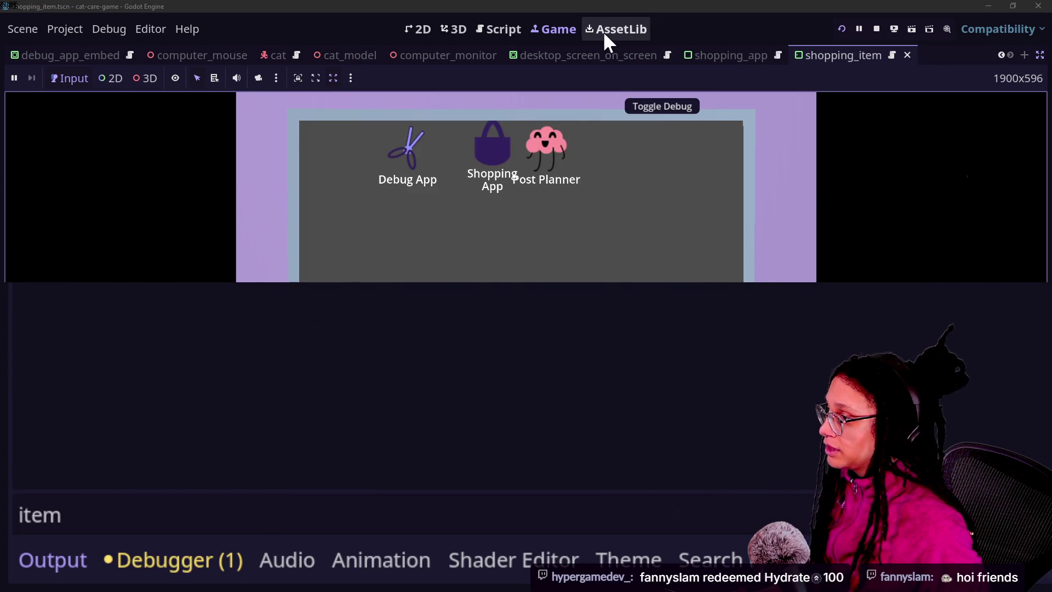
pyautogui.click(482, 147)
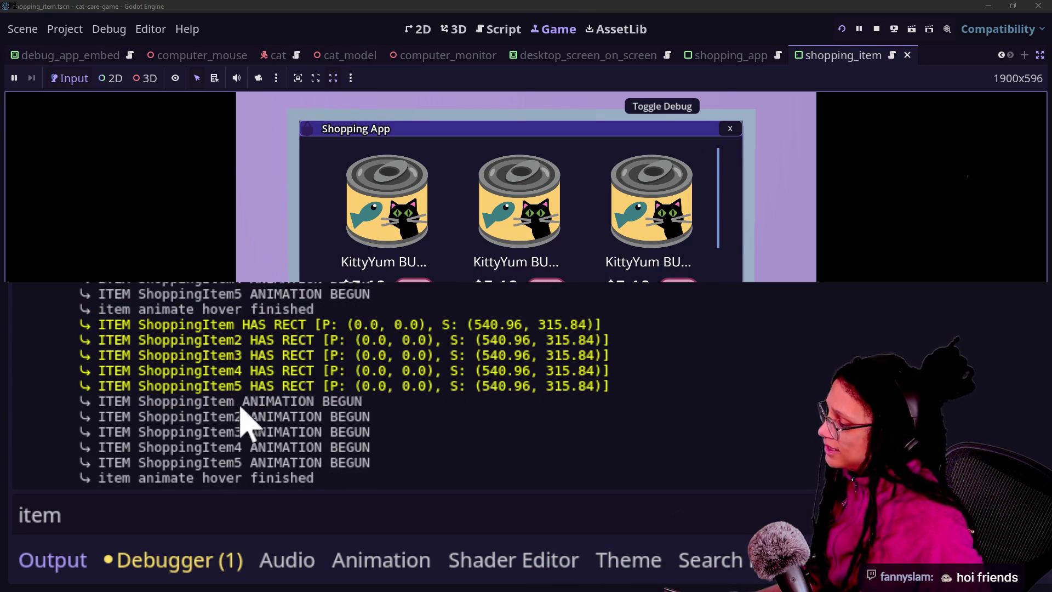
# - Select the ANIMATION BEGUN log lines and scroll the item list to hover ShoppingItem2–5
pyautogui.moveTo(243, 404); pyautogui.dragTo(340, 481)
pyautogui.scroll(-3, 514, 278)
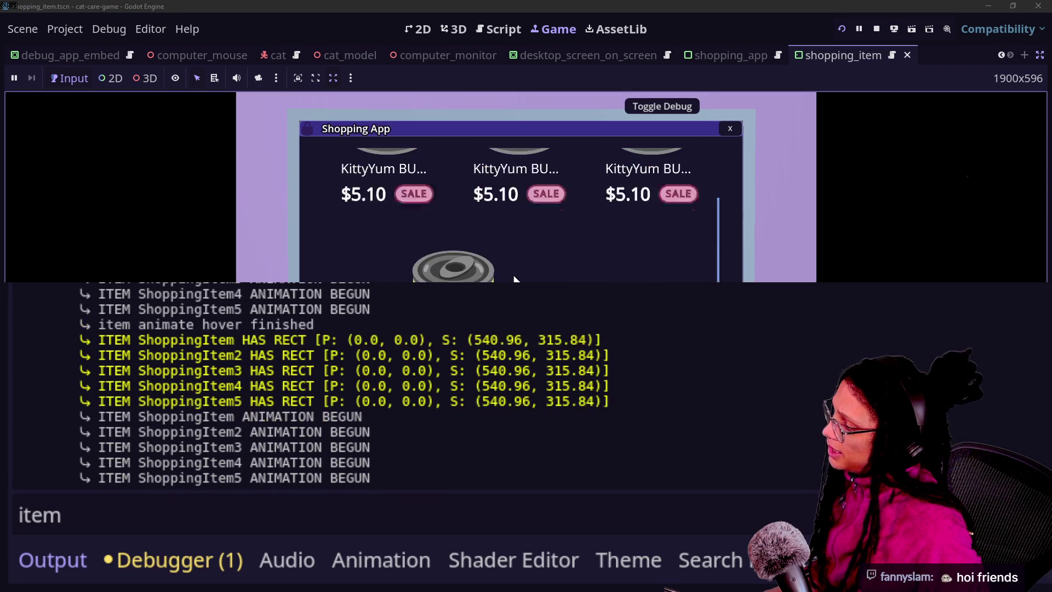
pyautogui.scroll(-1, 513, 219)
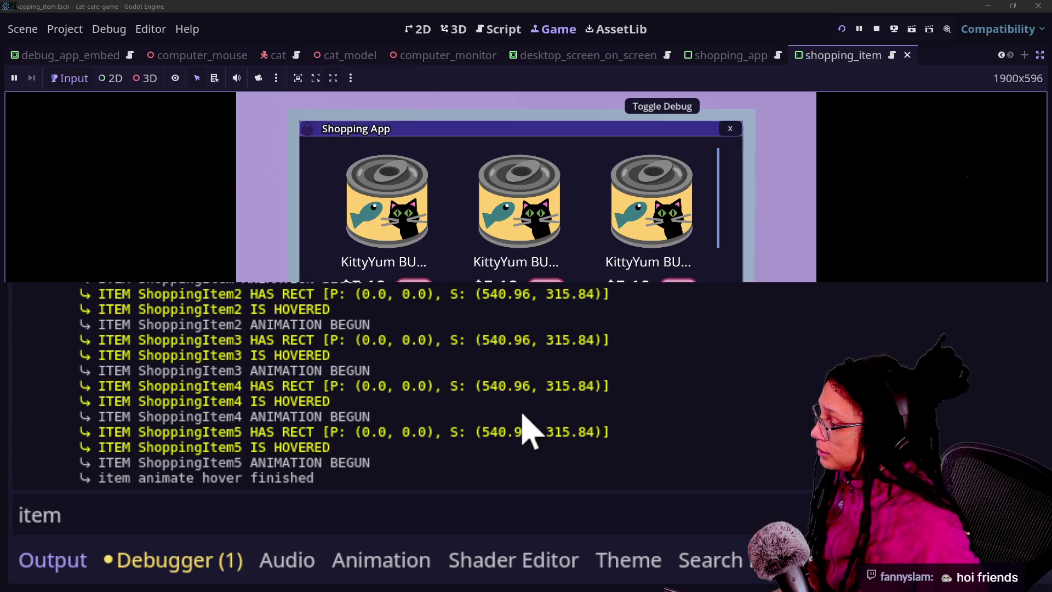
pyautogui.scroll(4, 528, 430)
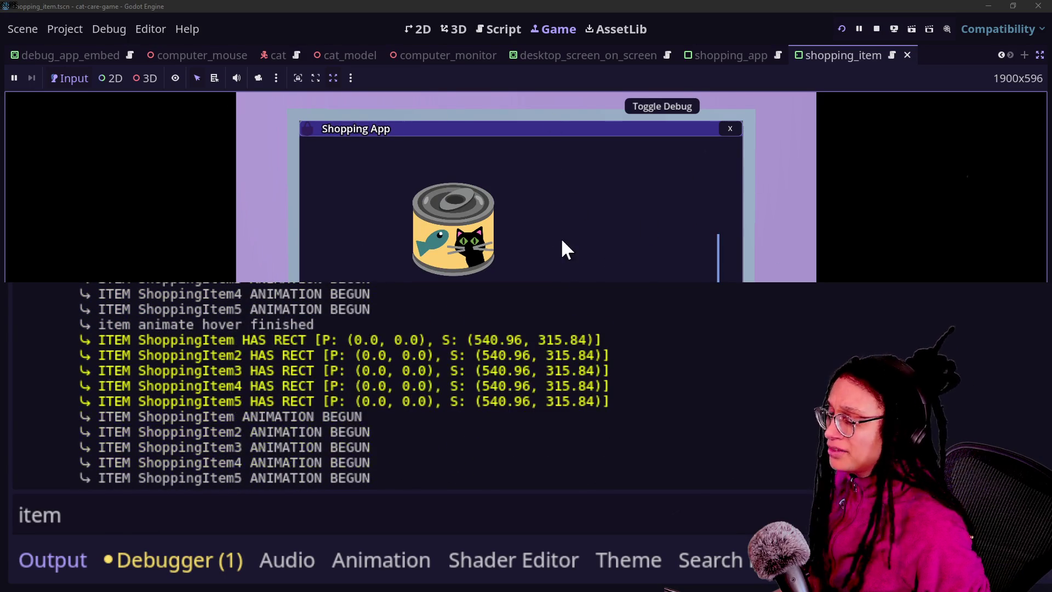
# - Close the Shopping App and return to the shopping_item script at the log_an_item call
pyautogui.click(734, 129)
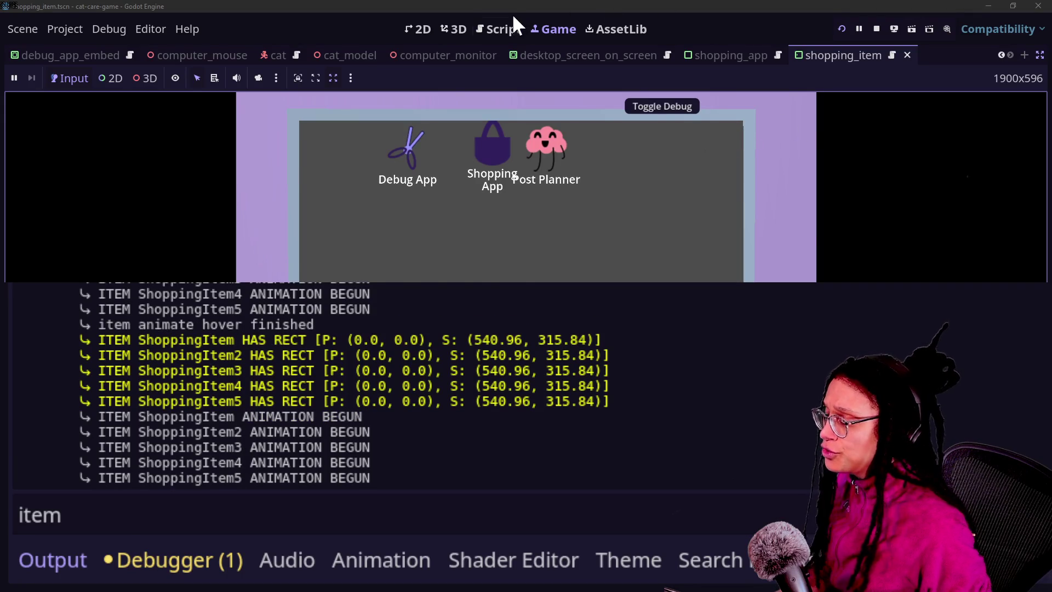
pyautogui.click(500, 29)
pyautogui.scroll(-4, 544, 183)
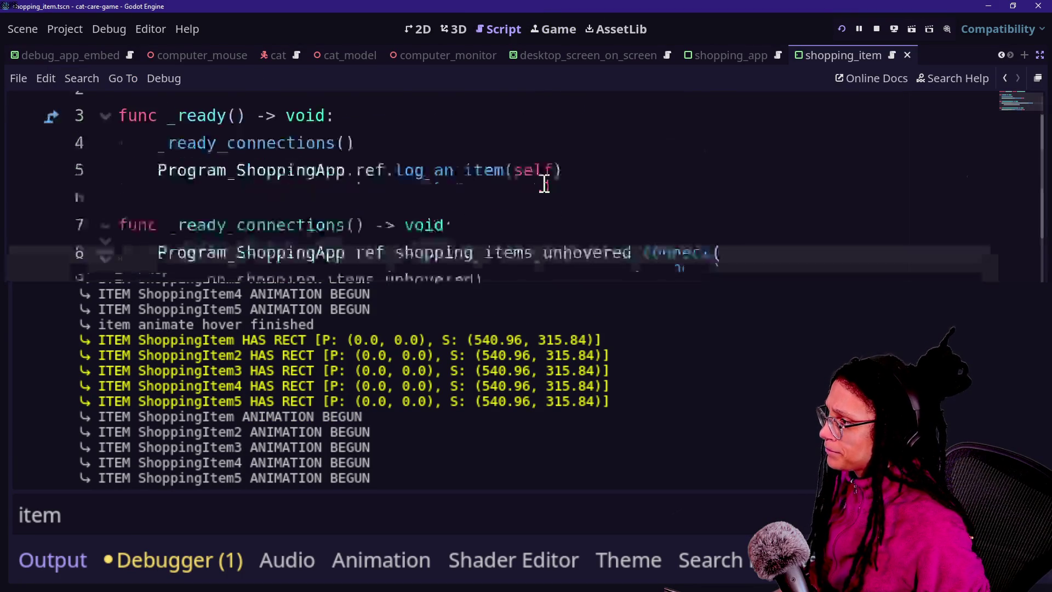
pyautogui.scroll(4, 544, 183)
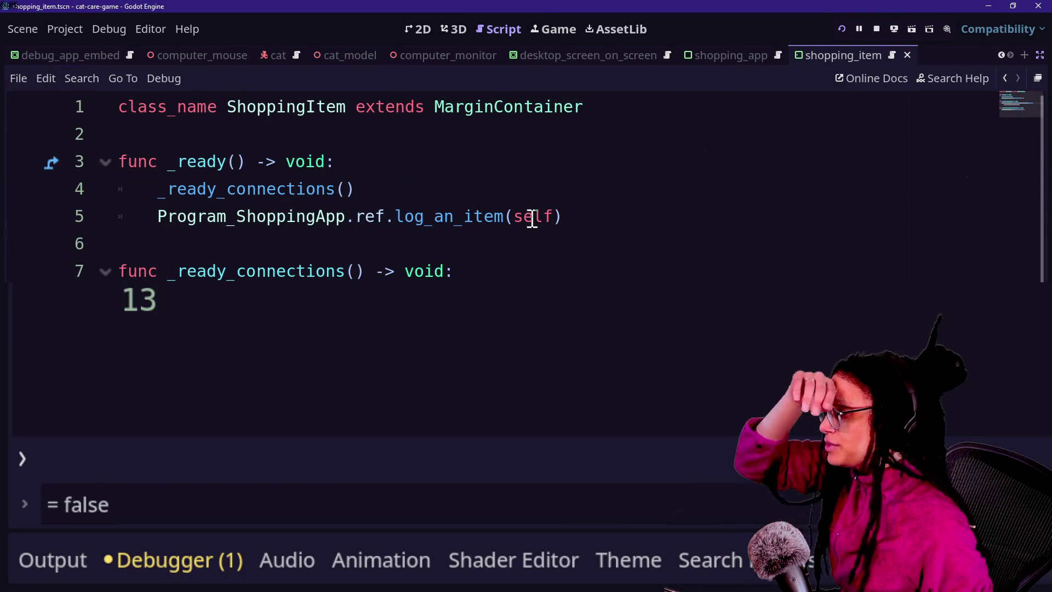
pyautogui.click(784, 215)
# - Open program_shopping_app.gd and scroll through its hover tween functions
pyautogui.hotkey('shift', 'alt', 'o')
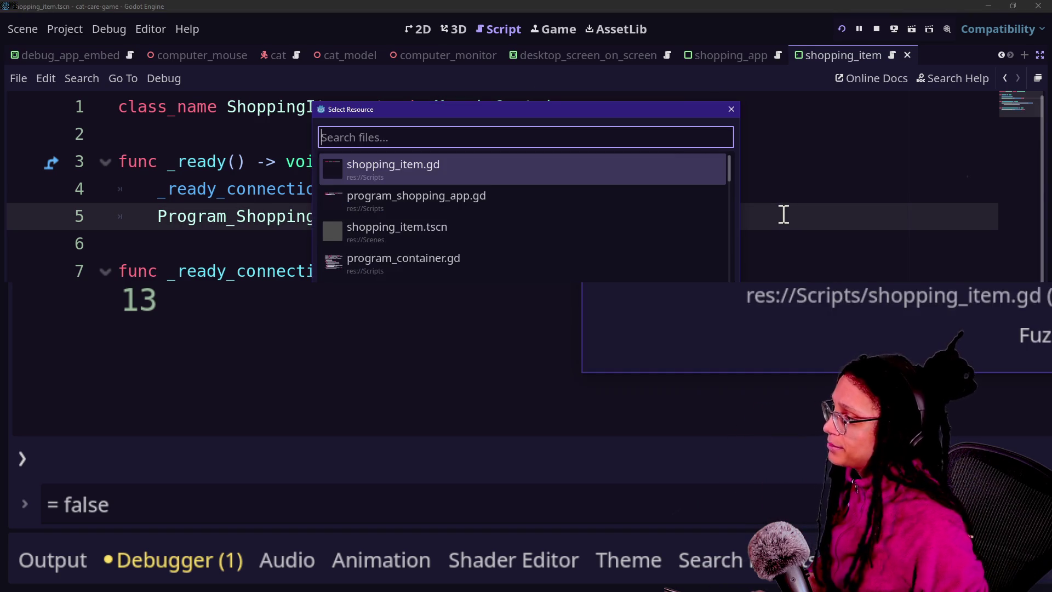
pyautogui.press('Down')
pyautogui.press('Return')
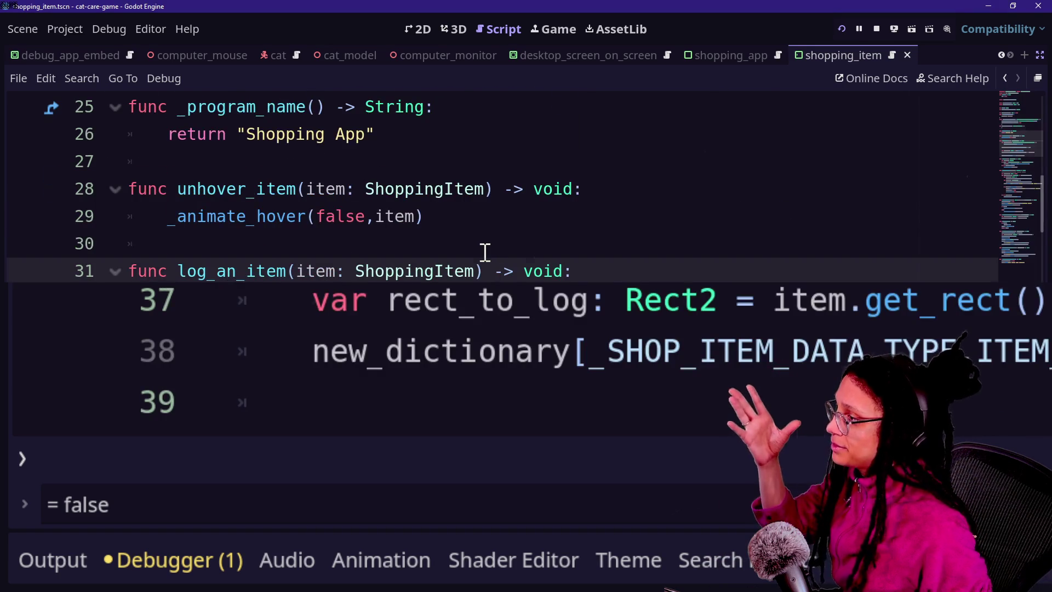
pyautogui.scroll(8, 485, 250)
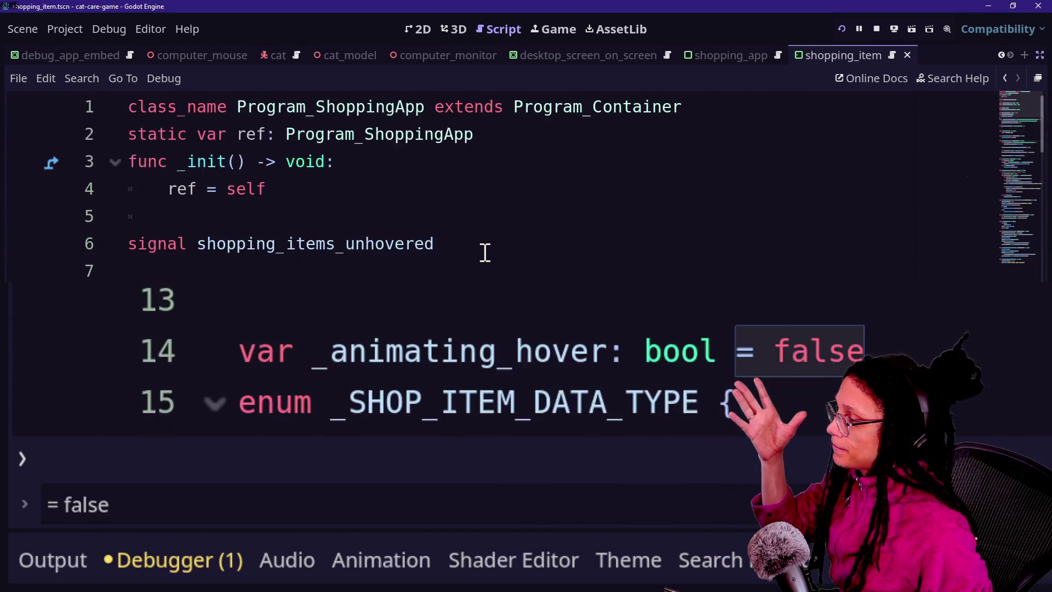
pyautogui.scroll(-2, 485, 253)
pyautogui.scroll(2, 328, 199)
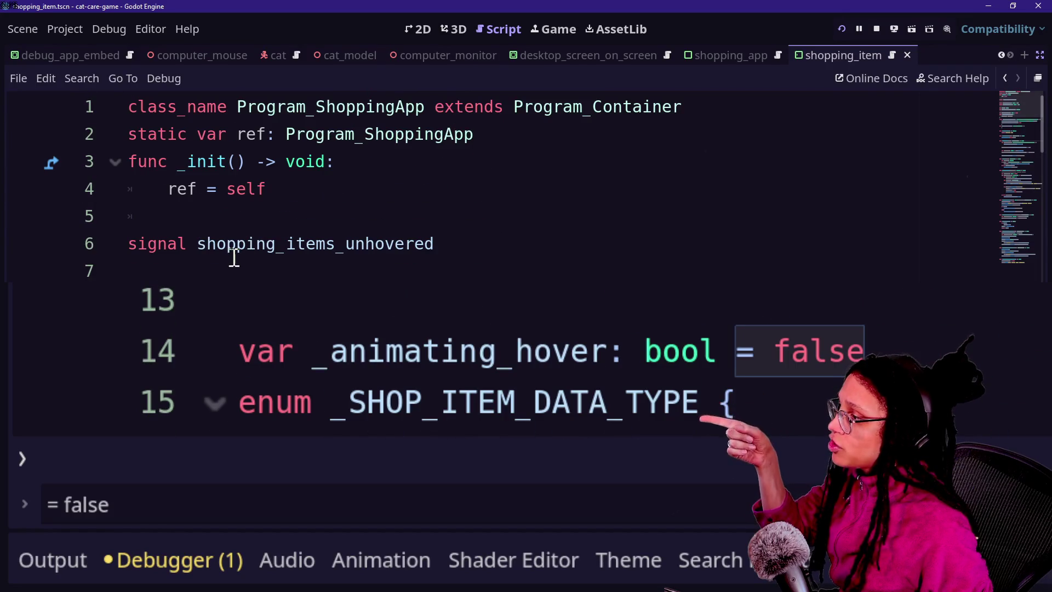
pyautogui.scroll(-1, 485, 187)
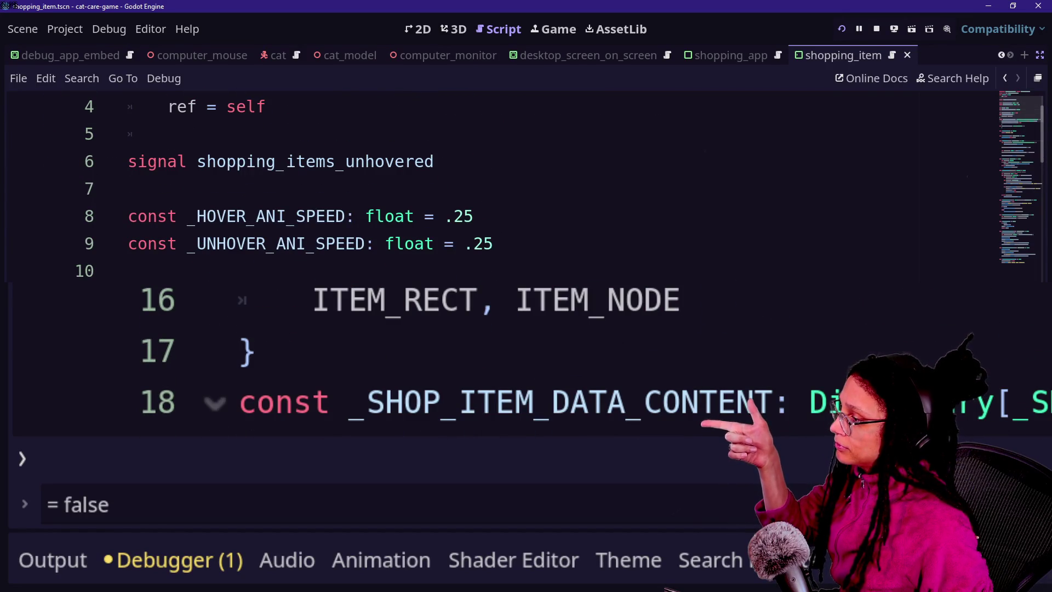
pyautogui.scroll(-14, 493, 186)
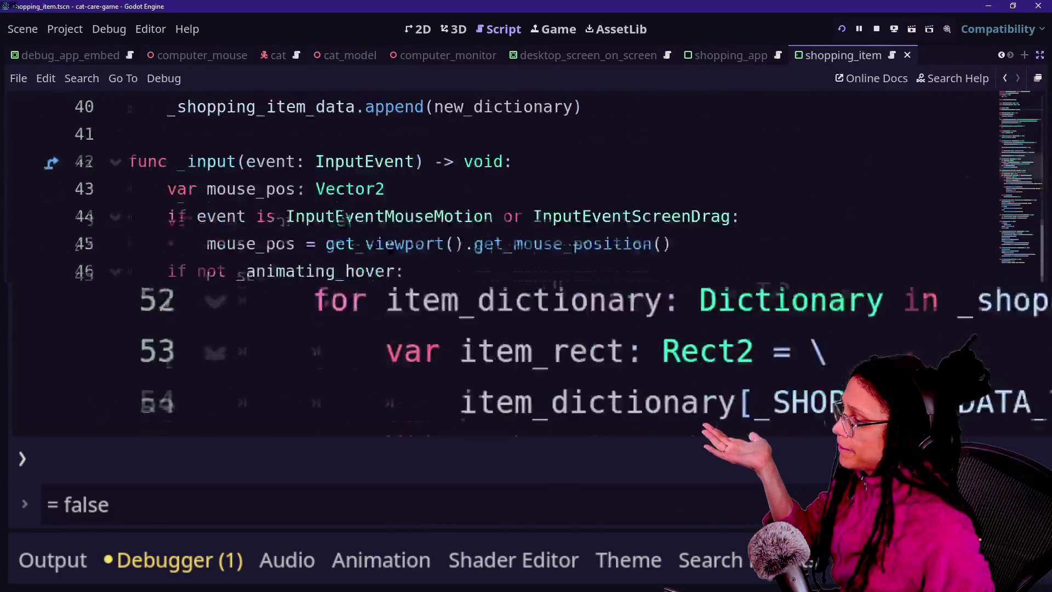
pyautogui.scroll(-3, 493, 186)
pyautogui.scroll(5, 493, 186)
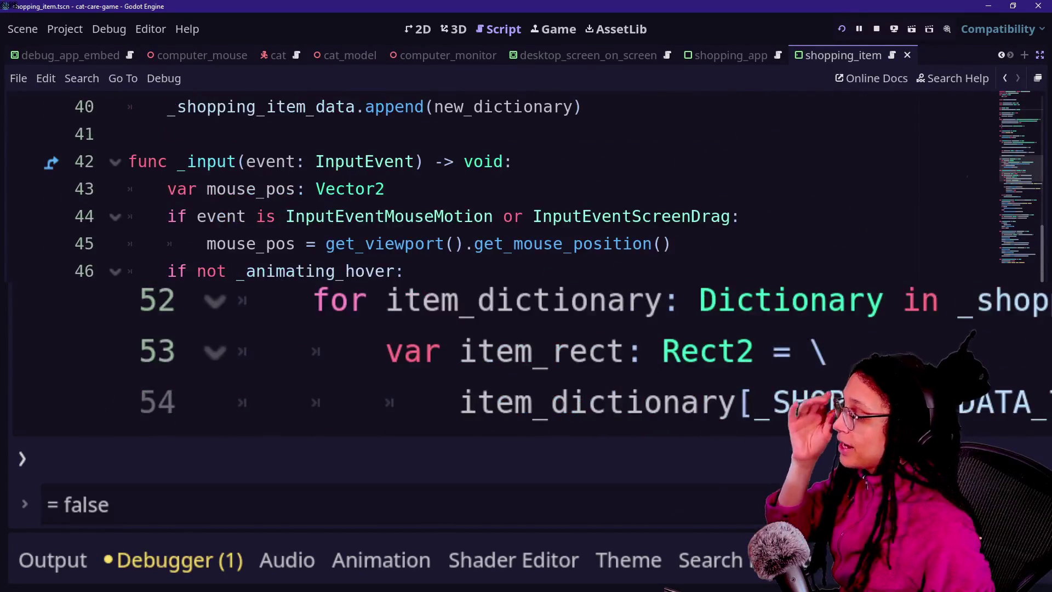
pyautogui.scroll(-8, 493, 186)
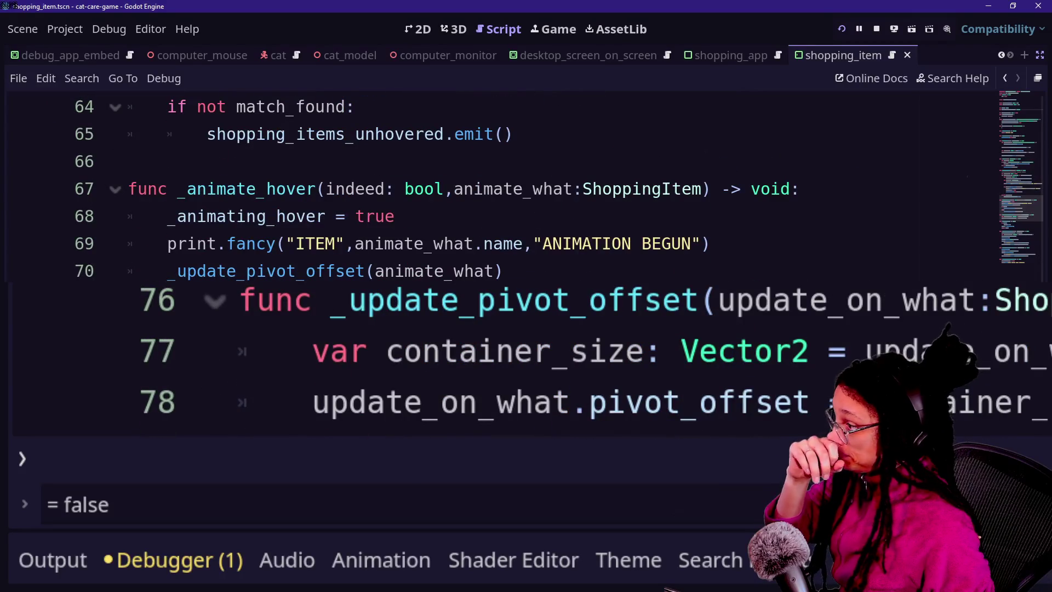
pyautogui.scroll(-3, 493, 186)
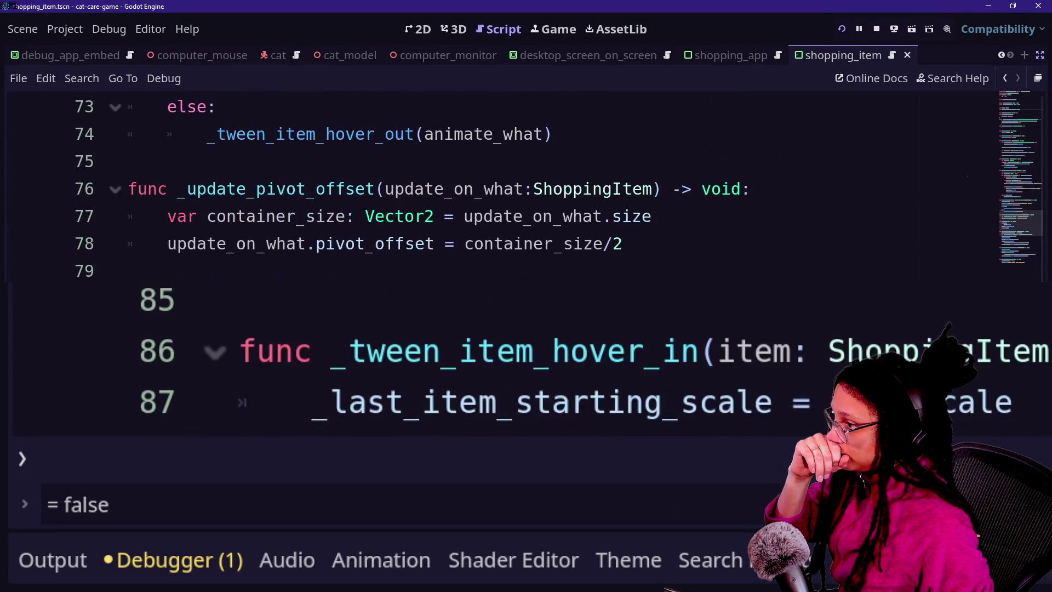
pyautogui.scroll(-2, 493, 186)
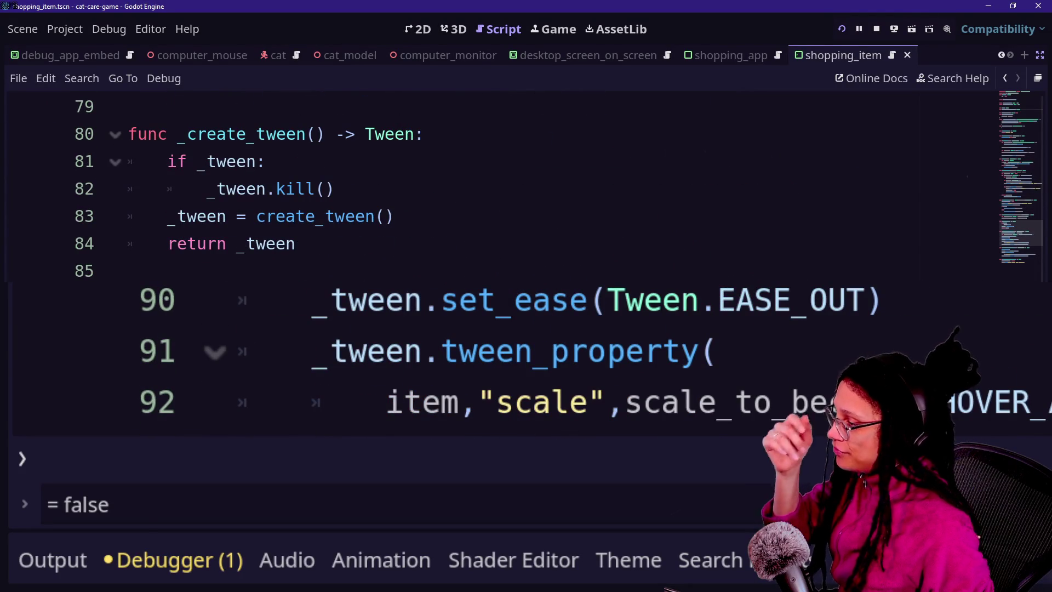
pyautogui.scroll(-6, 493, 186)
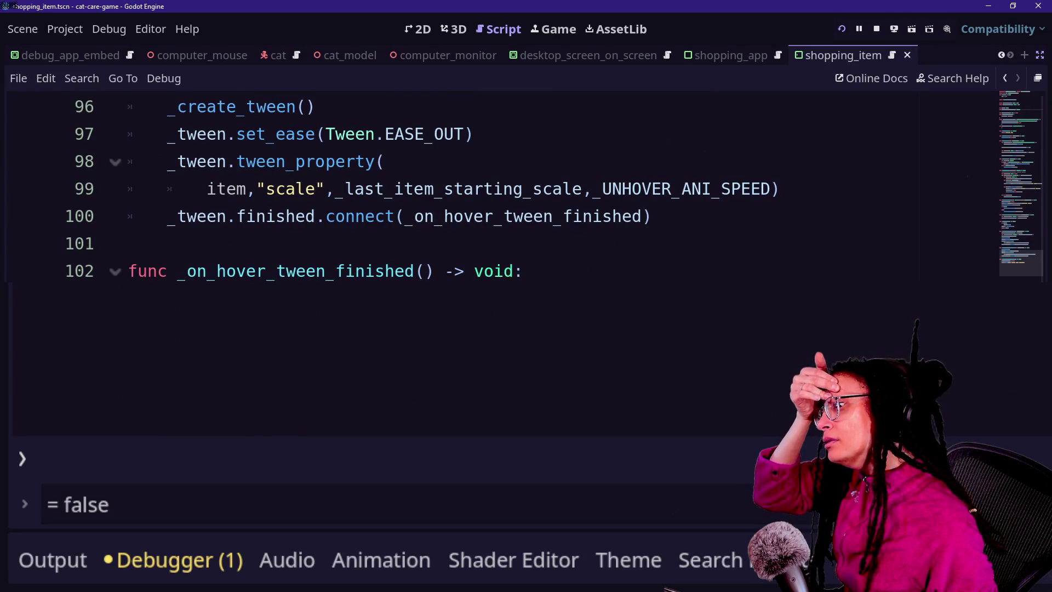
pyautogui.scroll(20, 493, 186)
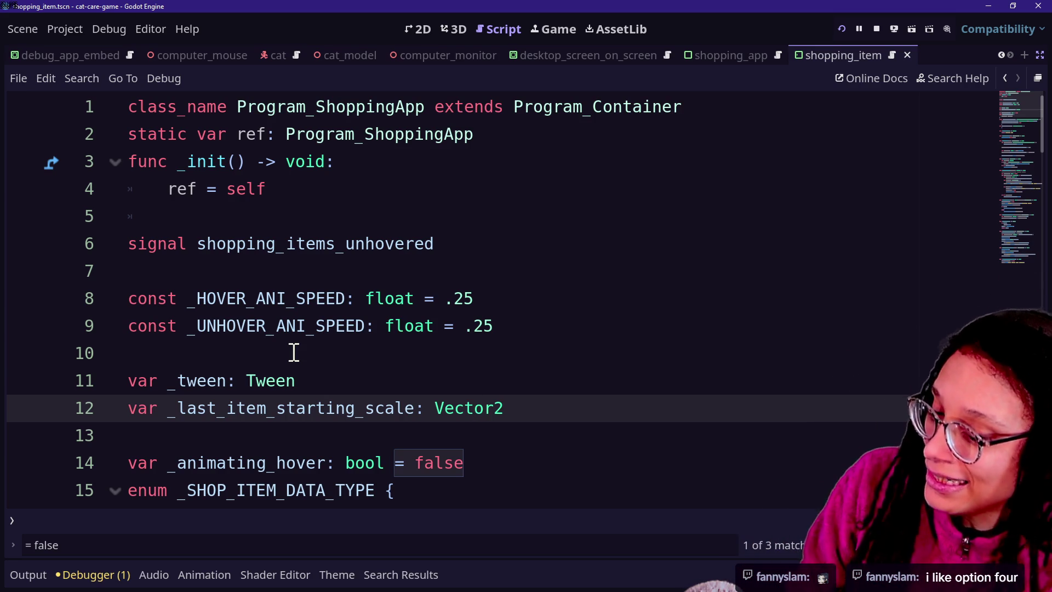
# - Review the declarations around _HOVER_ANI_SPEED, ref = self in _init, and the shopping_items_unhovered signal
pyautogui.click(294, 353)
pyautogui.click(358, 287)
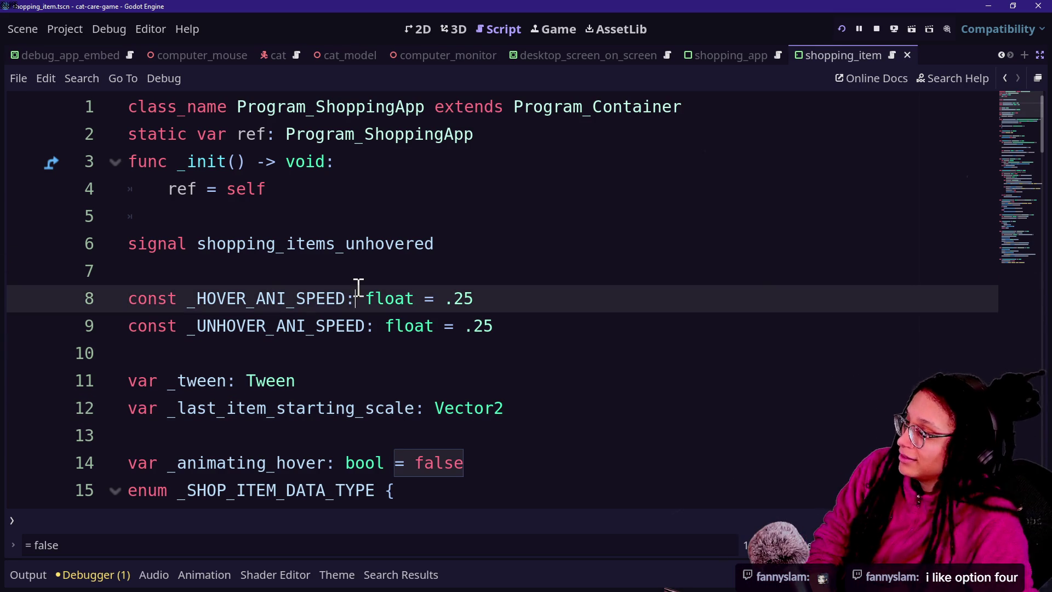
pyautogui.click(488, 268)
pyautogui.click(574, 192)
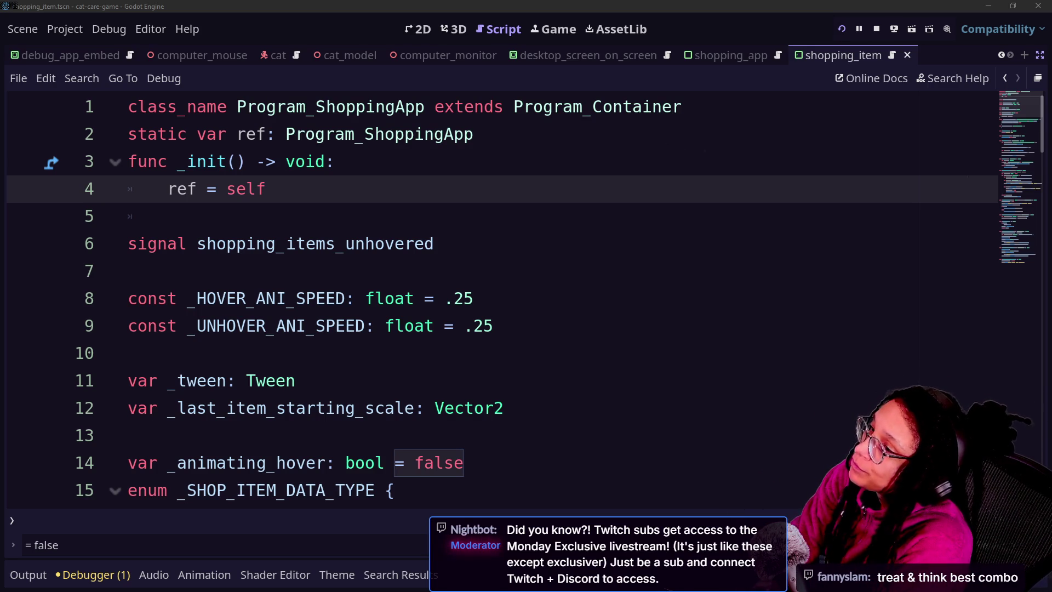
pyautogui.click(702, 242)
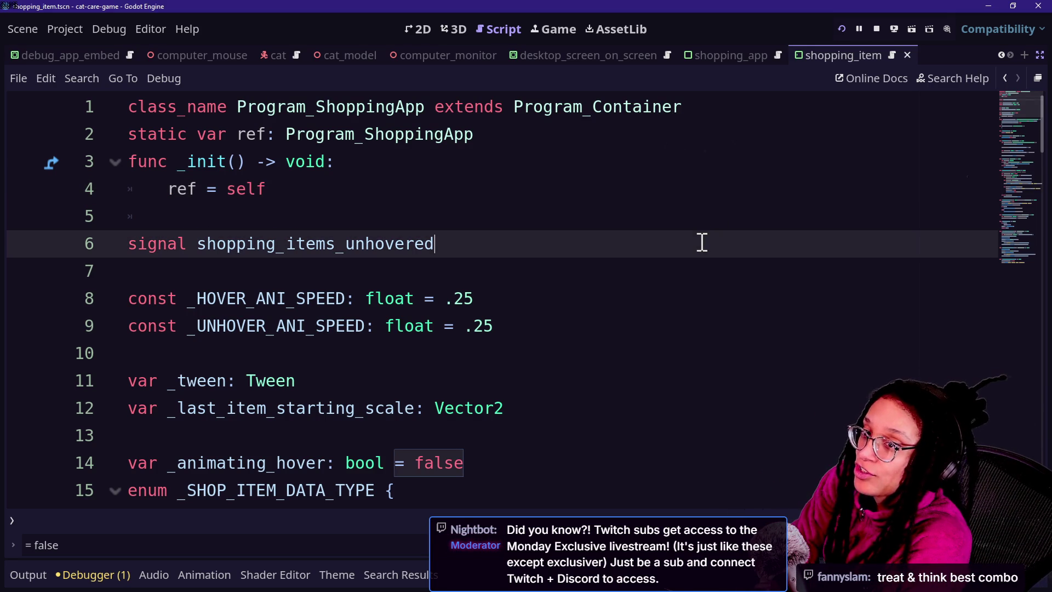
# - Open the Shopping App in the running game, test hover over the $5.10 KittyYum items, then stop the game
pyautogui.click(564, 27)
pyautogui.doubleClick(478, 170)
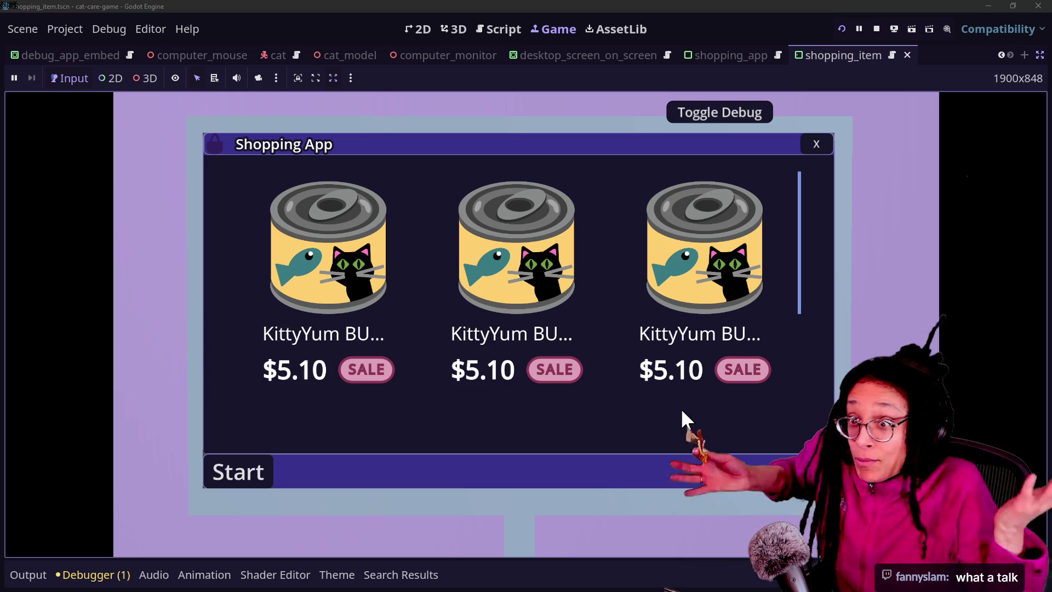
pyautogui.click(876, 29)
pyautogui.click(695, 274)
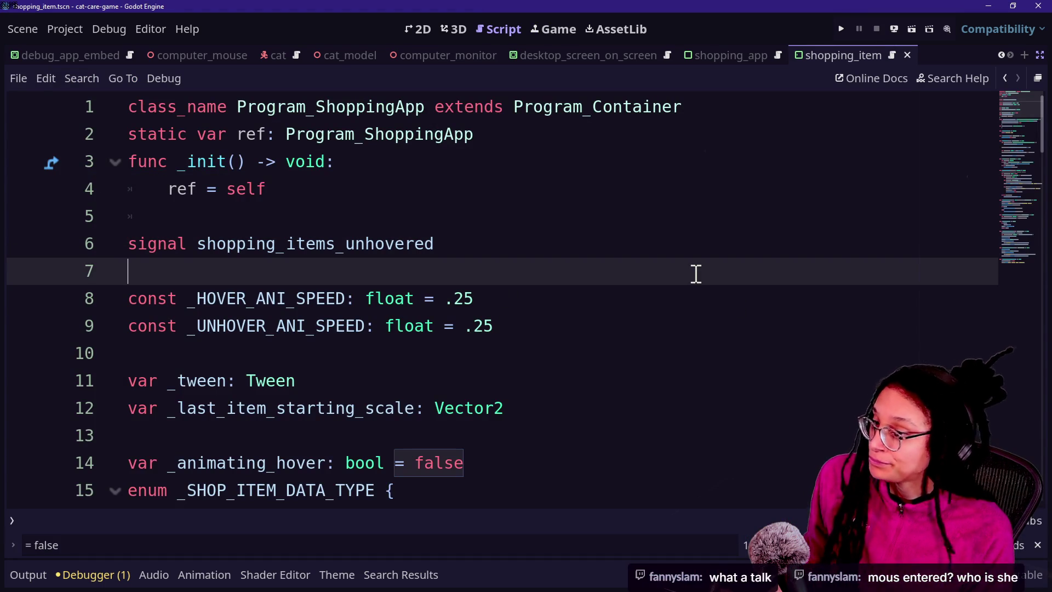
# - Zoom the script text out, look through Program_ShoppingApp, and restore the scene tree and inspector docks
pyautogui.hotkey('ctrl', '-')
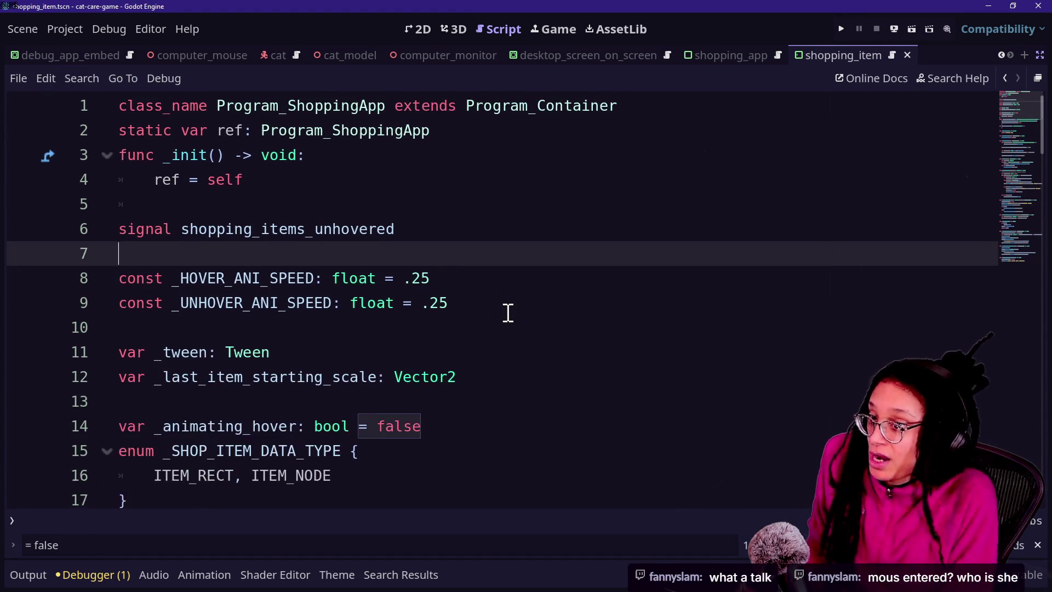
pyautogui.scroll(-15, 512, 320)
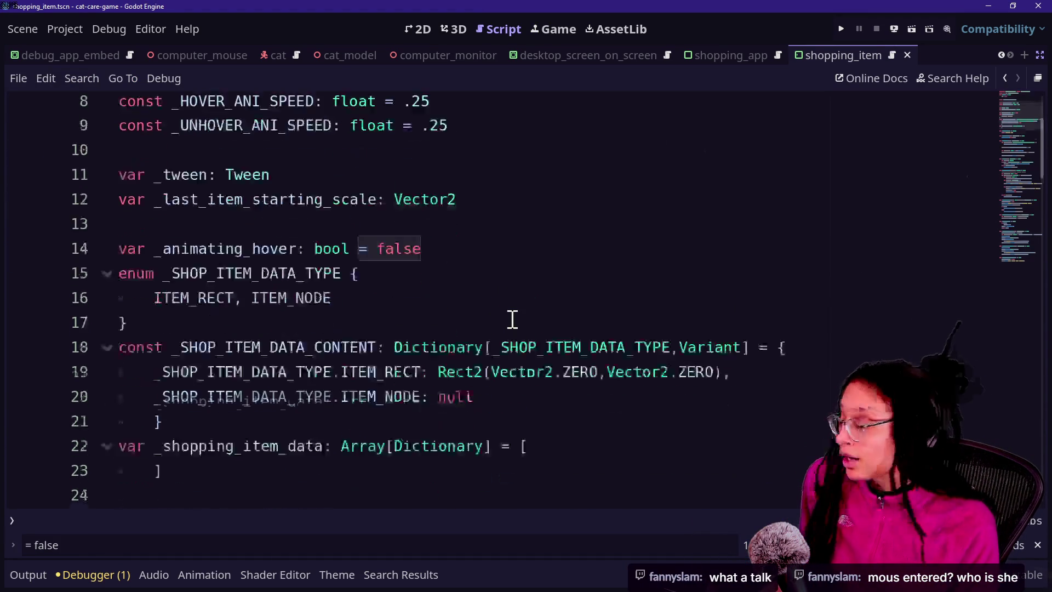
pyautogui.click(544, 350)
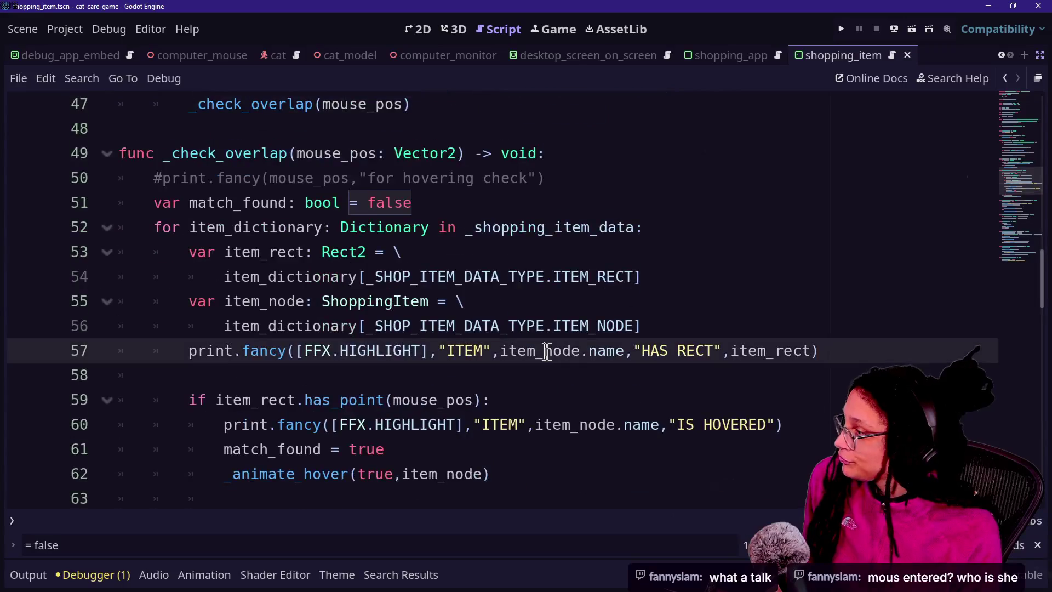
pyautogui.scroll(-10, 733, 321)
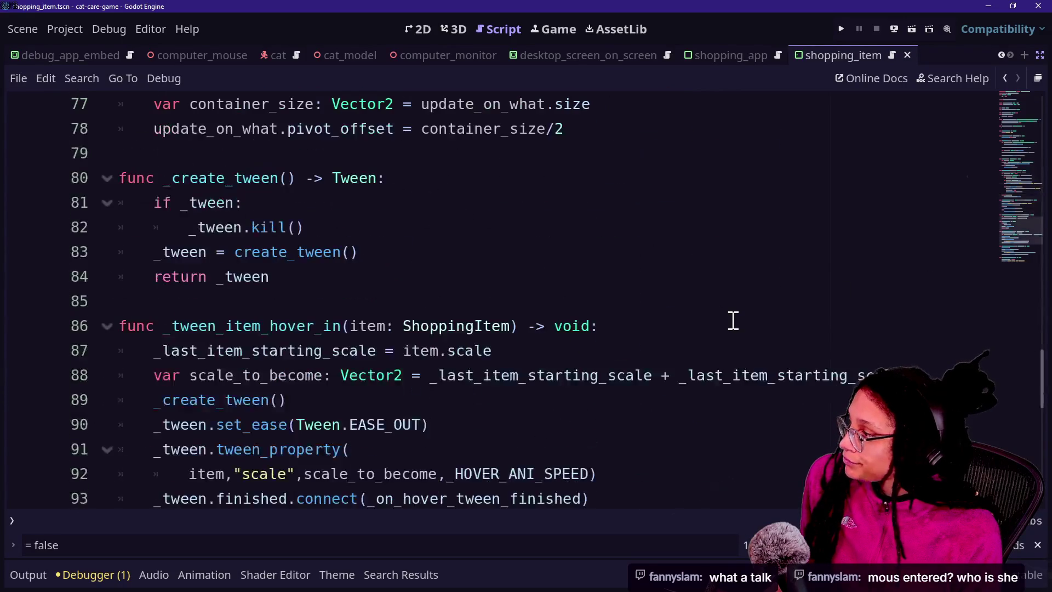
pyautogui.scroll(16, 732, 320)
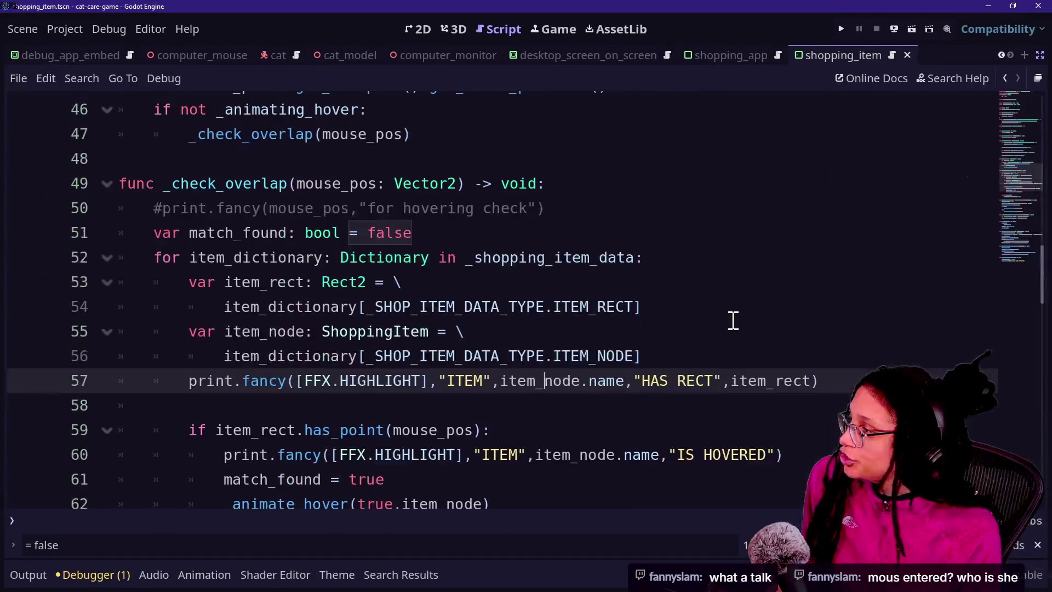
pyautogui.scroll(9, 733, 321)
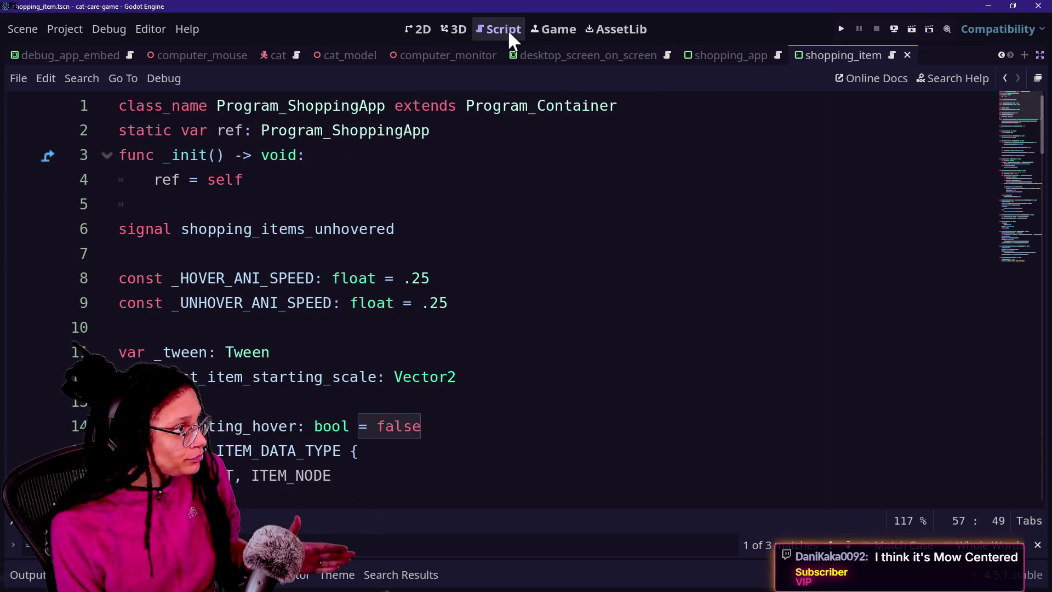
pyautogui.click(1039, 55)
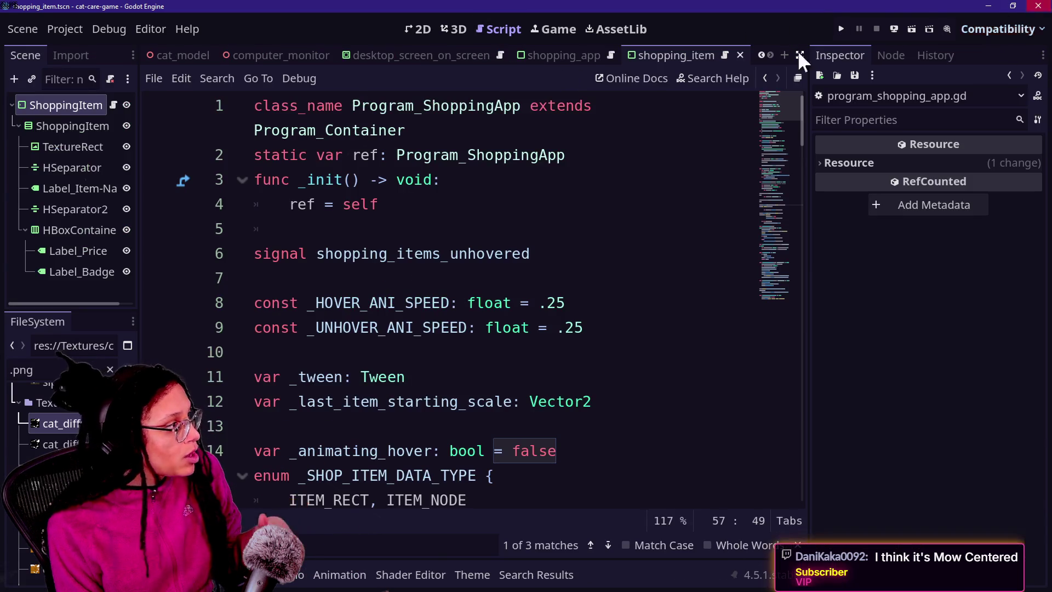
# - Select the root ShoppingItem node and view its Signals list, reading the mouse_entered documentation
pyautogui.click(56, 126)
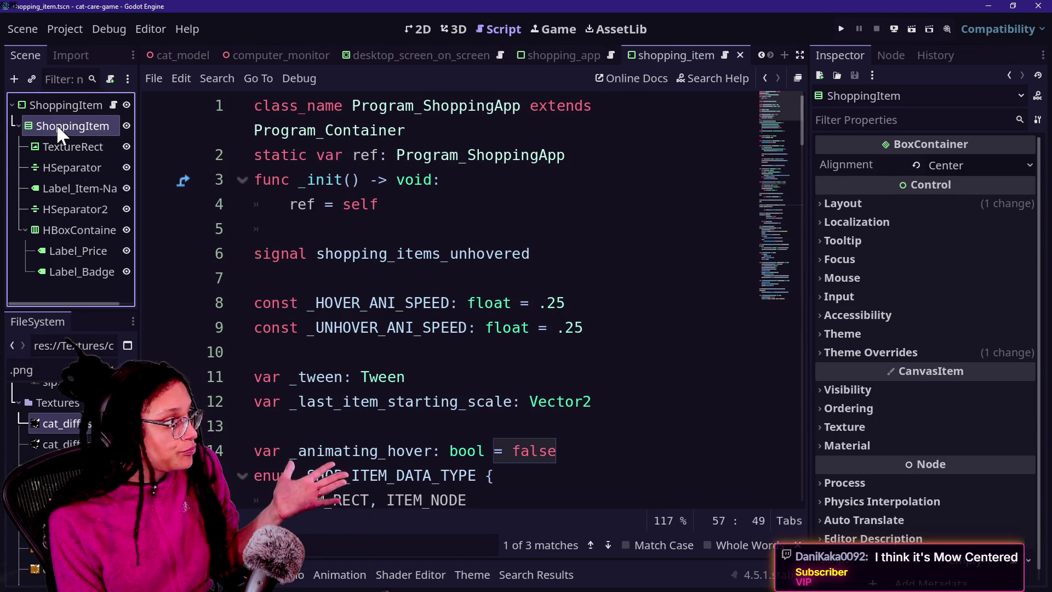
pyautogui.click(58, 106)
pyautogui.click(892, 55)
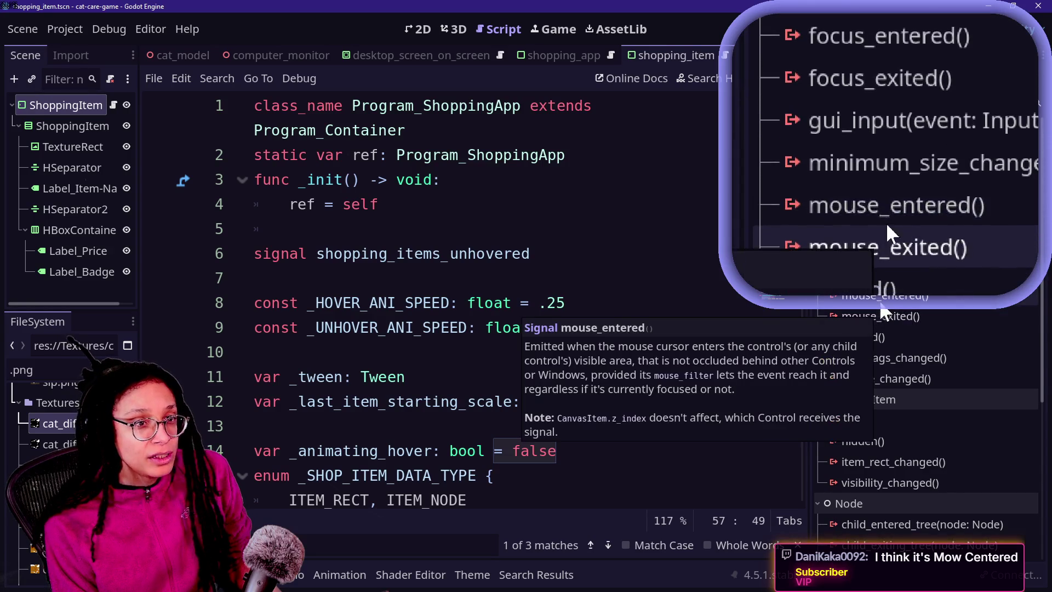
pyautogui.moveTo(884, 300)
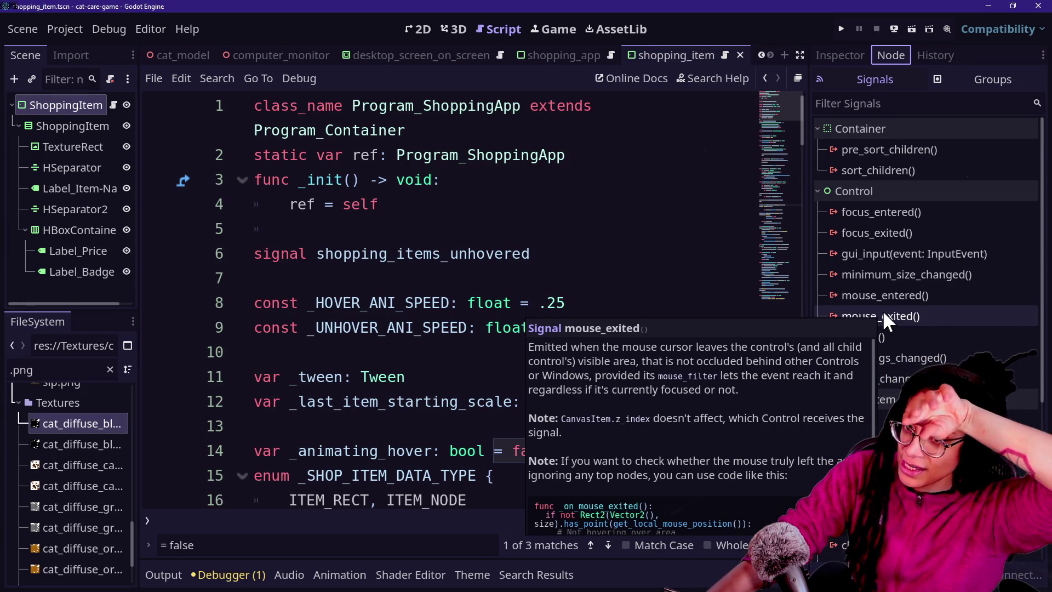
pyautogui.click(616, 206)
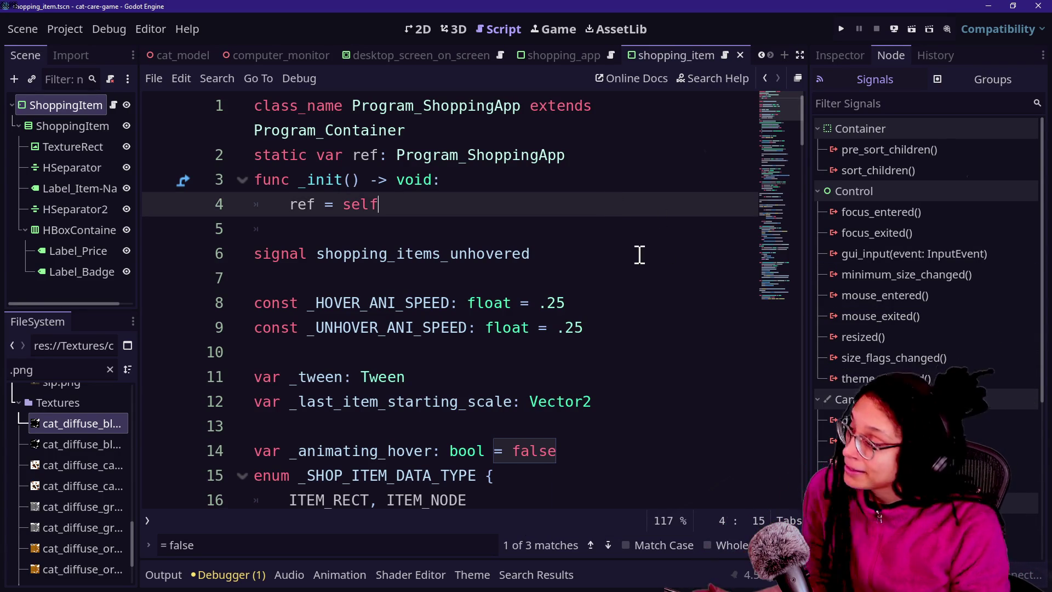
# - Switch to distraction-free mode with Ctrl+Shift+F11 and select script lines 13–18
pyautogui.scroll(-5, 635, 252)
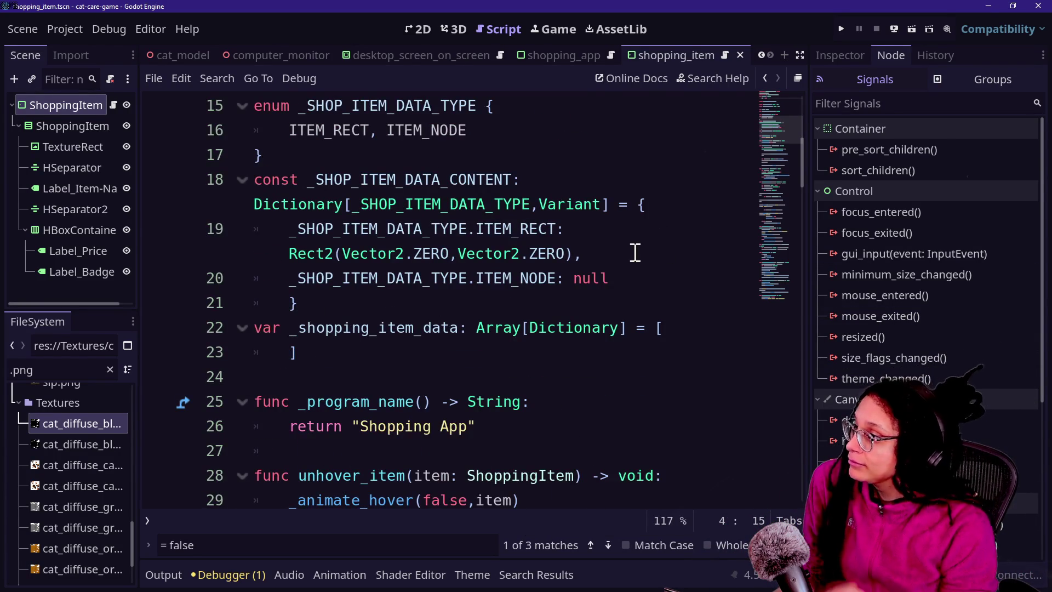
pyautogui.hotkey('ctrl', 'shift', 'F11')
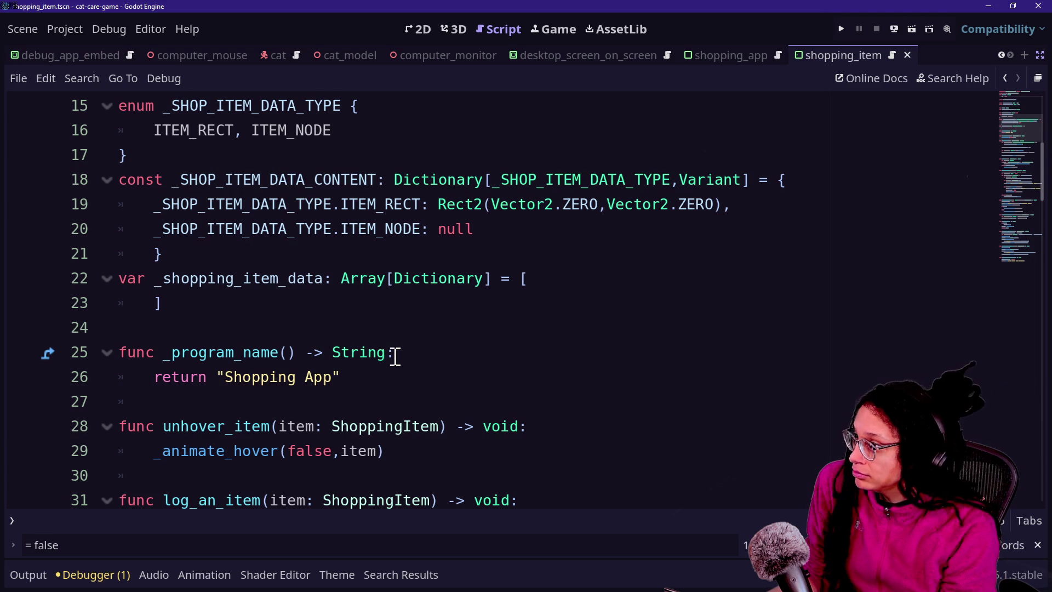
pyautogui.scroll(1, 394, 356)
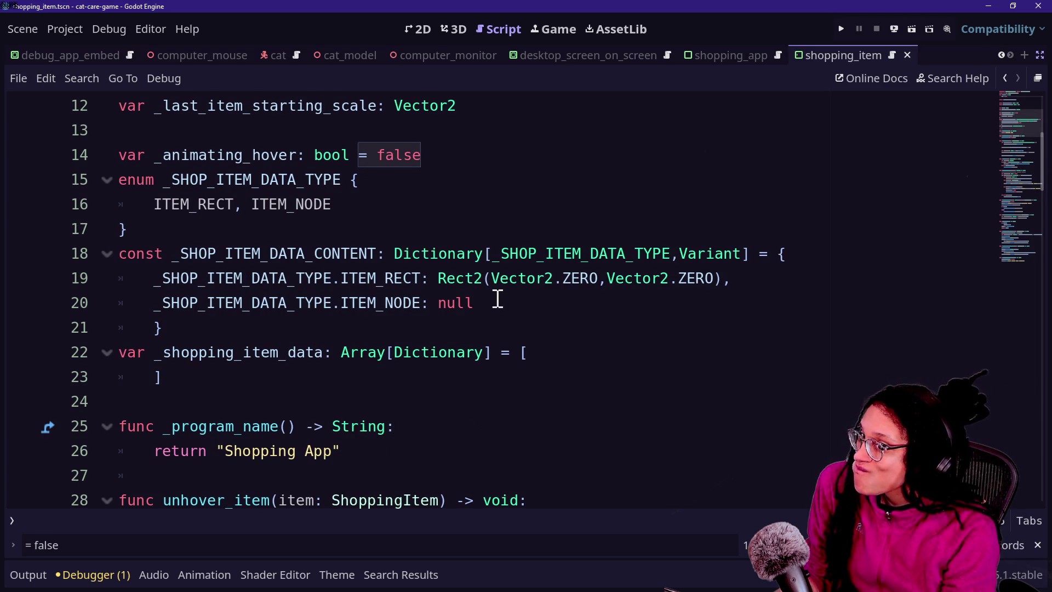
pyautogui.scroll(2, 381, 237)
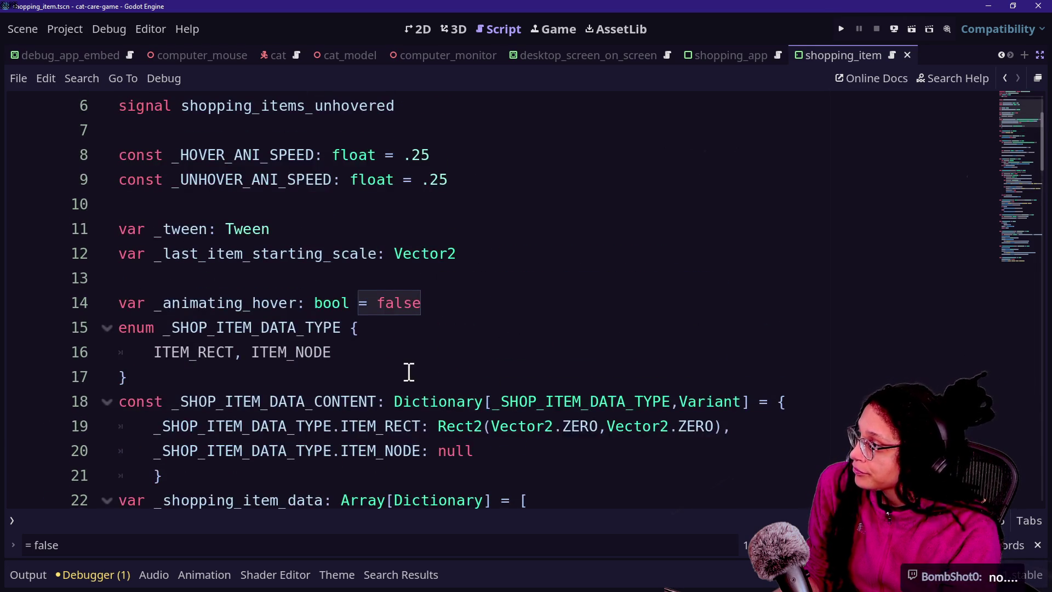
pyautogui.moveTo(373, 268); pyautogui.dragTo(545, 401)
pyautogui.scroll(-1, 540, 410)
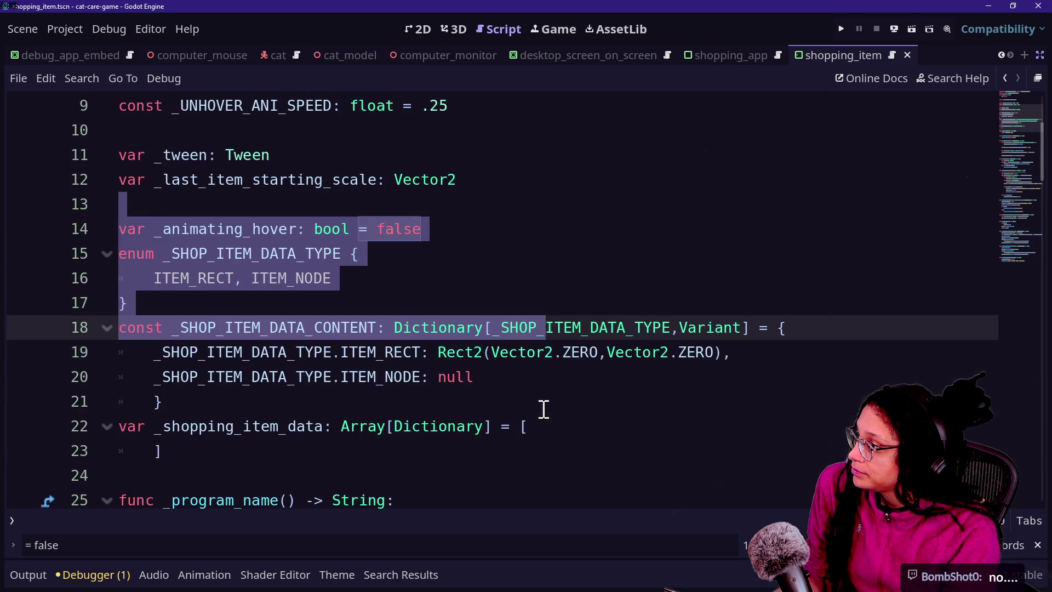
# - Delete the _animating_hover flag and the shop item enum, dictionary and array declarations, plus the blank line
pyautogui.scroll(-3, 393, 404)
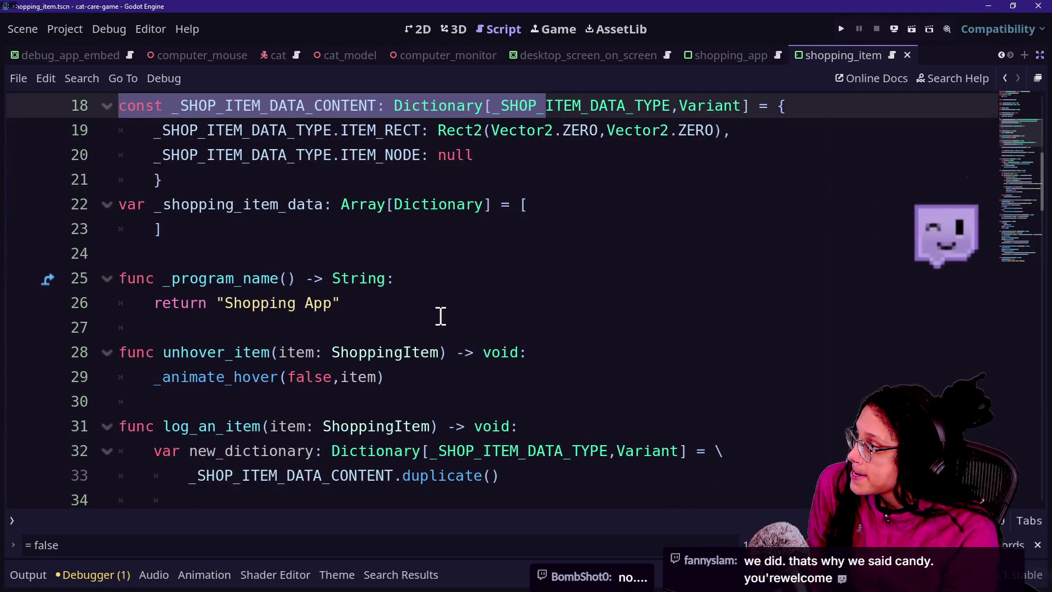
pyautogui.keyDown('shift'); pyautogui.click(375, 239); pyautogui.keyUp('shift')
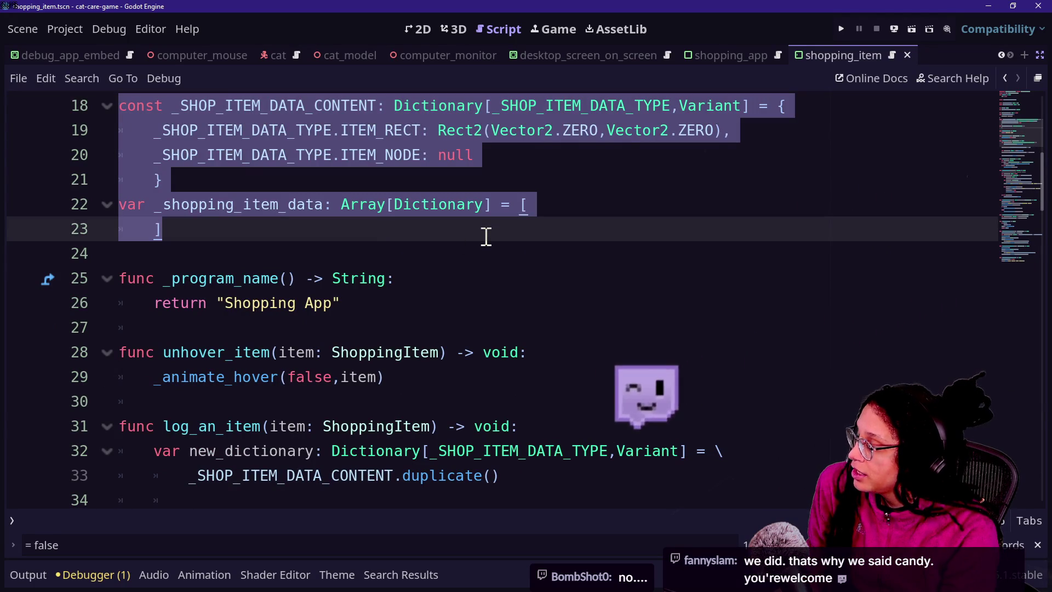
pyautogui.press('BackSpace')
pyautogui.scroll(1, 486, 237)
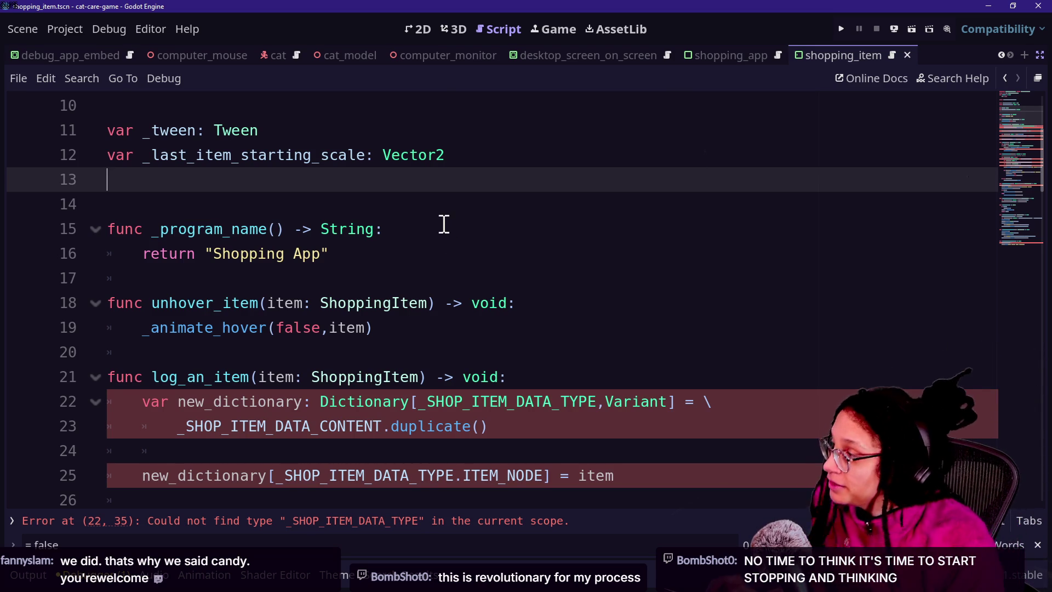
pyautogui.press('BackSpace')
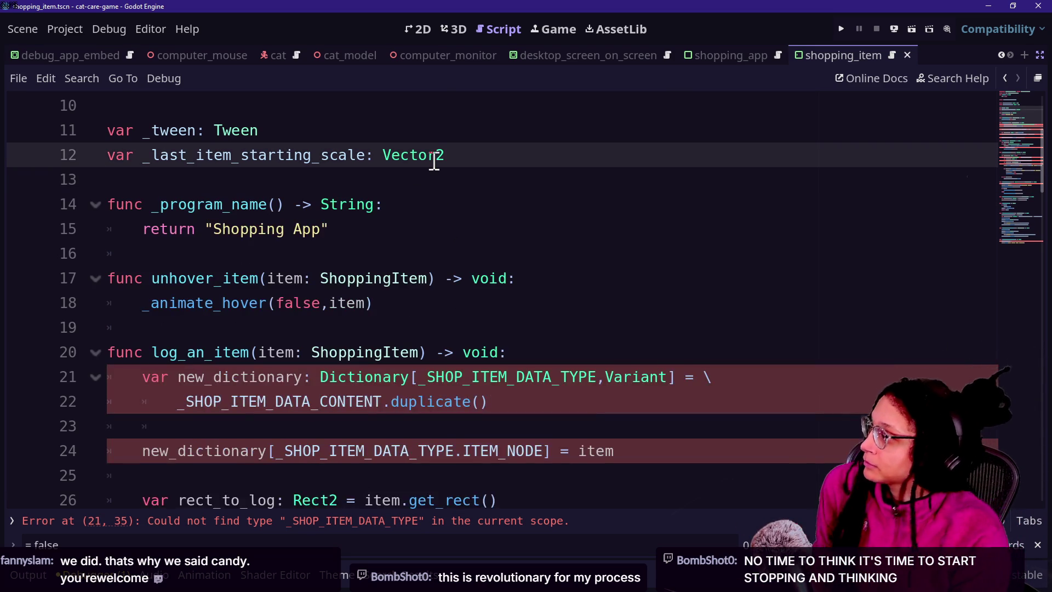
# - Copy the _last_item_starting_scale declaration for reuse in the ShoppingItem script
pyautogui.scroll(1, 434, 161)
pyautogui.moveTo(453, 227); pyautogui.dragTo(456, 216)
pyautogui.hotkey('ctrl', 'c')
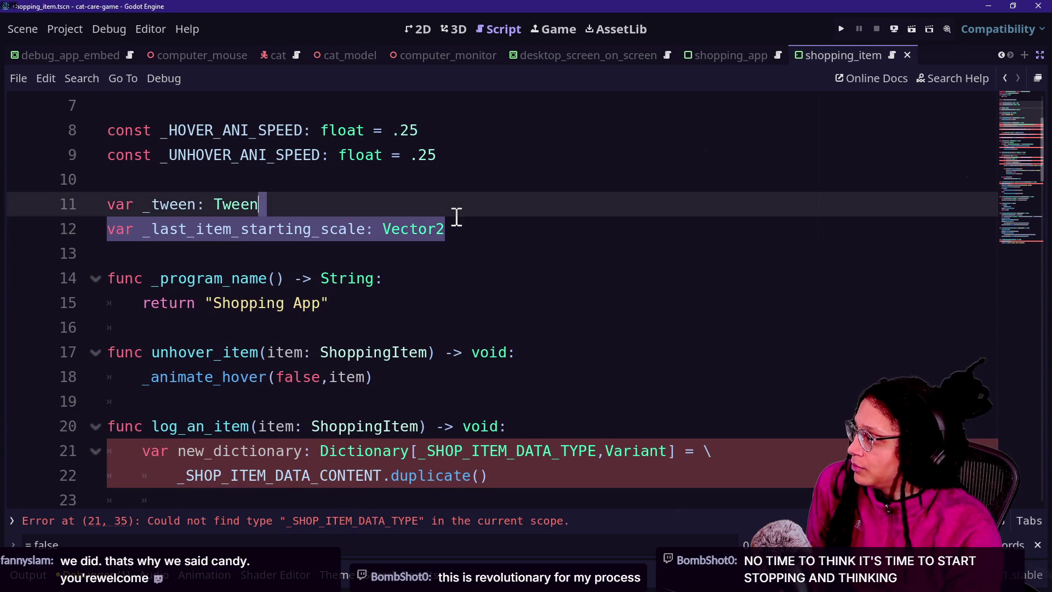
pyautogui.moveTo(448, 204); pyautogui.dragTo(484, 223)
pyautogui.click(488, 226)
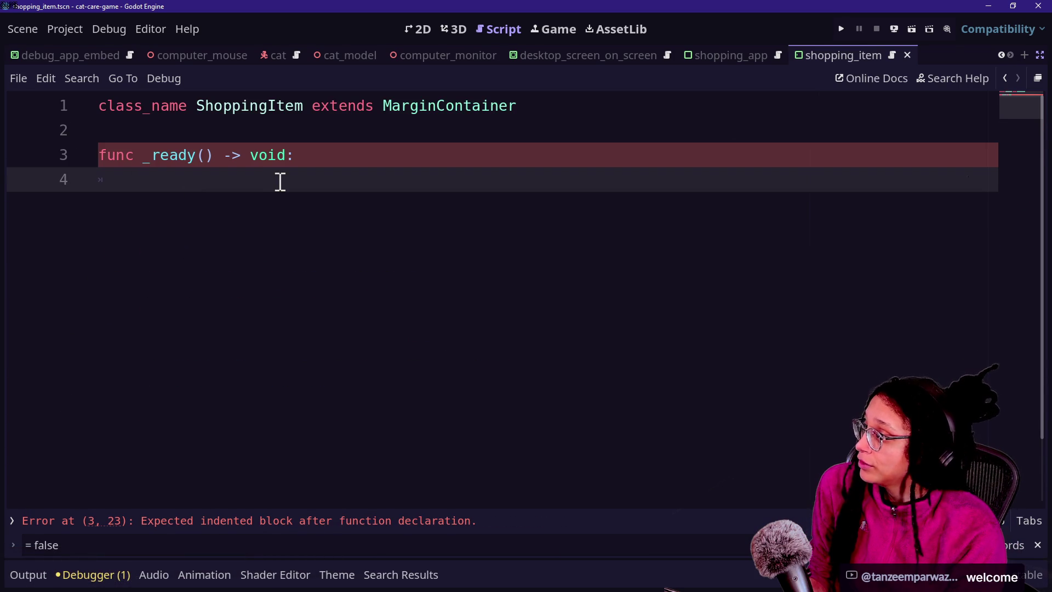
# - Paste the Vector2 scale variable at top level in shopping_item.gd, delete the empty _ready function, and save
pyautogui.hotkey('ctrl', 'v')
pyautogui.press('Tab')
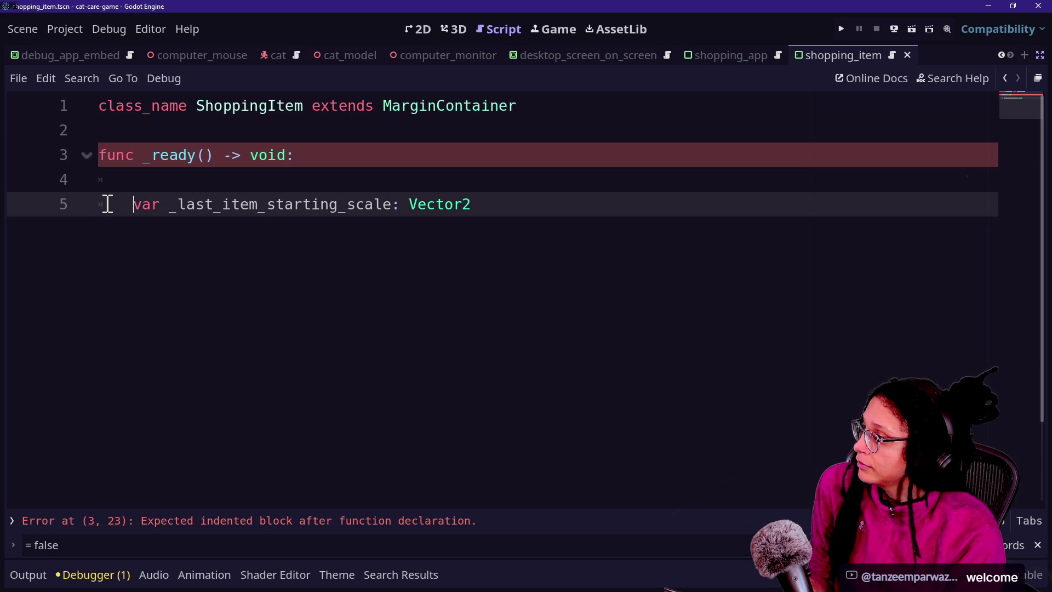
pyautogui.press('Up')
pyautogui.hotkey('ctrl', 'shift', 'k')
pyautogui.hotkey('shift', 'Tab')
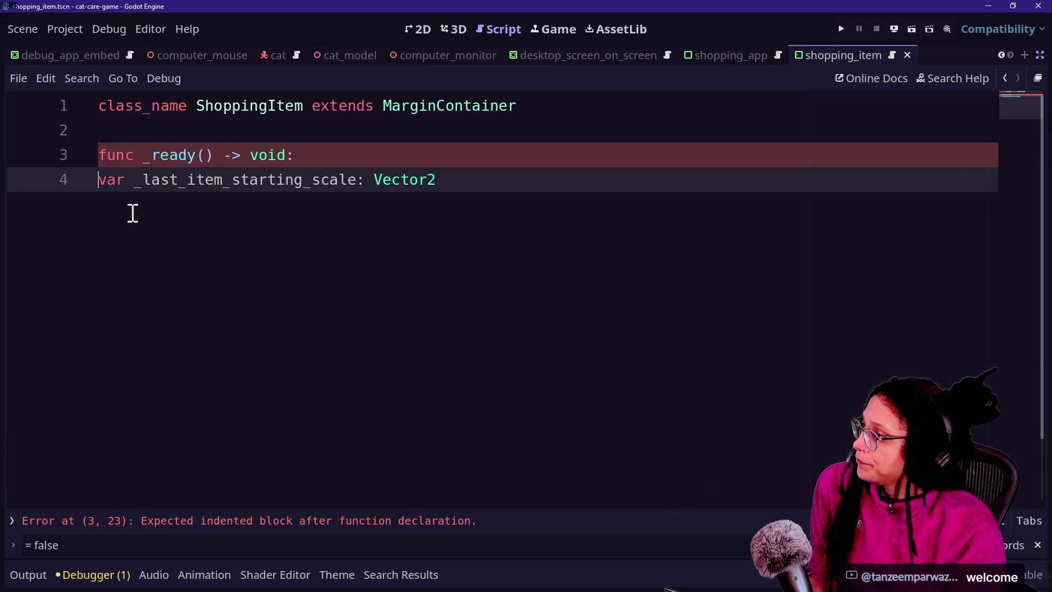
pyautogui.moveTo(302, 155); pyautogui.dragTo(298, 133)
pyautogui.press('BackSpace')
pyautogui.hotkey('ctrl', 's')
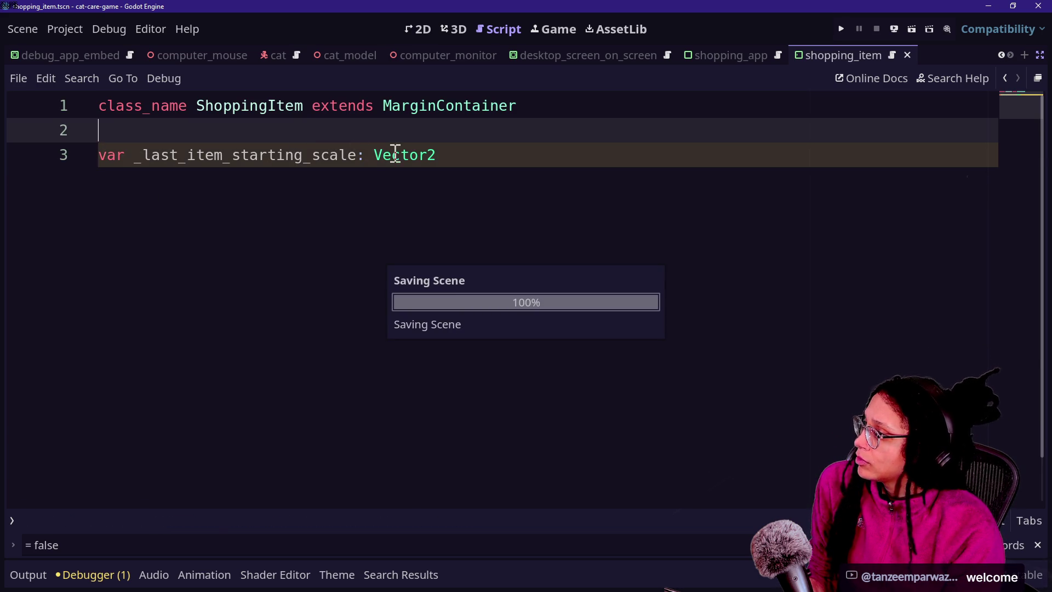
# - Rename the pasted variable from _last_item_starting_scale to _starting_scale
pyautogui.click(361, 159)
pyautogui.press('Right')
pyautogui.press('Right')
pyautogui.press('Right')
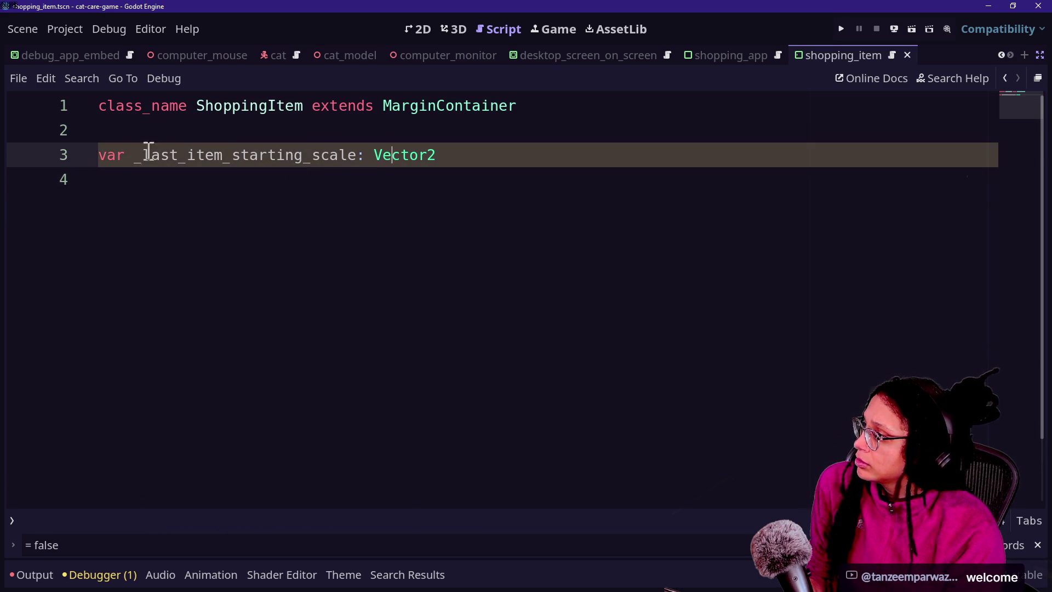
pyautogui.moveTo(144, 155); pyautogui.dragTo(248, 154)
pyautogui.press('BackSpace')
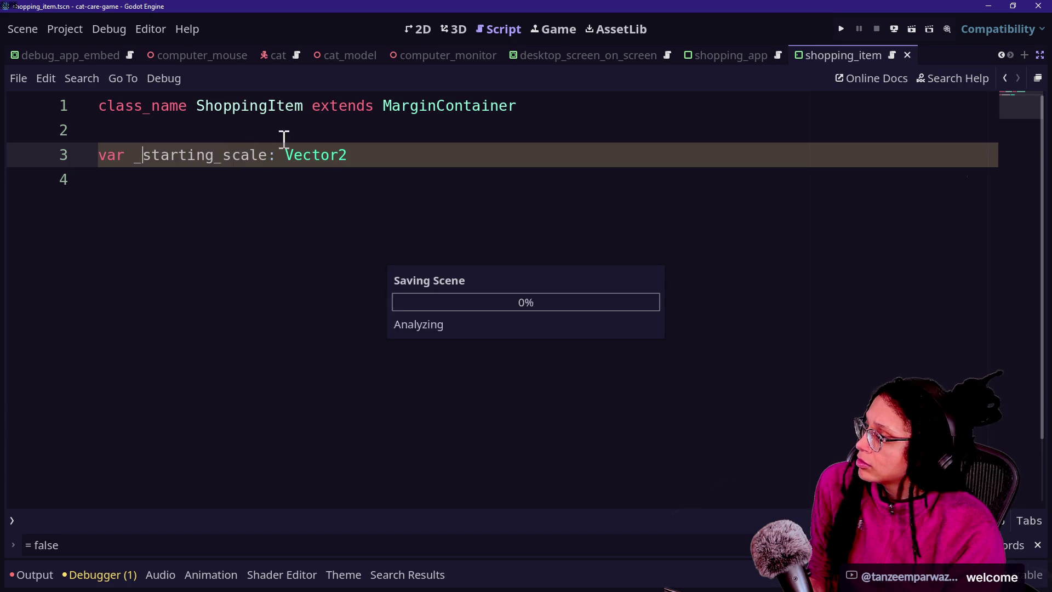
pyautogui.click(585, 135)
# - Bring up the quick file search with Shift+Alt+O and pick program_shopping_app.gd
pyautogui.hotkey('shift', 'alt', 'o')
pyautogui.press('Down')
pyautogui.press('Up')
pyautogui.press('Down')
pyautogui.press('Down')
pyautogui.press('Up')
pyautogui.press('Up')
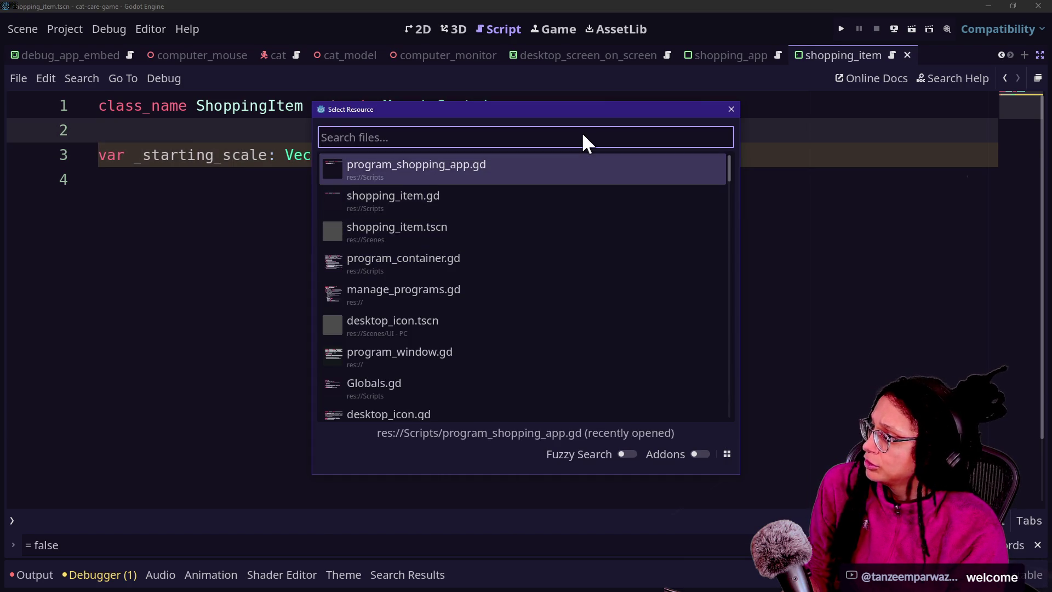
# - Open program_shopping_app.gd and delete the unhover_item and log_an_item functions
pyautogui.press('Return')
pyautogui.scroll(-4, 352, 303)
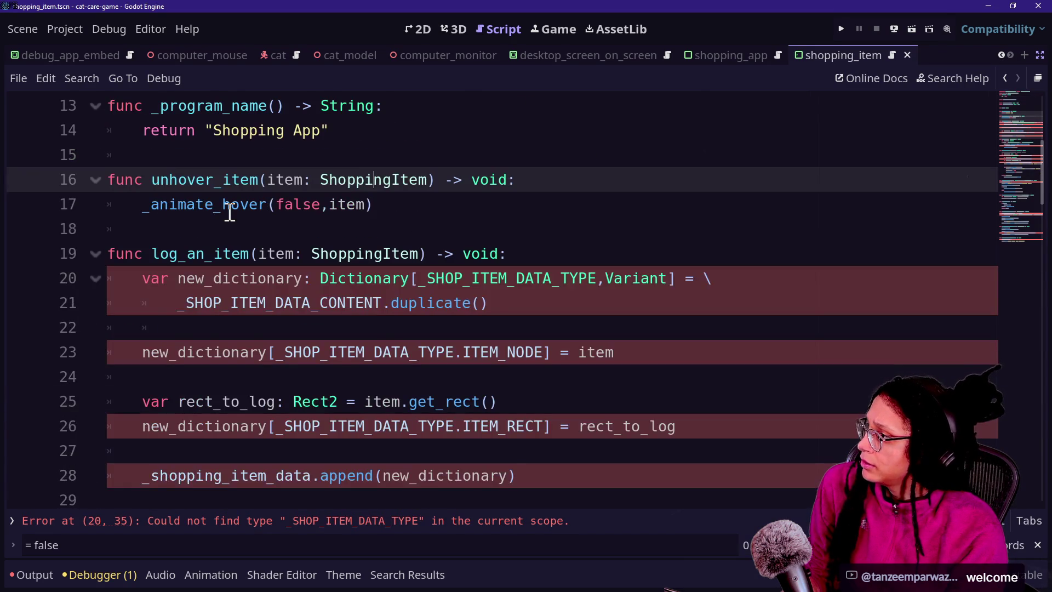
pyautogui.scroll(1, 229, 213)
pyautogui.moveTo(195, 236); pyautogui.dragTo(432, 272)
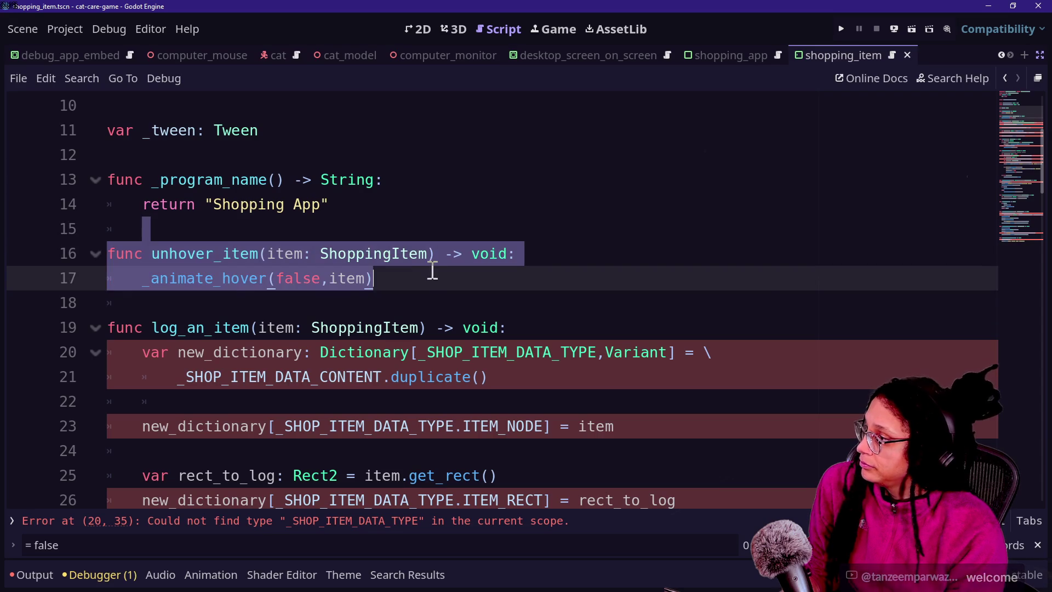
pyautogui.press('BackSpace')
pyautogui.press('BackSpace')
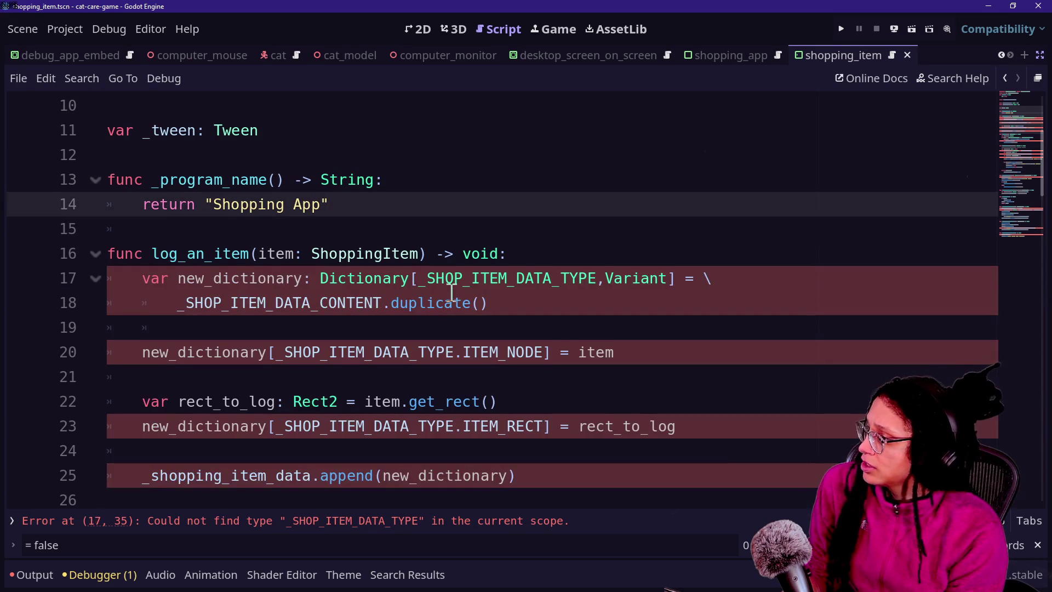
pyautogui.moveTo(189, 241); pyautogui.dragTo(409, 377)
pyautogui.scroll(-1, 410, 377)
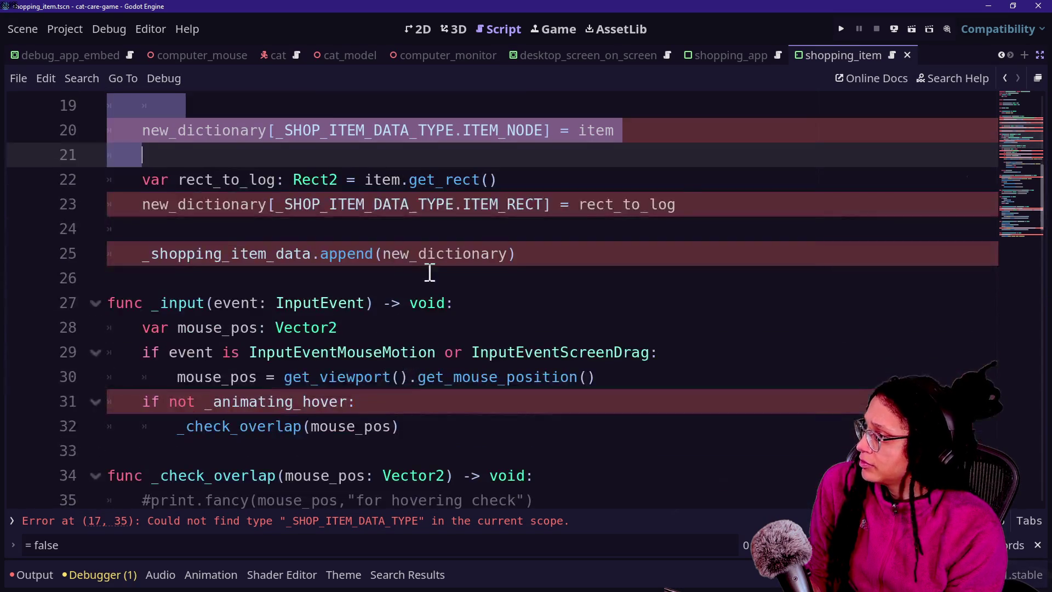
pyautogui.keyDown('shift'); pyautogui.click(434, 264); pyautogui.keyUp('shift')
pyautogui.press('BackSpace')
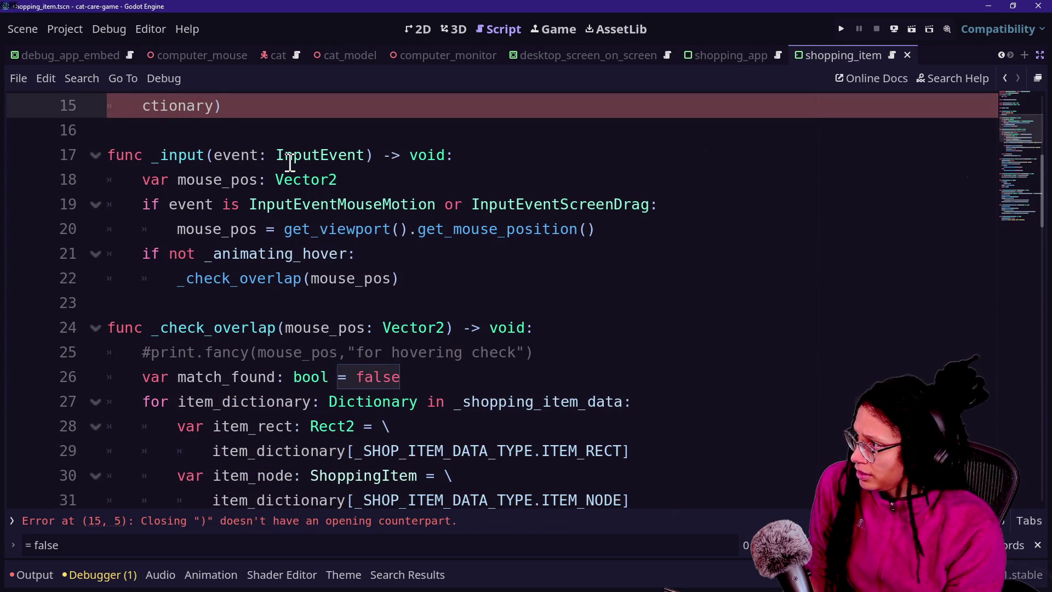
# - Delete the _input and _check_overlap functions from Program_ShoppingApp
pyautogui.scroll(1, 291, 162)
pyautogui.moveTo(137, 179); pyautogui.dragTo(535, 351)
pyautogui.press('BackSpace')
pyautogui.press('BackSpace')
pyautogui.press('BackSpace')
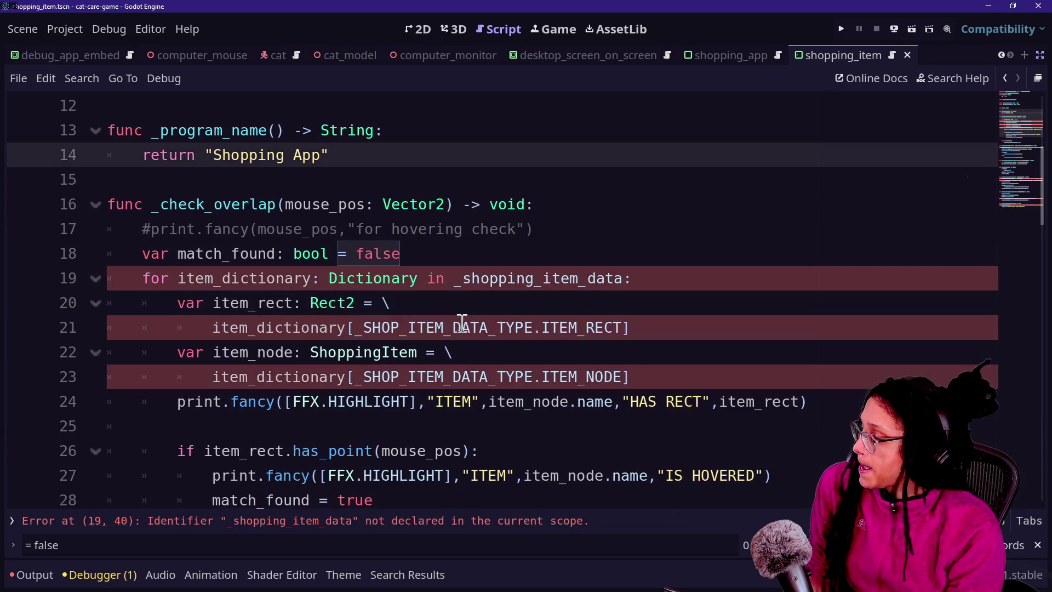
pyautogui.moveTo(166, 181); pyautogui.dragTo(653, 382)
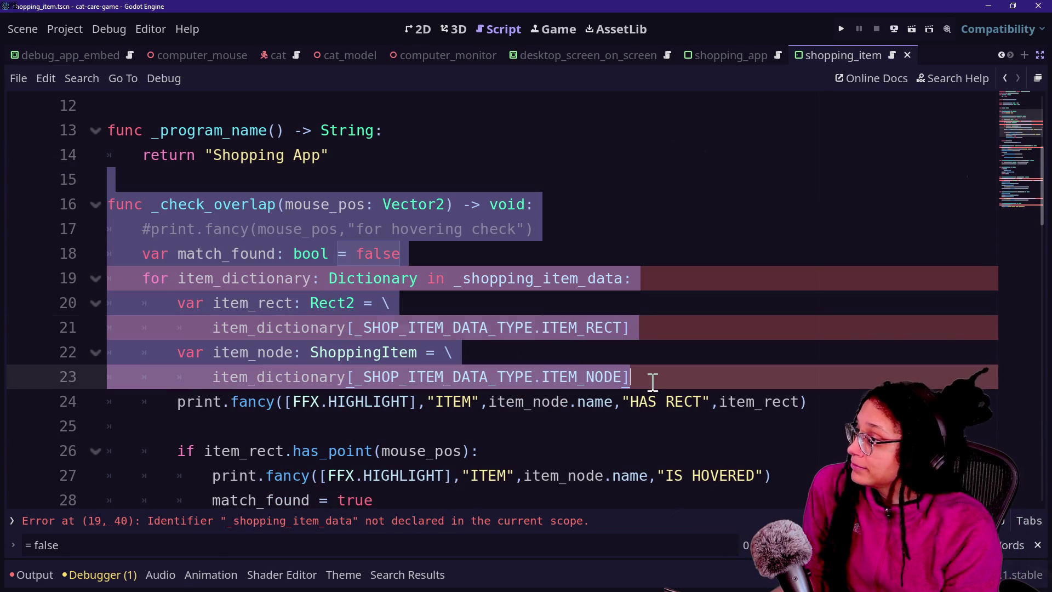
pyautogui.scroll(-2, 653, 381)
pyautogui.keyDown('shift'); pyautogui.click(521, 453); pyautogui.keyUp('shift')
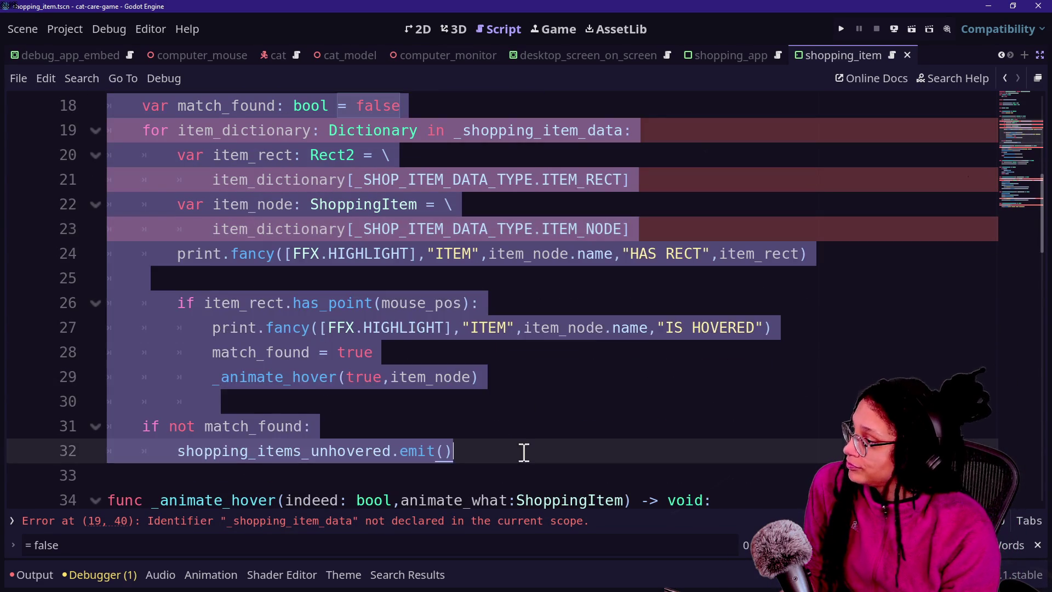
pyautogui.press('BackSpace')
pyautogui.press('BackSpace')
# - Cut the _animate_hover function out of Program_ShoppingApp
pyautogui.scroll(1, 524, 453)
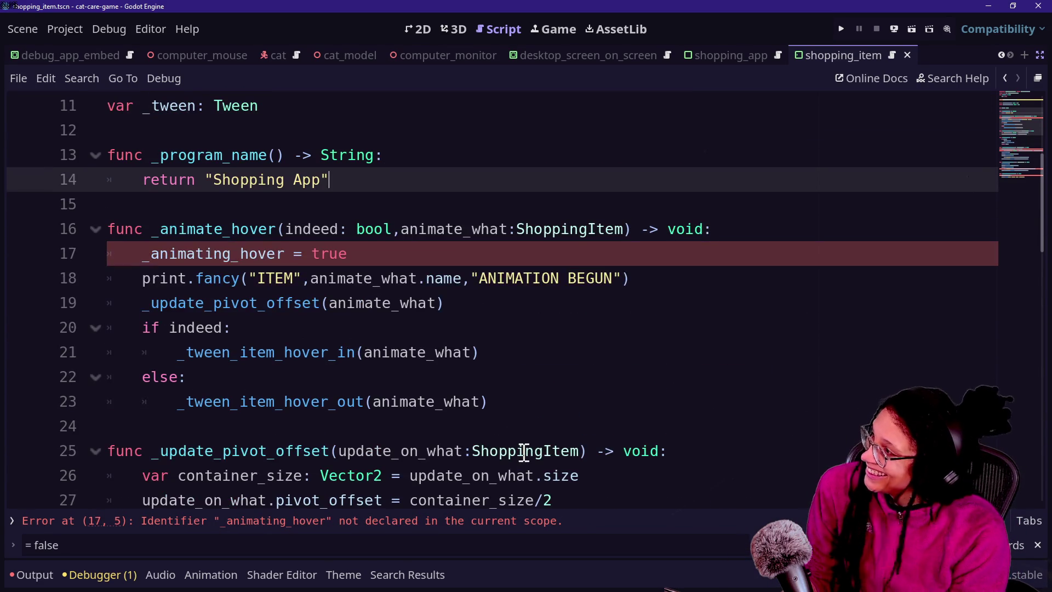
pyautogui.moveTo(148, 200)
pyautogui.mouseDown()
pyautogui.moveTo(589, 321)
pyautogui.moveTo(621, 391)
pyautogui.moveTo(471, 193)
pyautogui.mouseUp()
pyautogui.hotkey('ctrl', 'c')
pyautogui.click(620, 391)
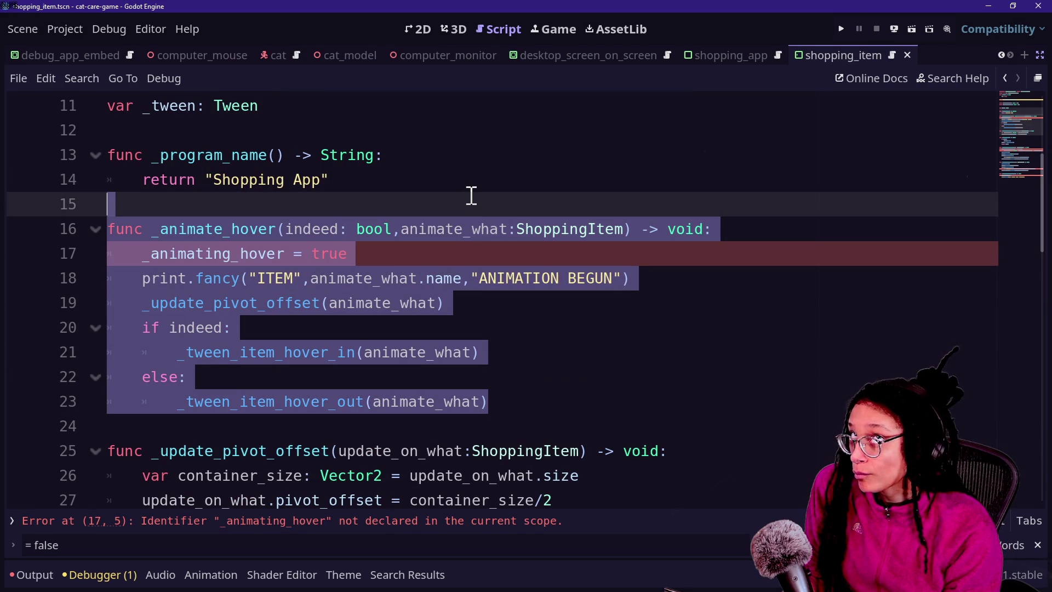
pyautogui.press('BackSpace')
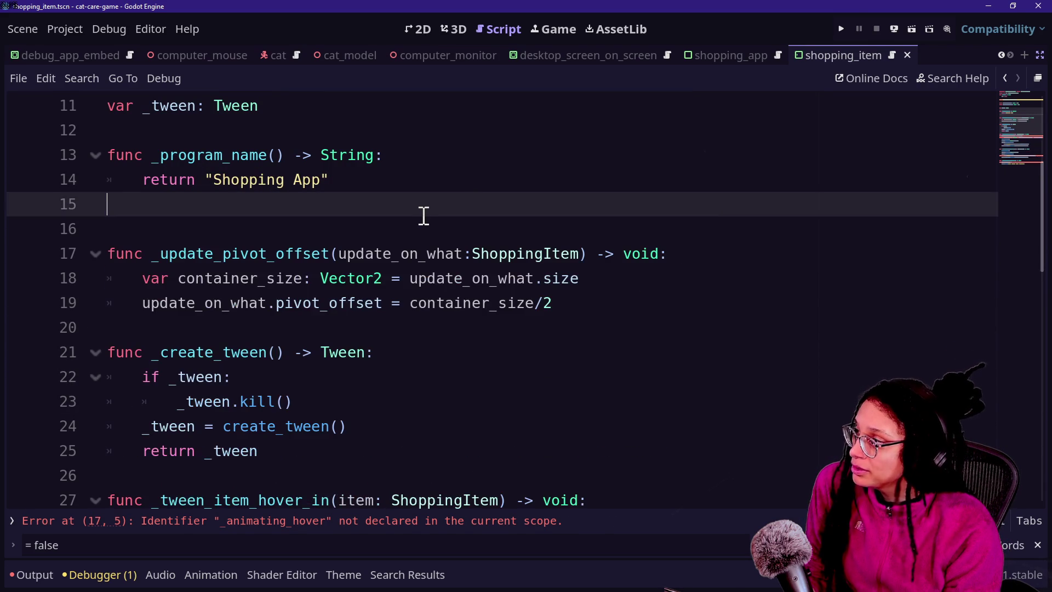
pyautogui.scroll(4, 422, 216)
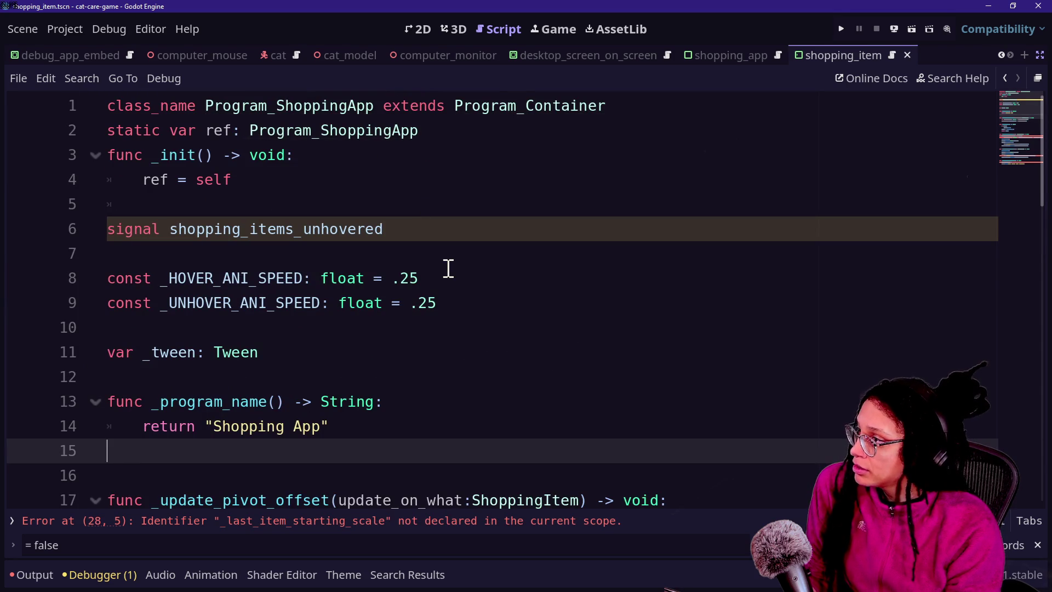
# - Open shopping_item.gd and paste the _animate_hover function, removing the extra blank line above it
pyautogui.hotkey('shift', 'alt', 'o')
pyautogui.press('Down')
pyautogui.press('Return')
pyautogui.click(356, 248)
pyautogui.hotkey('ctrl', 'v')
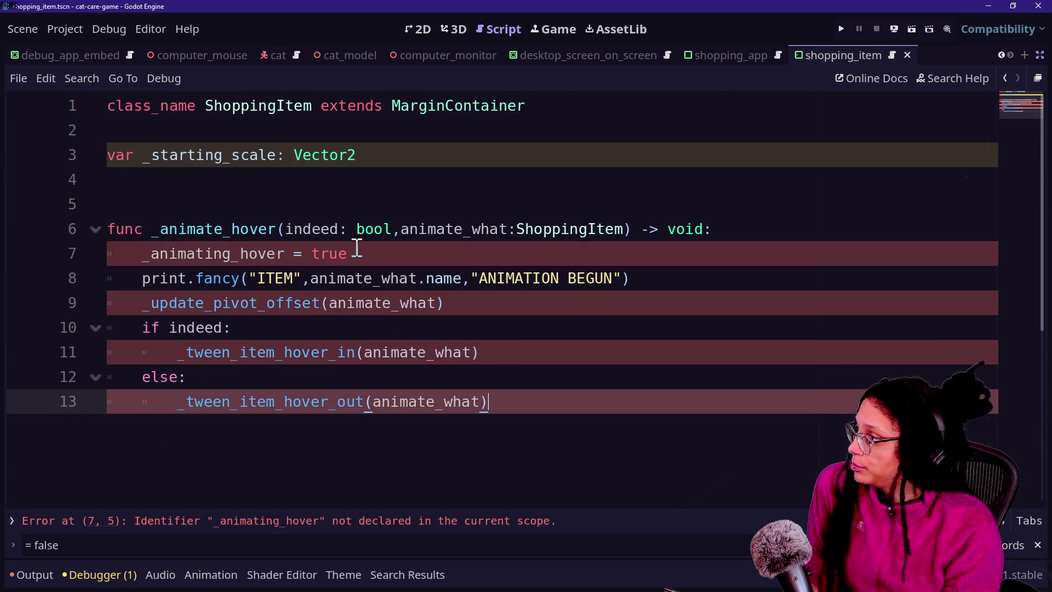
pyautogui.click(294, 206)
pyautogui.press('BackSpace')
# - Check the _animating_hover line and start a new line below the _starting_scale declaration
pyautogui.moveTo(386, 230)
pyautogui.mouseDown()
pyautogui.moveTo(798, 228)
pyautogui.moveTo(799, 210)
pyautogui.mouseUp()
pyautogui.click(797, 208)
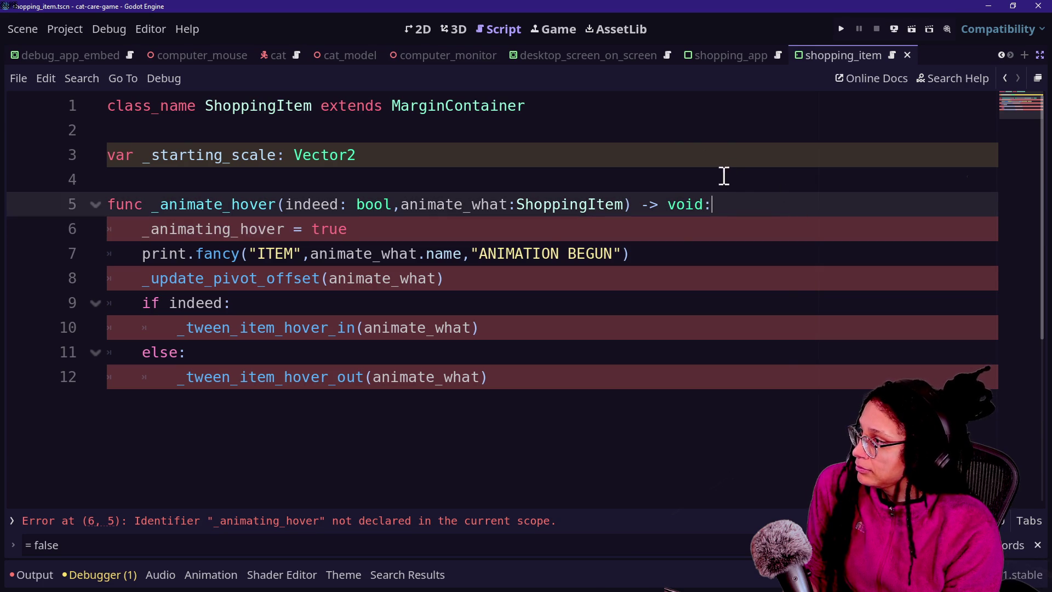
pyautogui.click(411, 231)
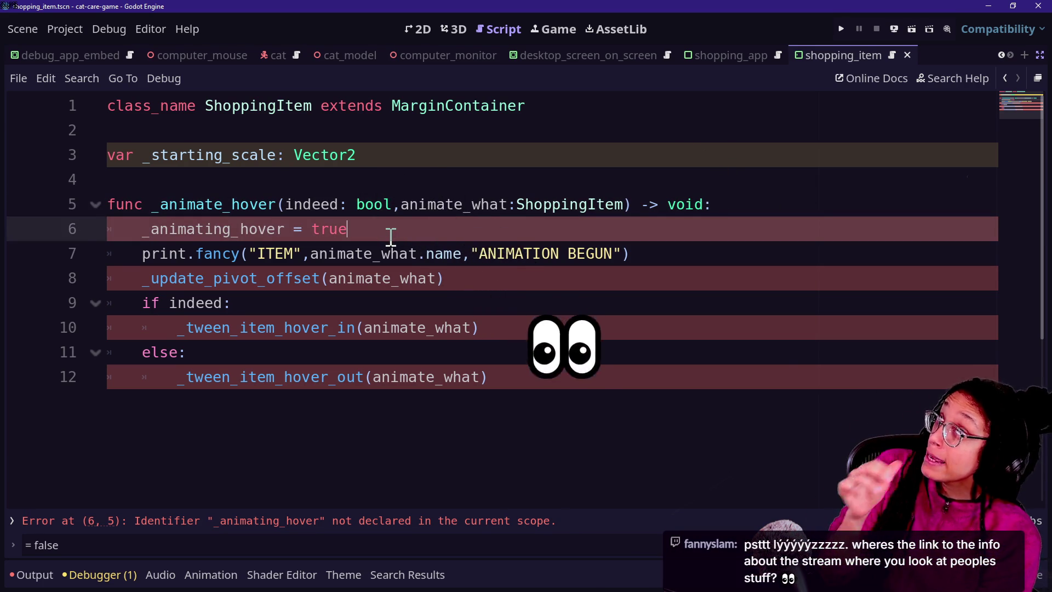
pyautogui.click(433, 156)
pyautogui.press('Return')
pyautogui.press('Return')
pyautogui.press('BackSpace')
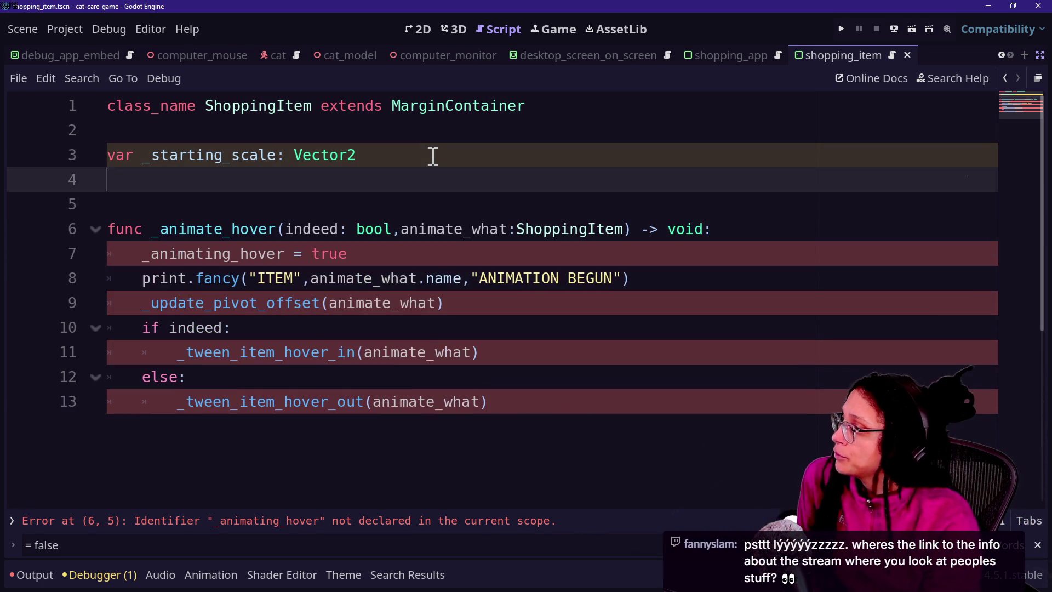
pyautogui.write('_animatin')
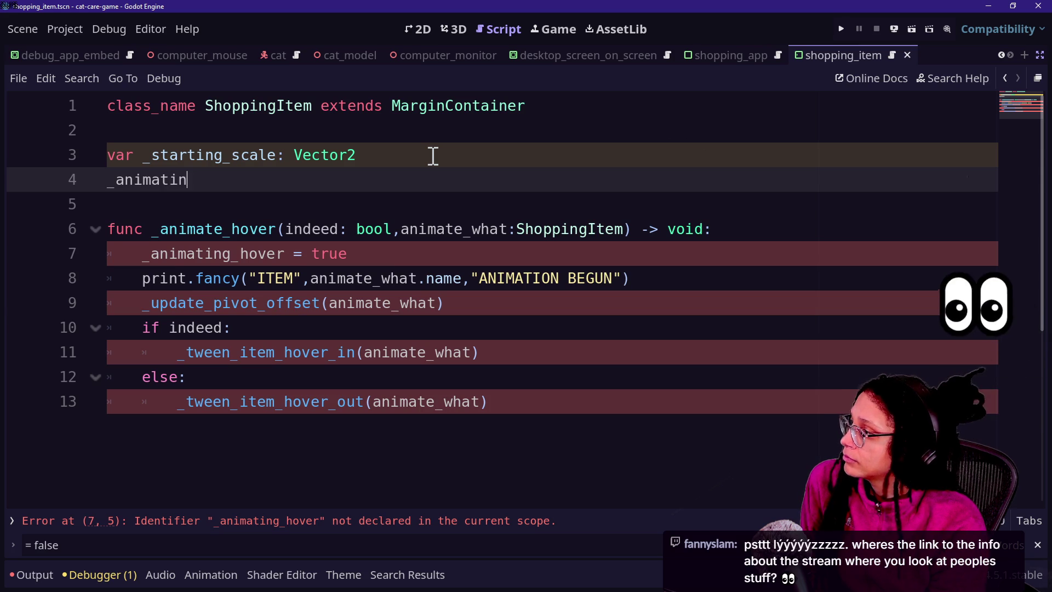
pyautogui.press('BackSpace')
pyautogui.press('BackSpace')
pyautogui.press('BackSpace')
pyautogui.press('BackSpace')
pyautogui.press('BackSpace')
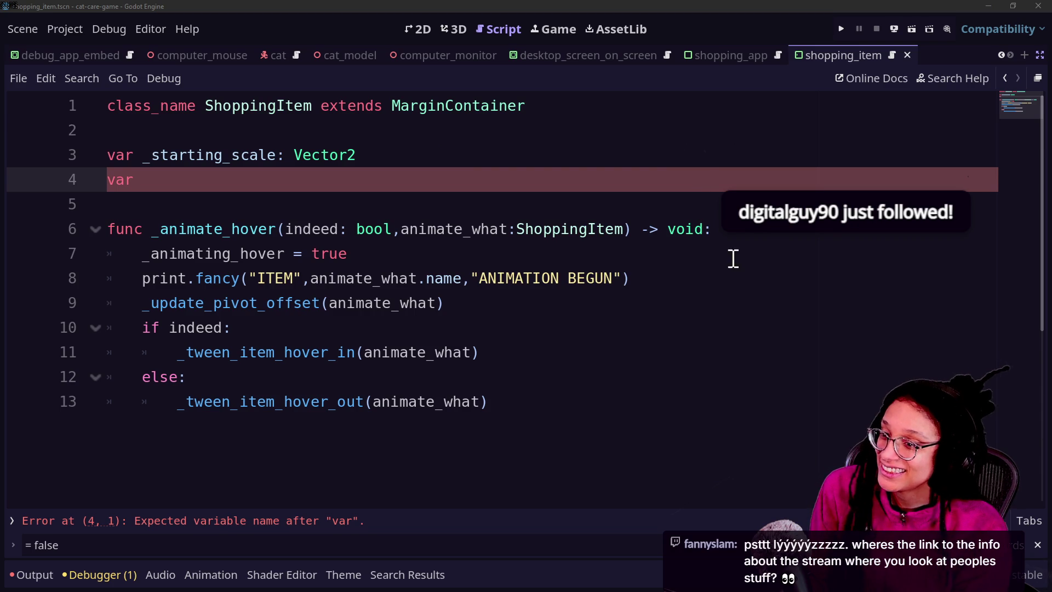
# - Switch to the Twitch chat in the browser and open a new blank tab
pyautogui.hotkey('alt', 'Tab')
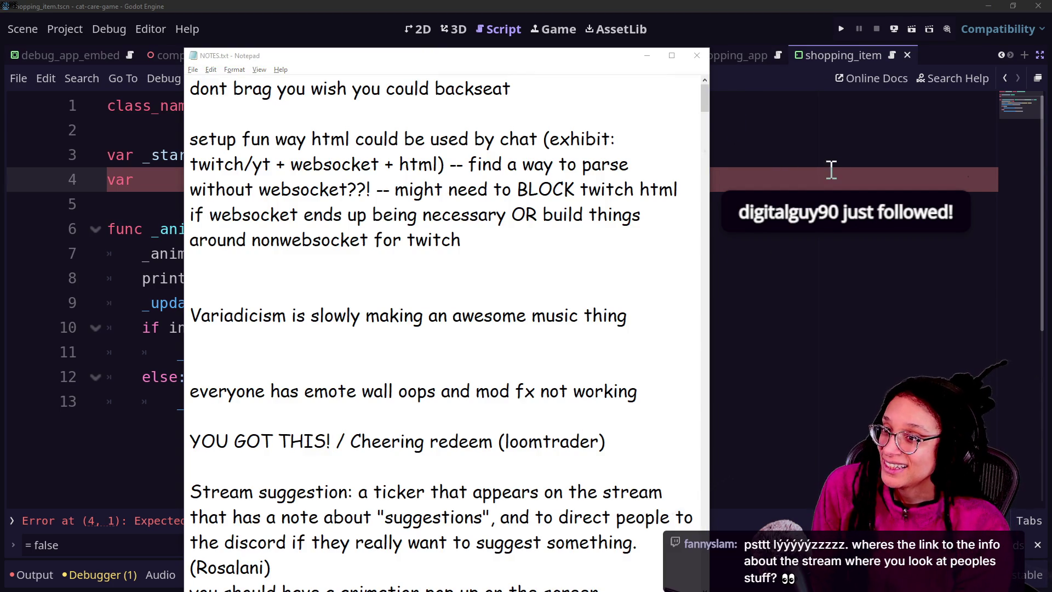
pyautogui.hotkey('alt', 'Tab')
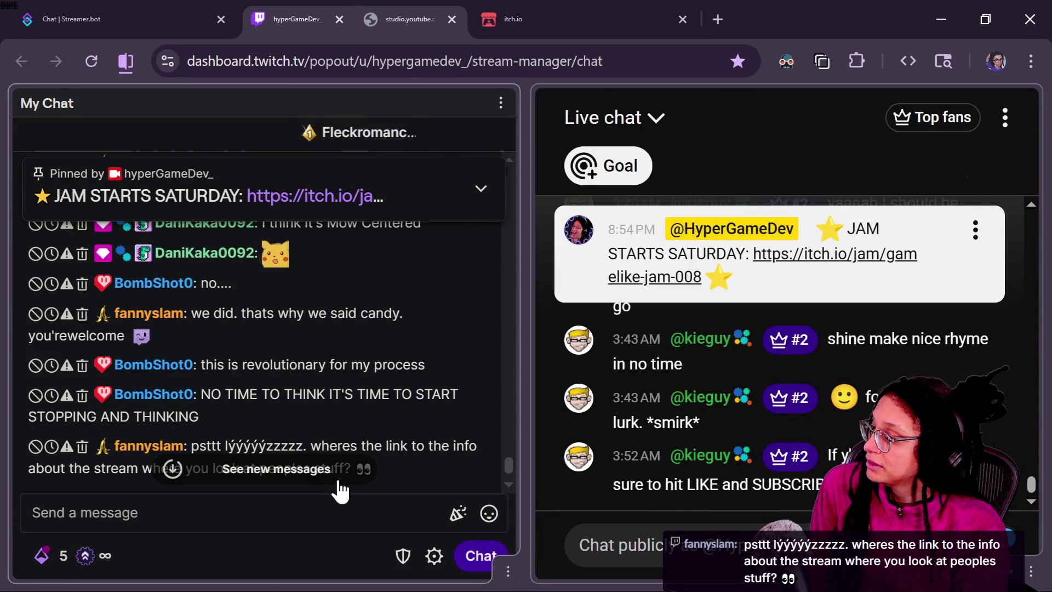
pyautogui.click(327, 511)
pyautogui.write('!')
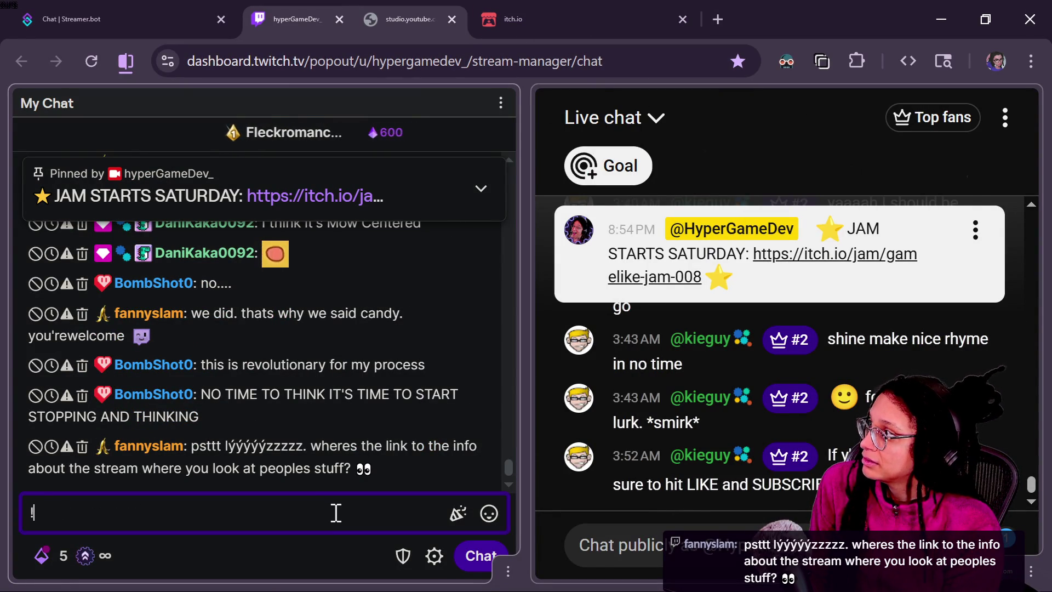
pyautogui.press('BackSpace')
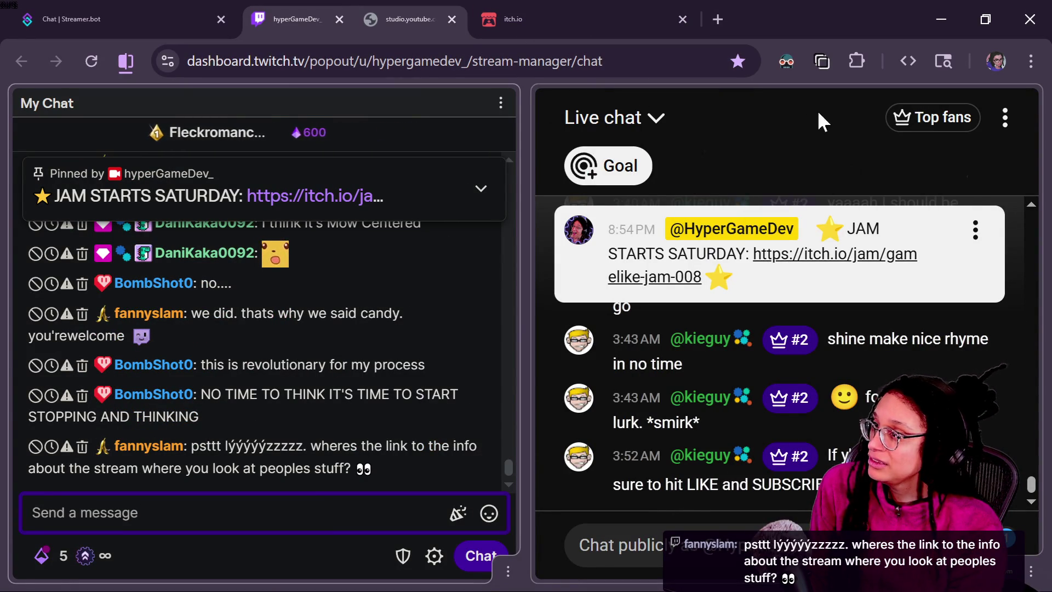
pyautogui.click(713, 19)
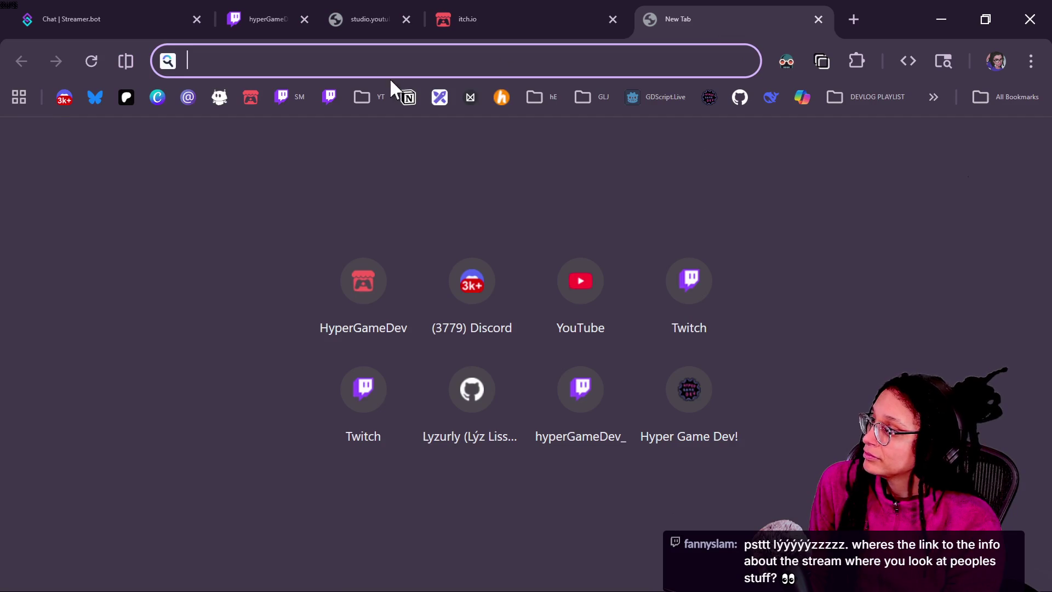
# - Load the Nightbot custom commands page in the new tab, then return to the Twitch chat tab
pyautogui.write('nightbot')
pyautogui.press('Return')
pyautogui.scroll(-4, 409, 358)
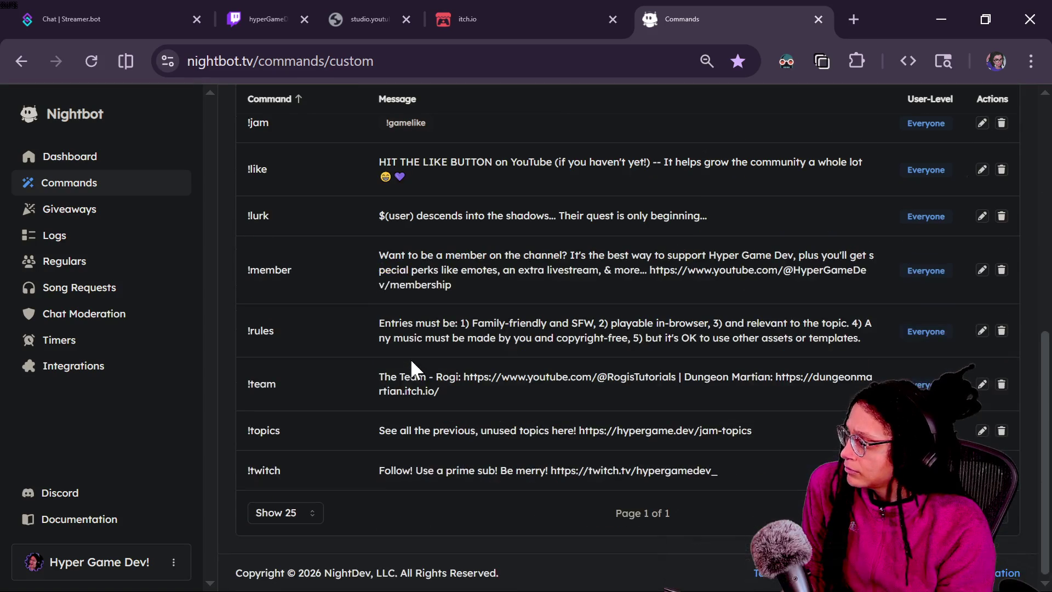
pyautogui.scroll(5, 405, 471)
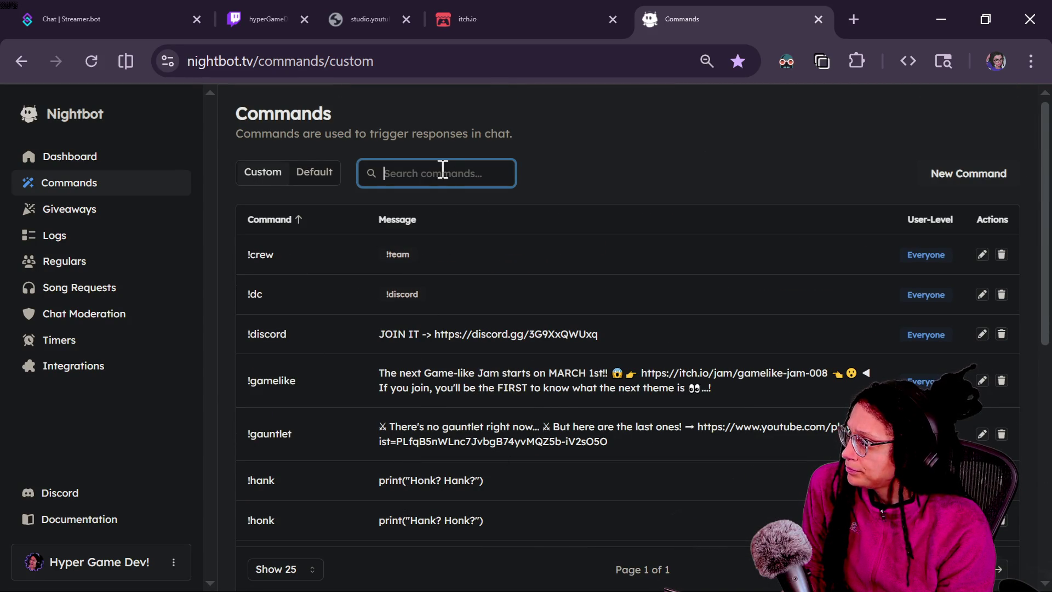
pyautogui.click(287, 4)
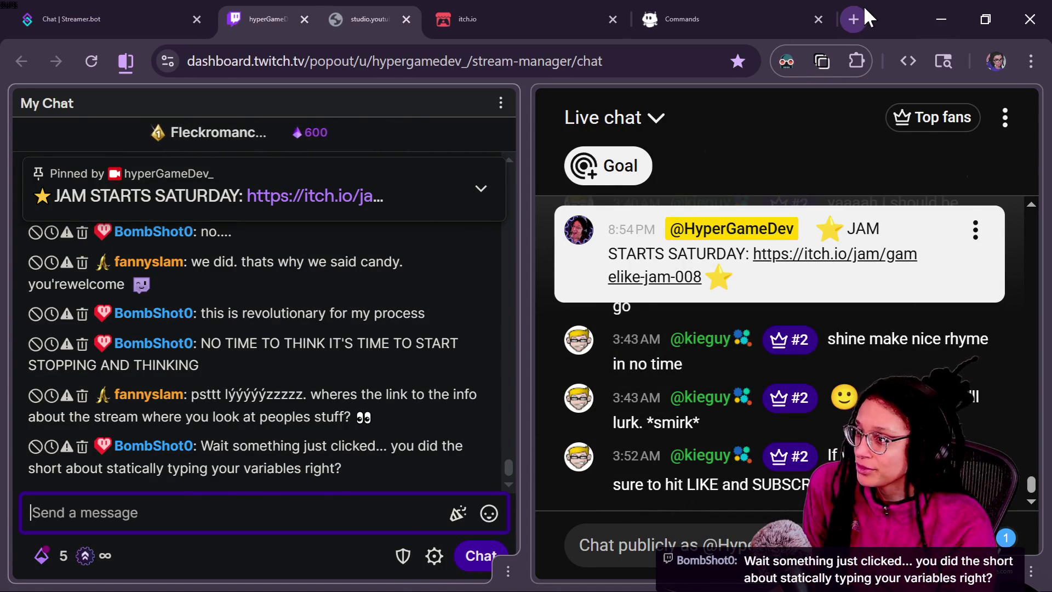
# - Open another new tab and load hypergame.dev from the Hyper Game Dev bookmark
pyautogui.click(855, 18)
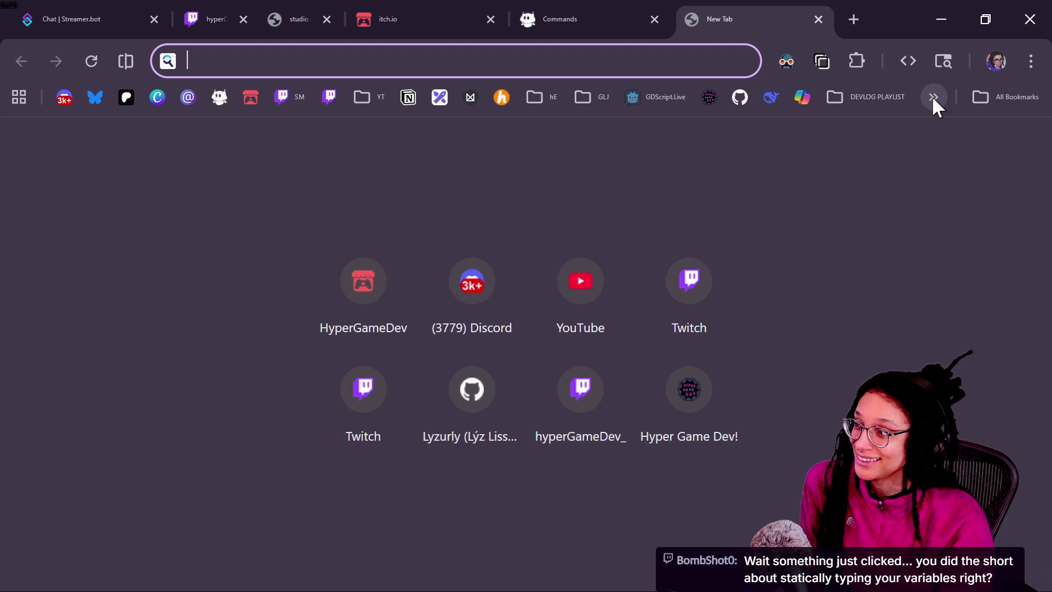
pyautogui.click(852, 198)
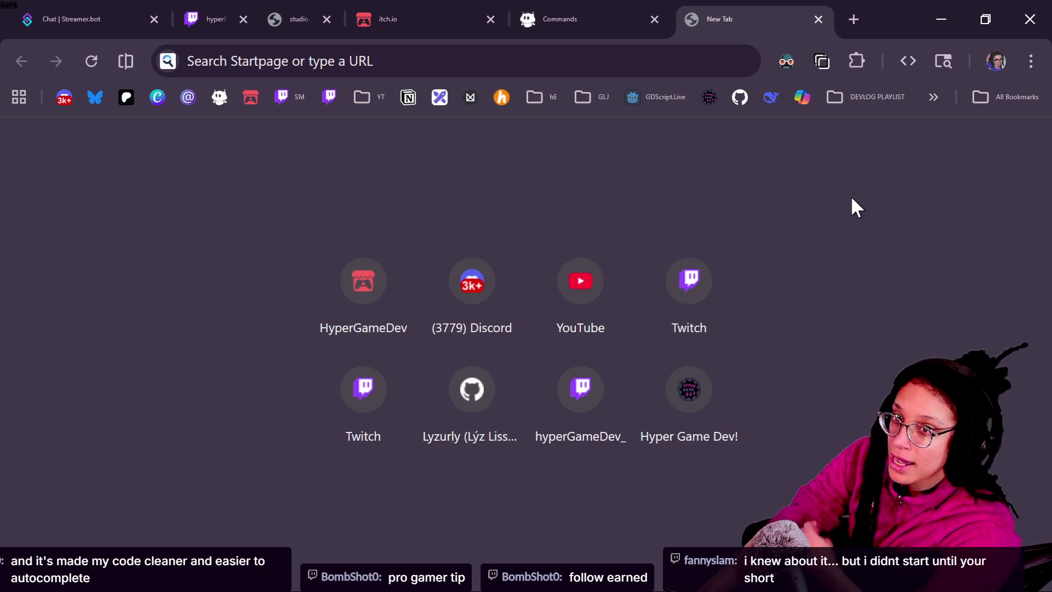
pyautogui.click(589, 72)
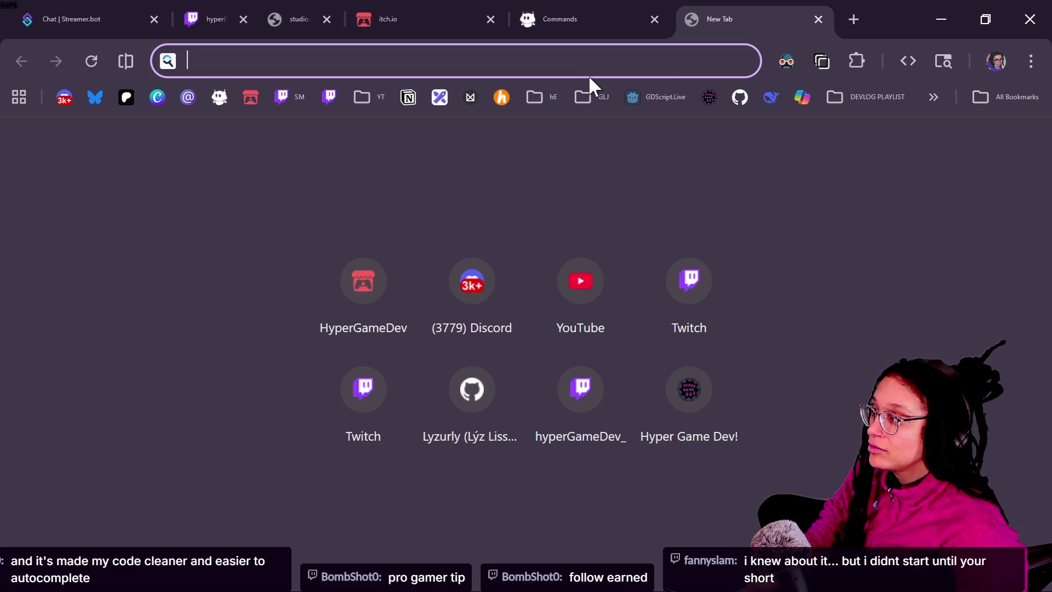
pyautogui.hotkey('alt', 'Tab')
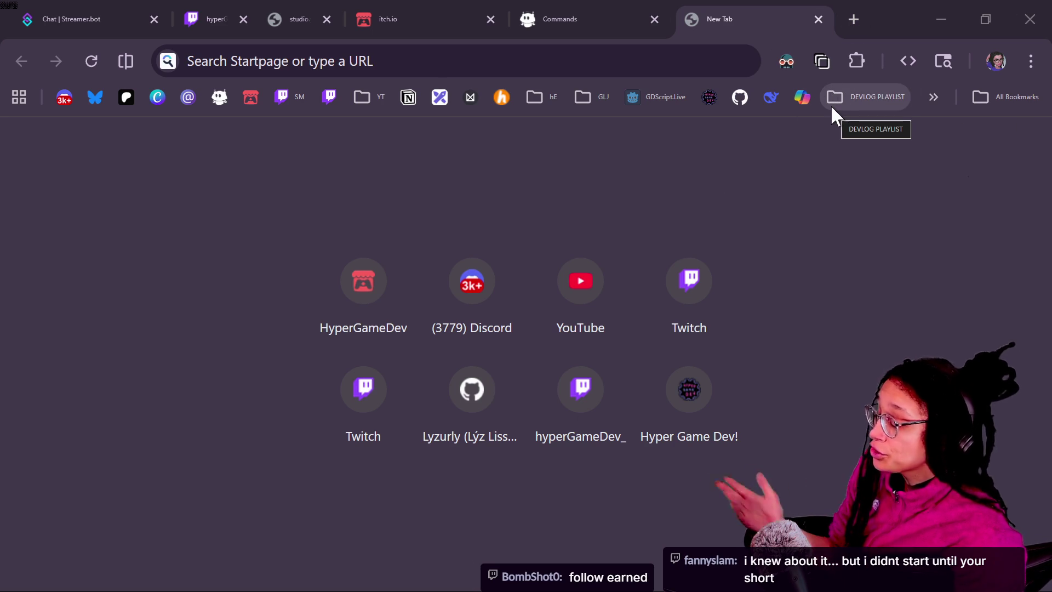
pyautogui.click(858, 62)
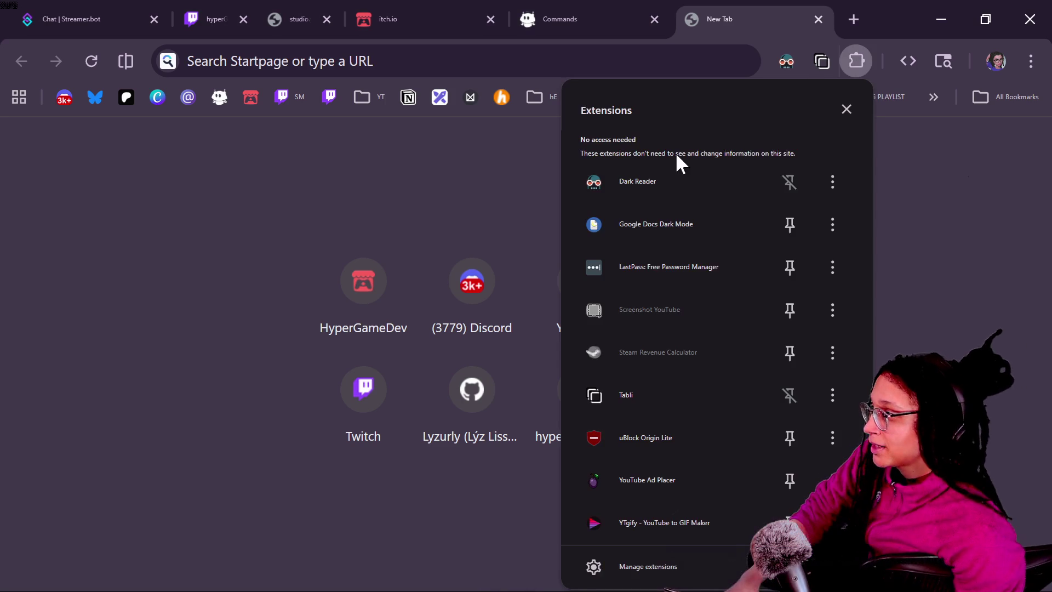
pyautogui.click(405, 223)
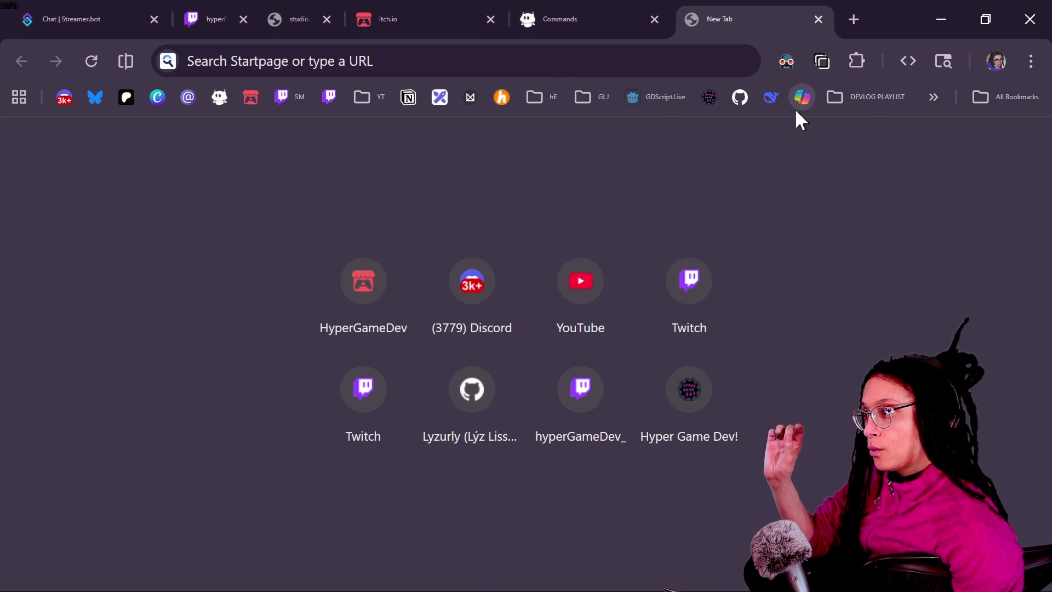
pyautogui.click(703, 109)
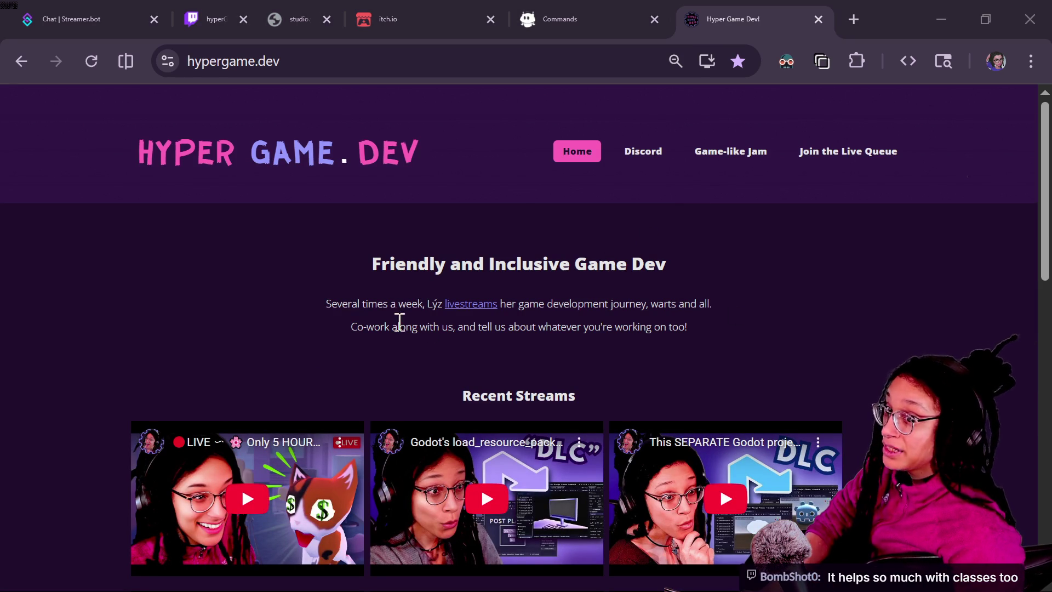
# - Open the Game Feedback Queue form from Live Queues on hypergame.dev and select its URL
pyautogui.moveTo(407, 384); pyautogui.dragTo(521, 231)
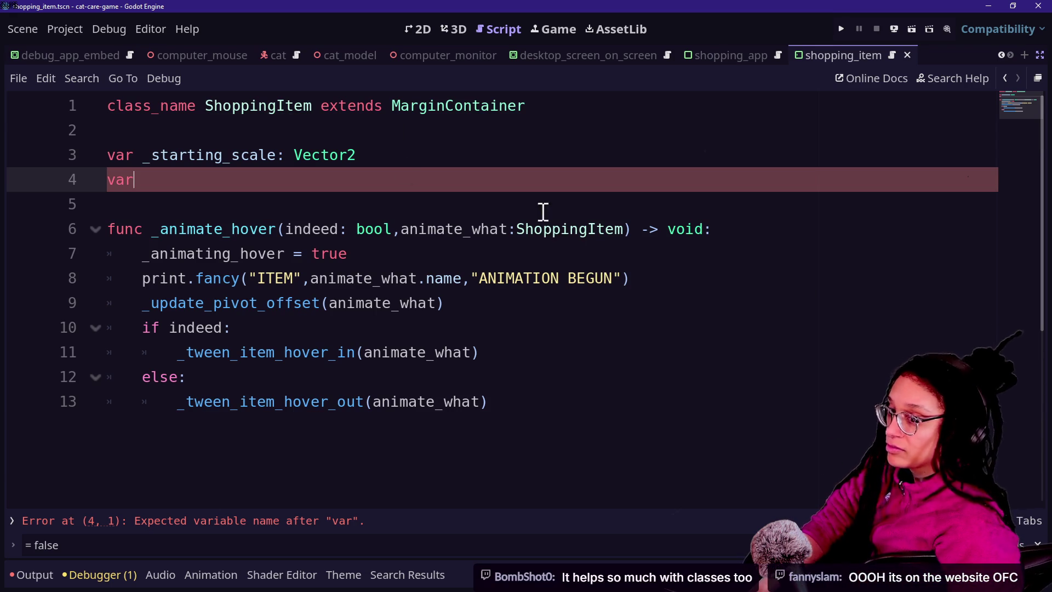
pyautogui.hotkey('alt', 'Tab')
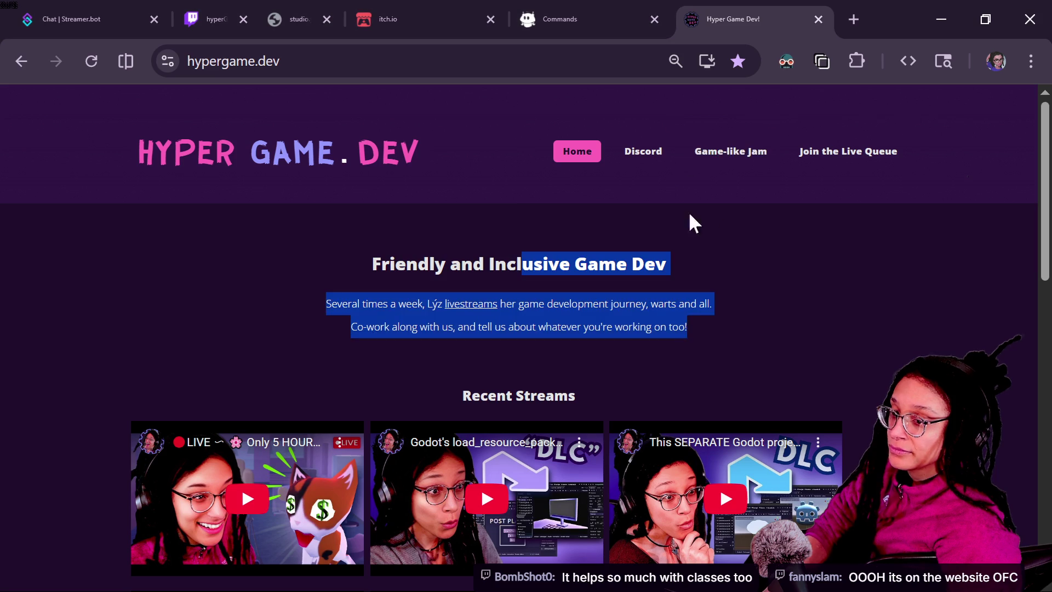
pyautogui.click(240, 217)
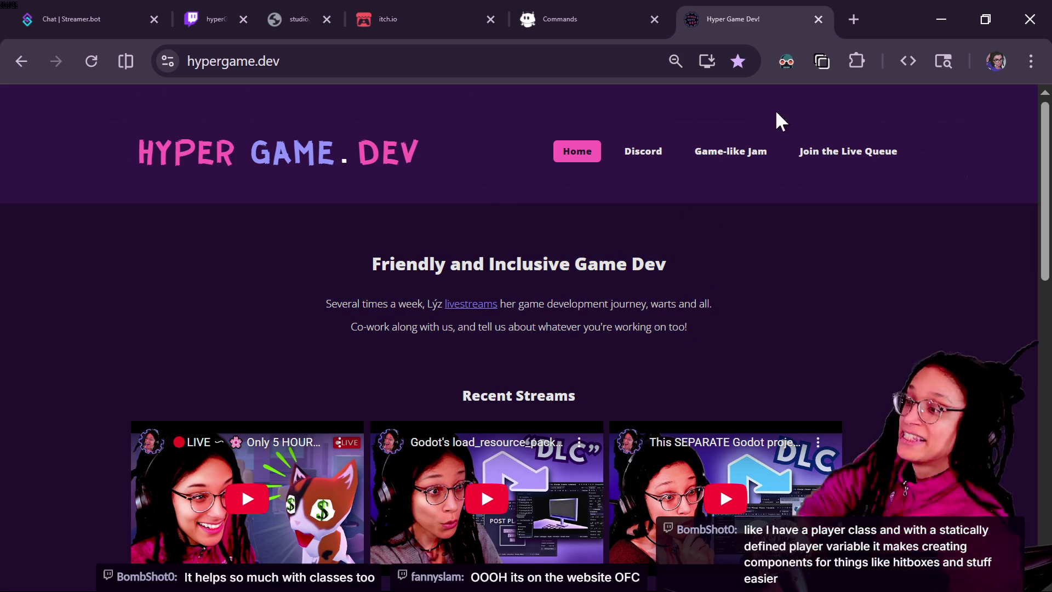
pyautogui.click(824, 159)
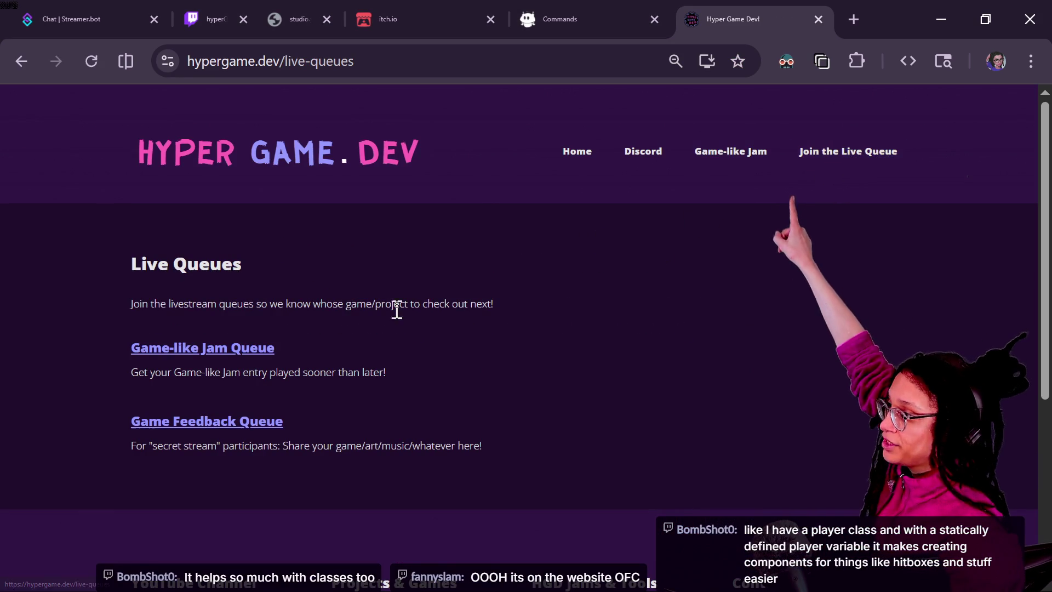
pyautogui.click(258, 430)
pyautogui.click(384, 61)
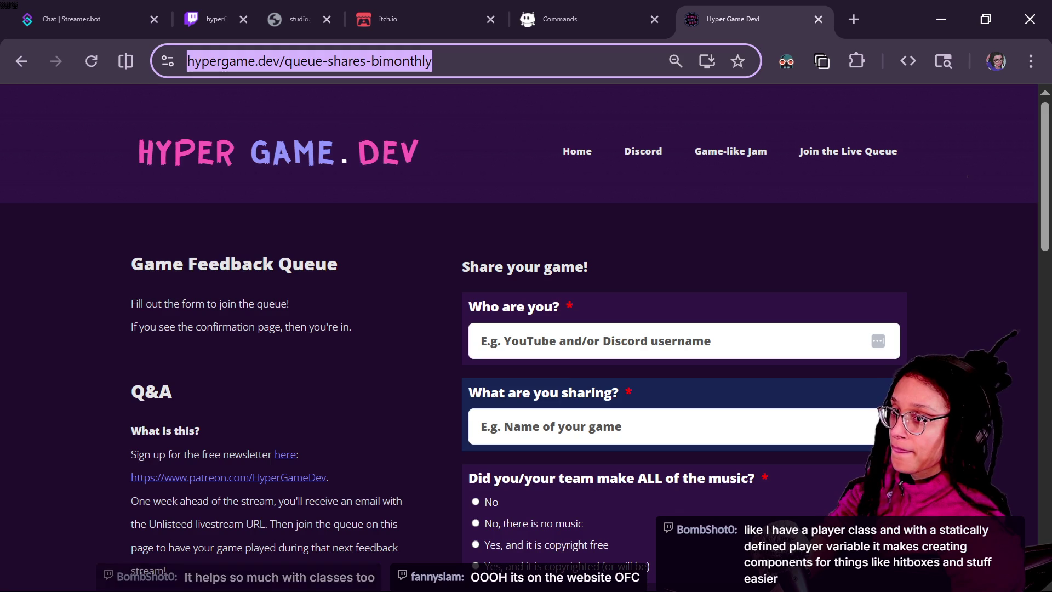
# - Switch windows to bring up the Twitch stream chat popout
pyautogui.hotkey('alt', 'Tab')
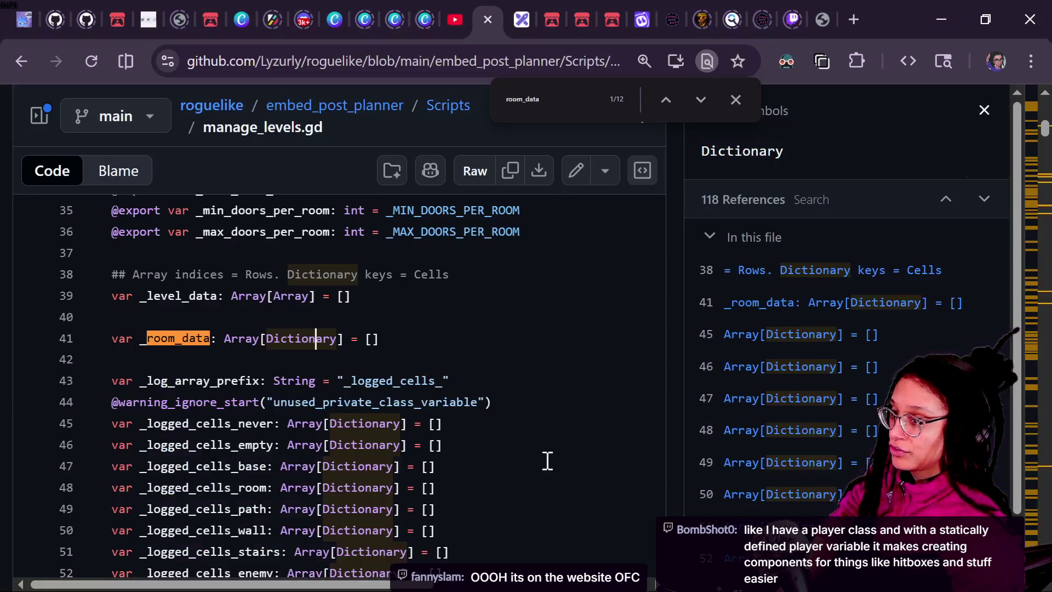
pyautogui.hotkey('alt', 'Tab')
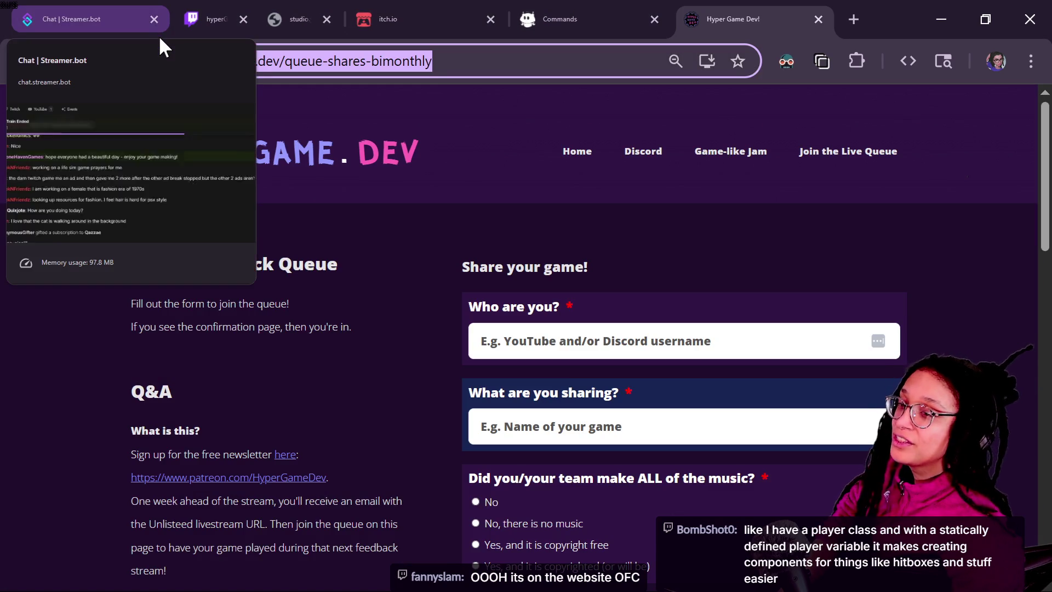
pyautogui.hotkey('alt', 'Tab')
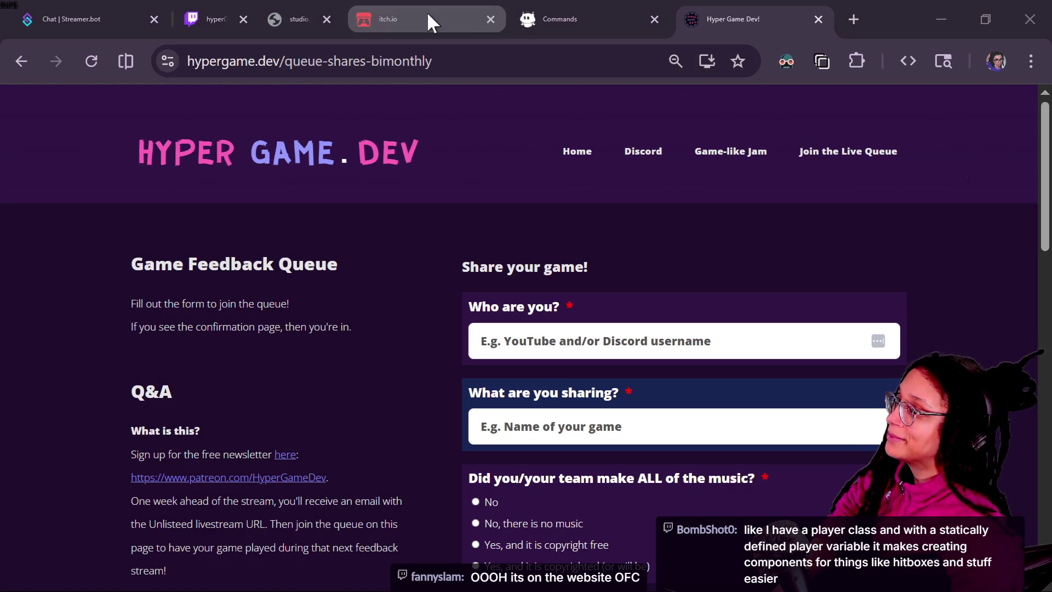
pyautogui.click(256, 17)
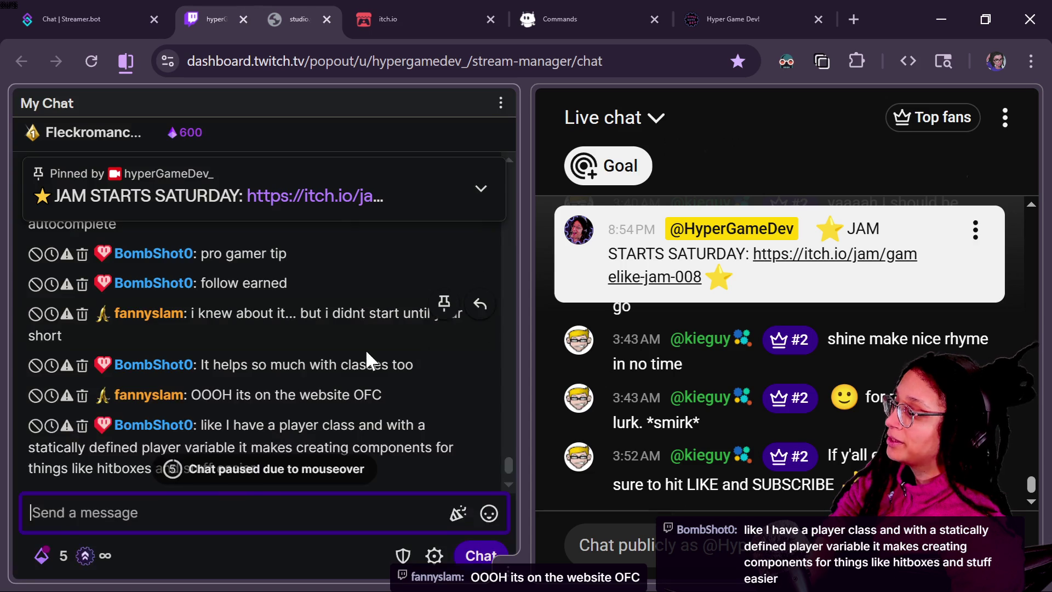
# - Paste the hypergame.dev/queue-shares-bimonthly link into YouTube live chat and send it
pyautogui.click(262, 508)
pyautogui.click(767, 252)
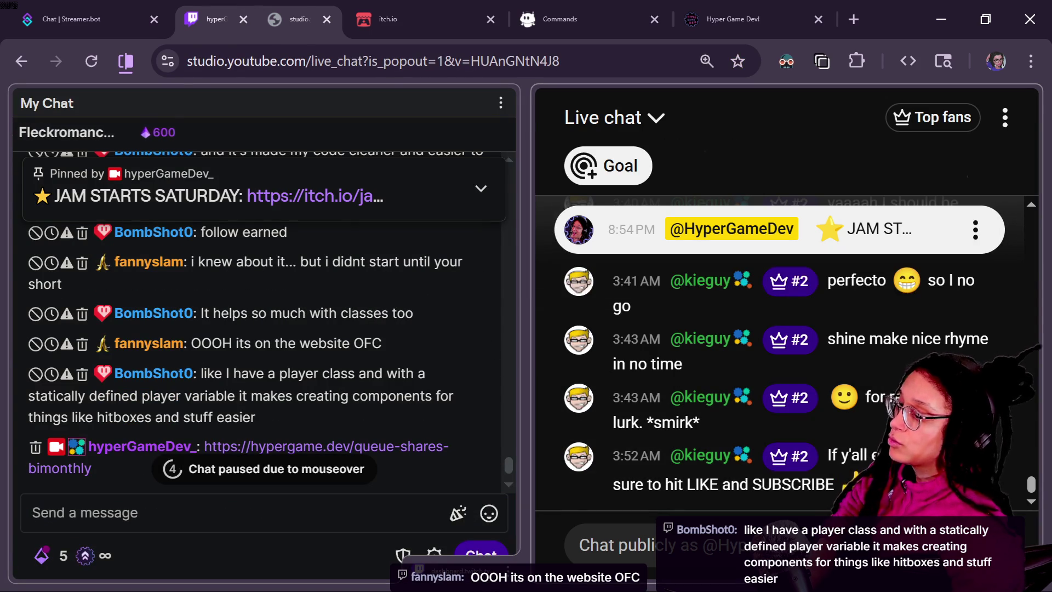
pyautogui.write('https://hypergame.dev/queue-shares-bimonthly')
pyautogui.press('Return')
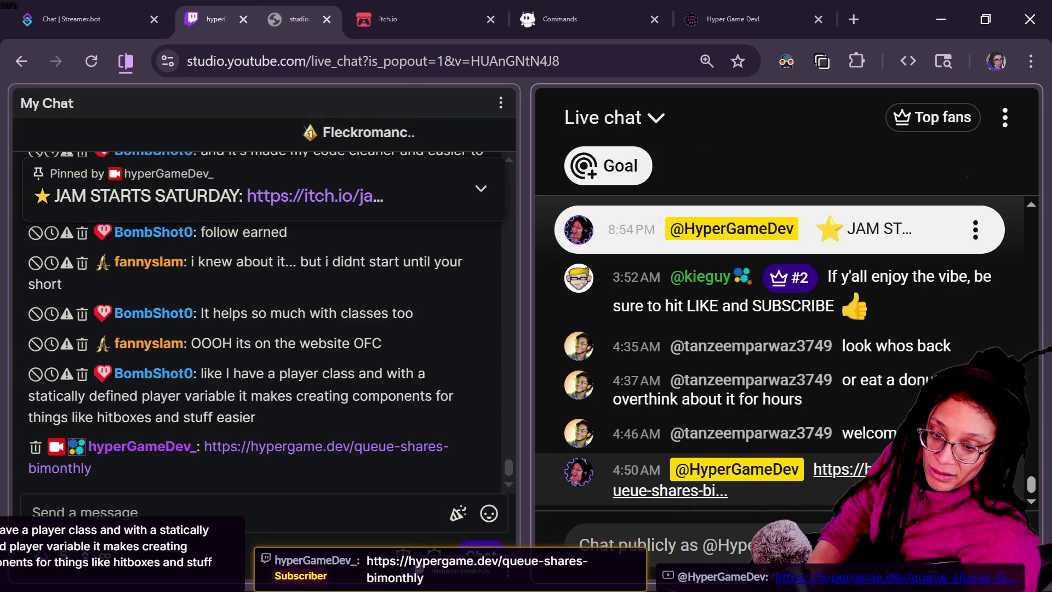
# - Reload the YouTube live chat, then return to the Hyper Game Dev queue page
pyautogui.press('F5')
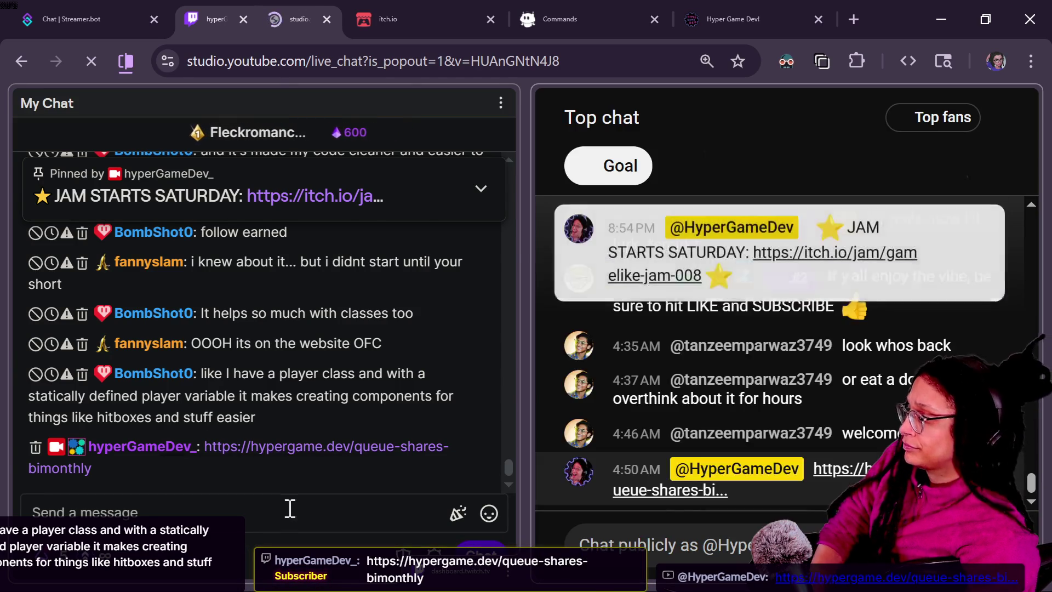
pyautogui.click(288, 506)
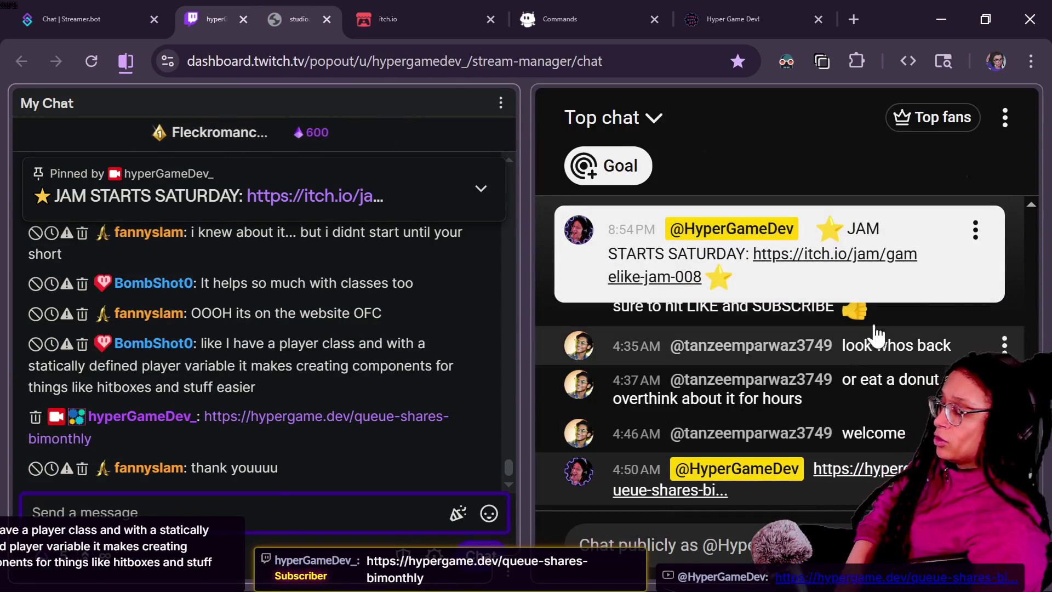
pyautogui.click(922, 249)
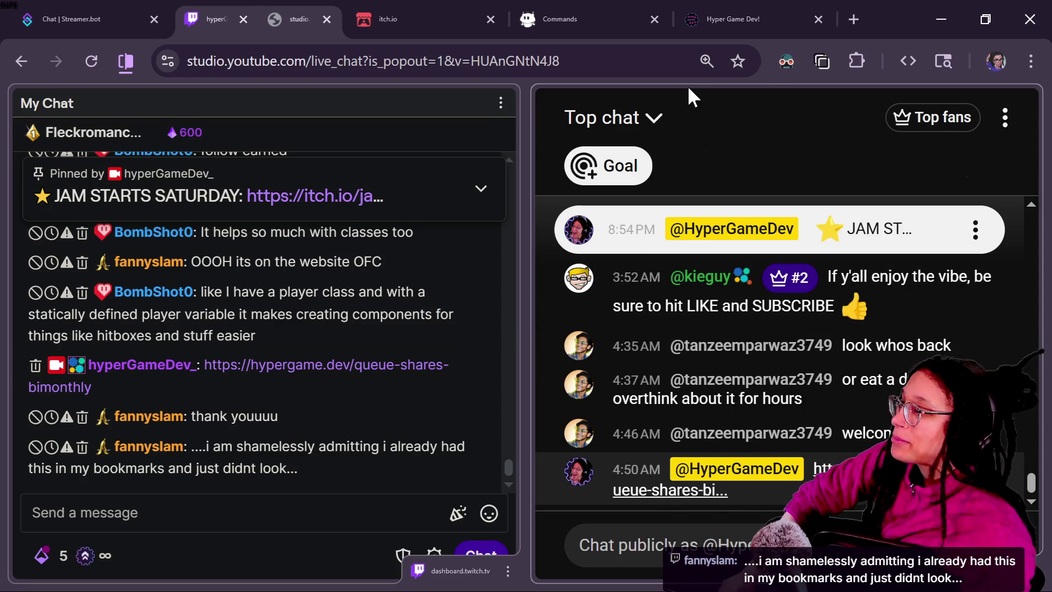
pyautogui.click(715, 6)
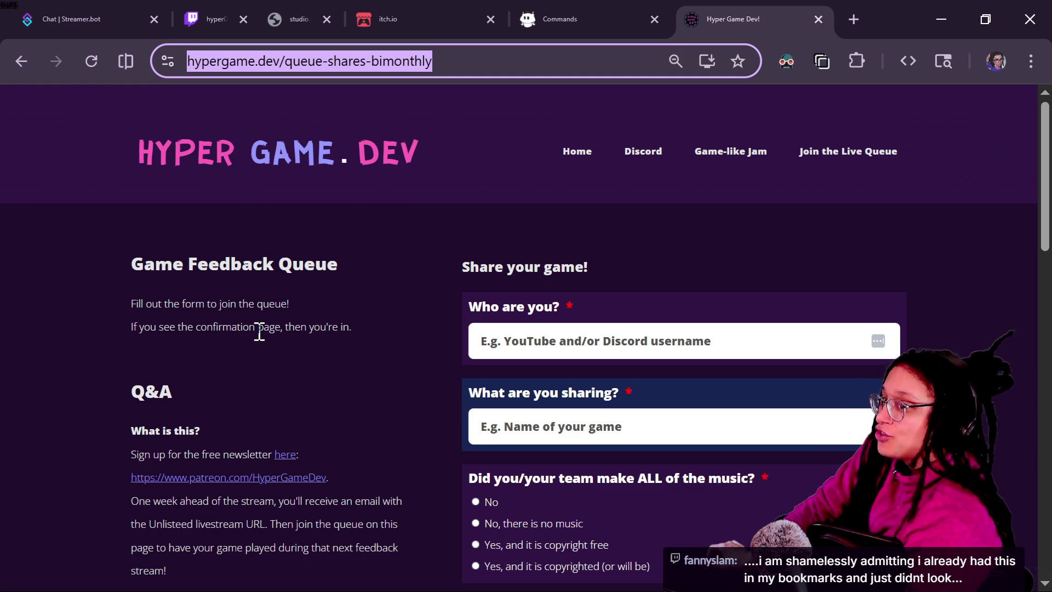
# - Switch through Godot to the other Chrome window showing the GitHub script
pyautogui.hotkey('alt', 'Tab')
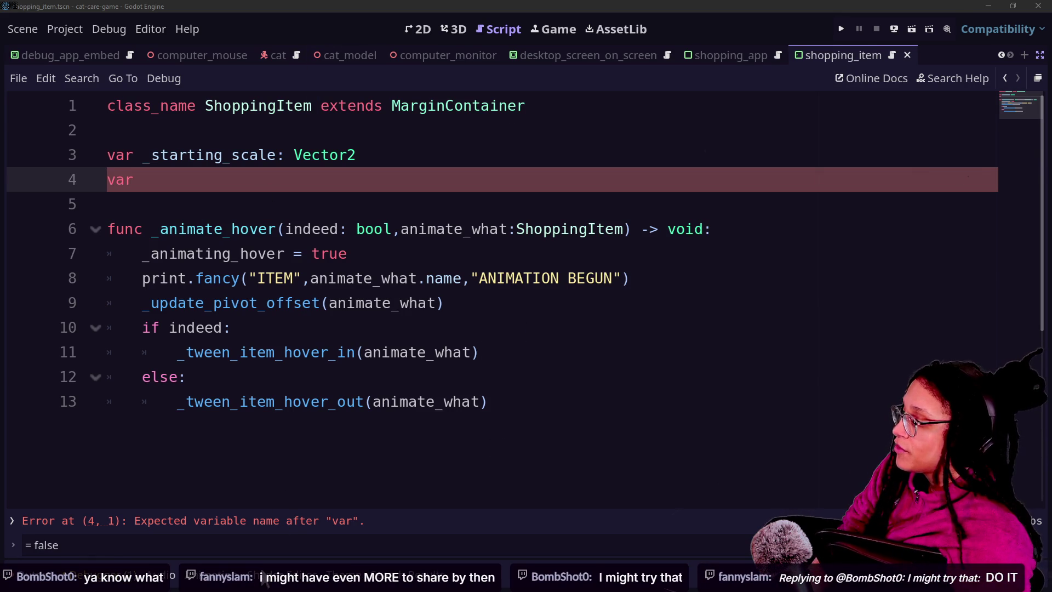
pyautogui.moveTo(384, 346)
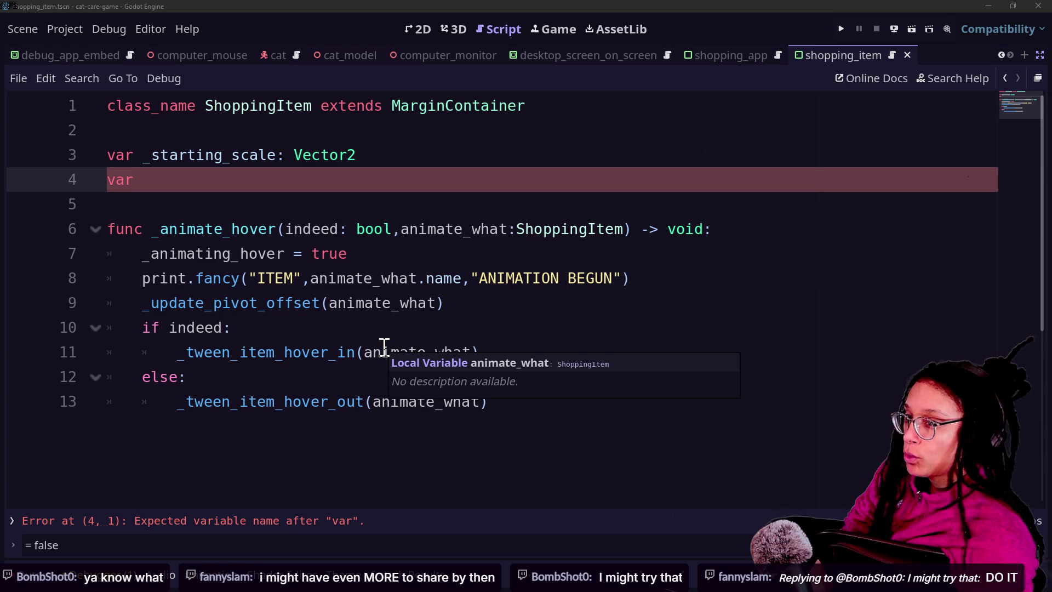
pyautogui.hotkey('alt', 'Tab')
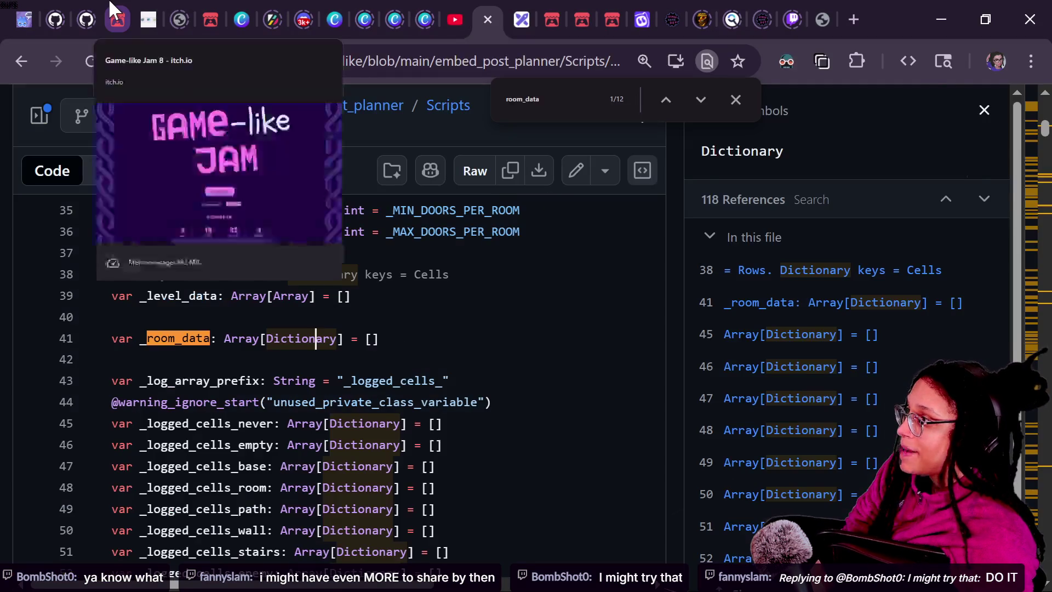
# - Go to the itch.io Game-like Jam 8 tab with its start countdown
pyautogui.click(115, 19)
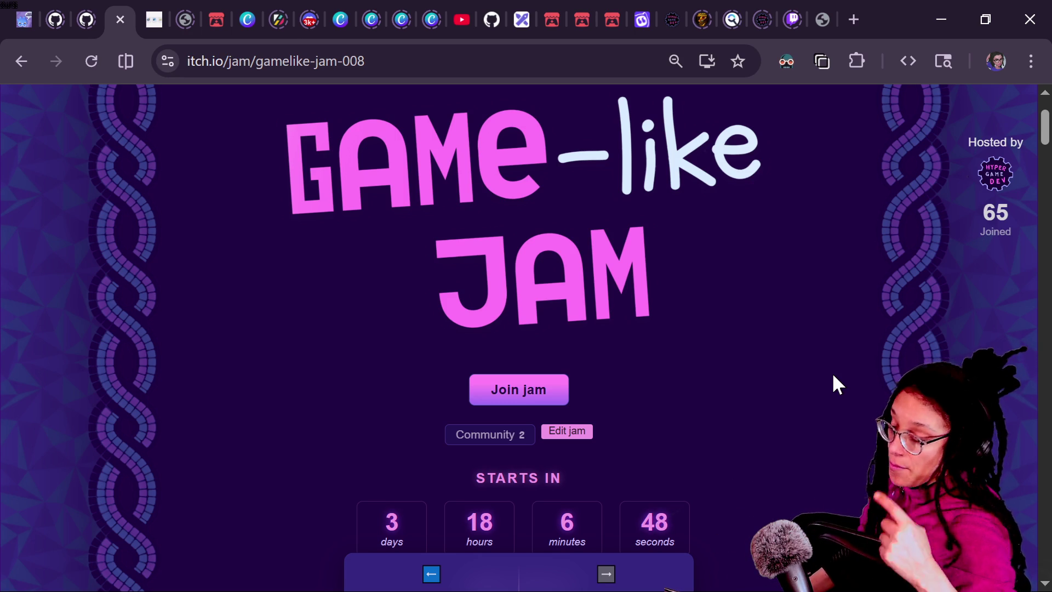
# - Open the HyperGameDev itch.io profile from the jam host logo and select its URL
pyautogui.doubleClick(507, 478)
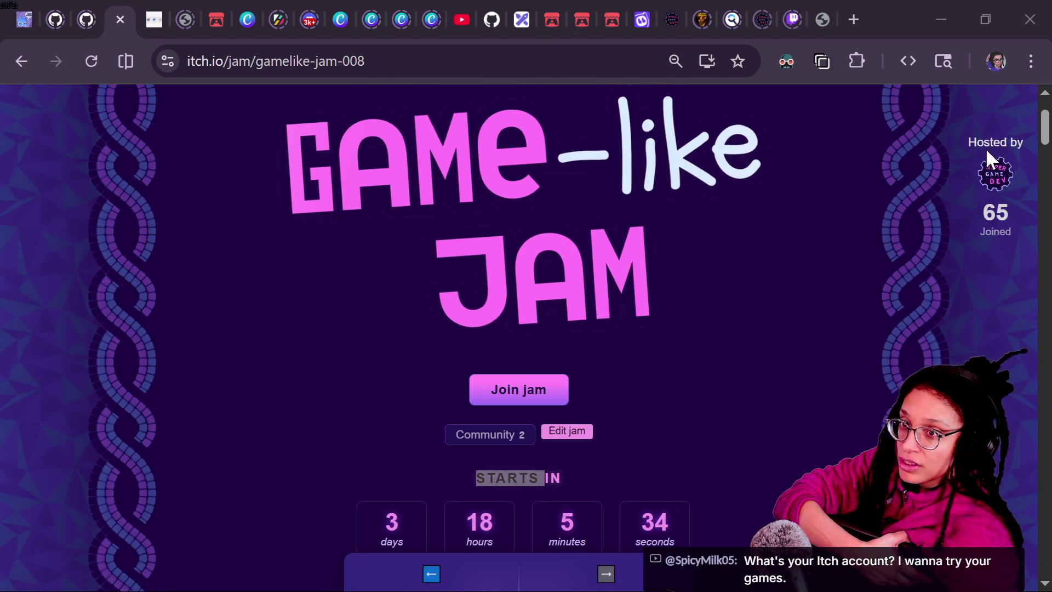
pyautogui.click(998, 177)
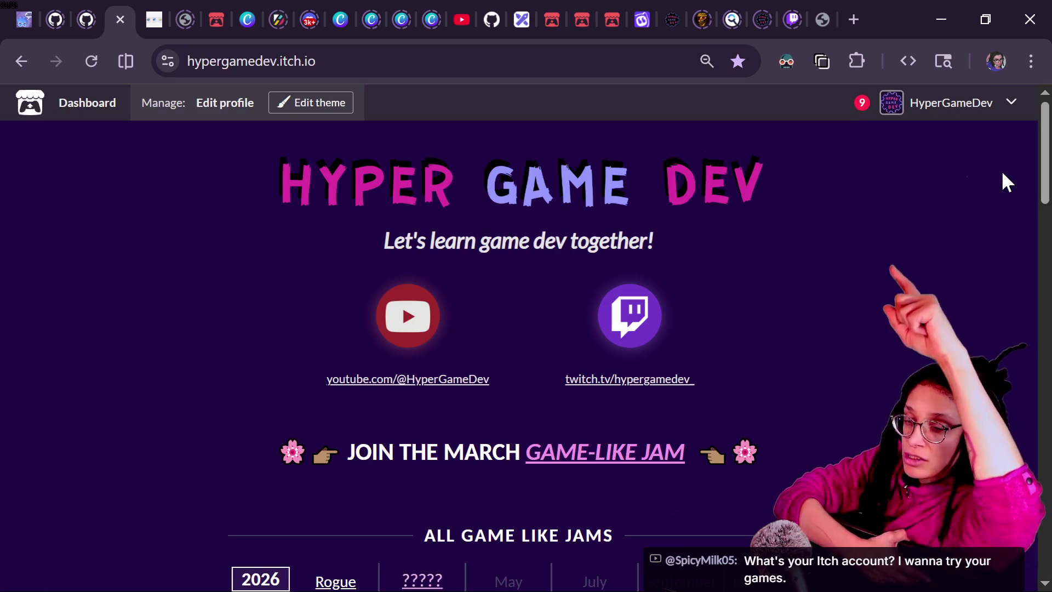
pyautogui.click(491, 60)
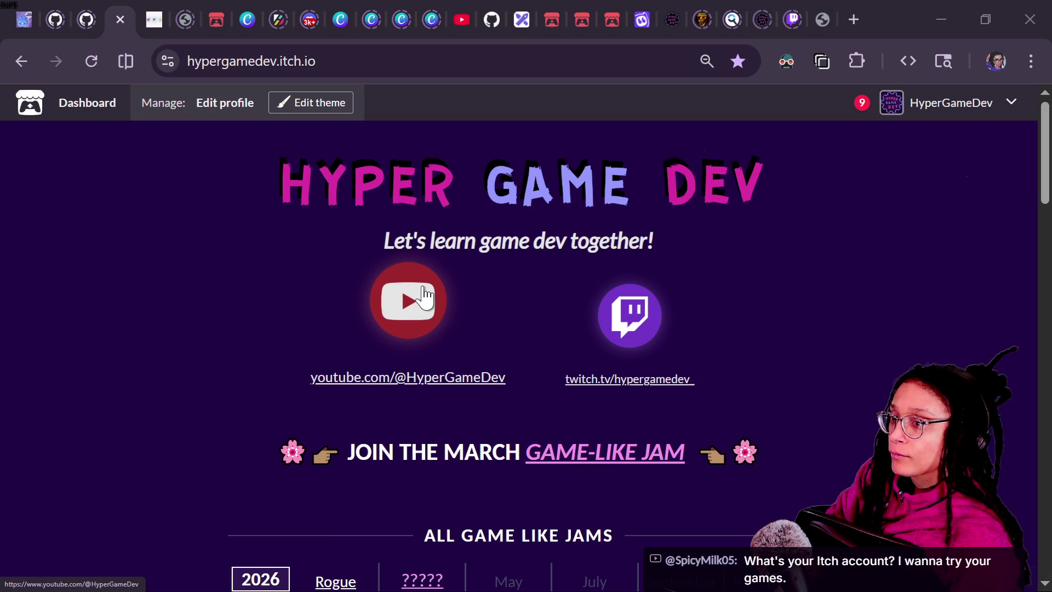
# - Close the stray Hyper Game Dev and not-found tabs and bring up the YouTube live chat
pyautogui.hotkey('alt', 'Tab')
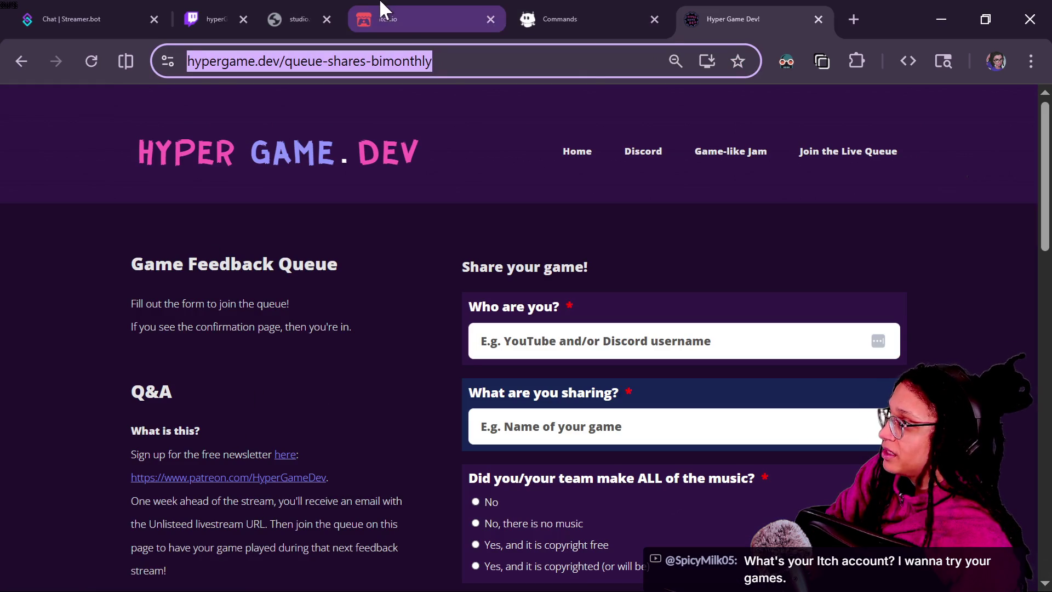
pyautogui.hotkey('ctrl', 'w')
pyautogui.hotkey('ctrl', 'w')
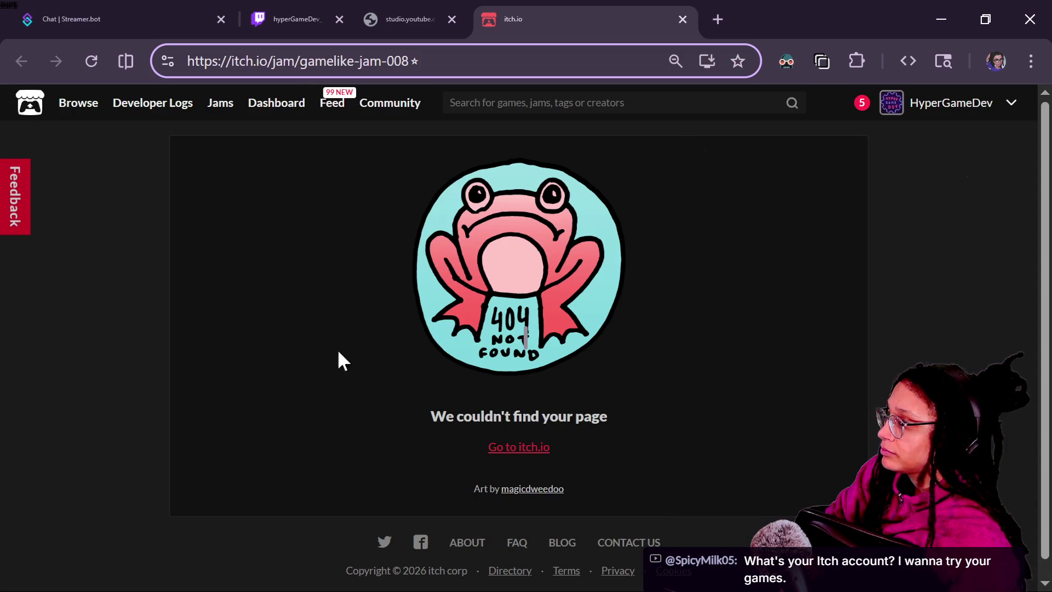
pyautogui.hotkey('ctrl', 'w')
pyautogui.click(278, 518)
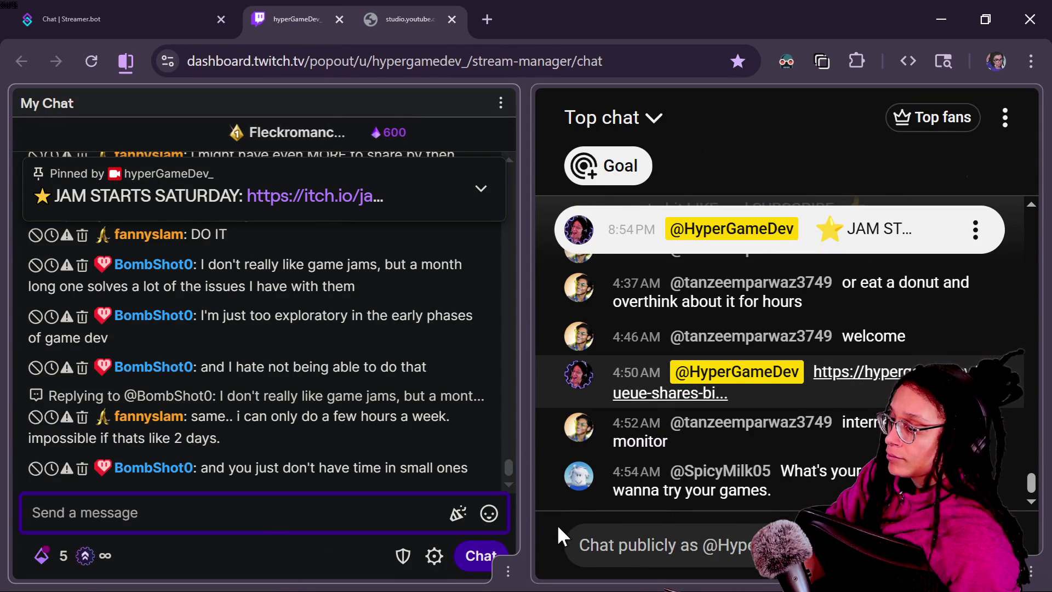
pyautogui.click(618, 544)
# - Scroll the HyperGameDev profile down to Lyz's GLJ Games, including Fallcano!, Hungry Baby Rescue and BUNKER
pyautogui.hotkey('alt', 'Tab')
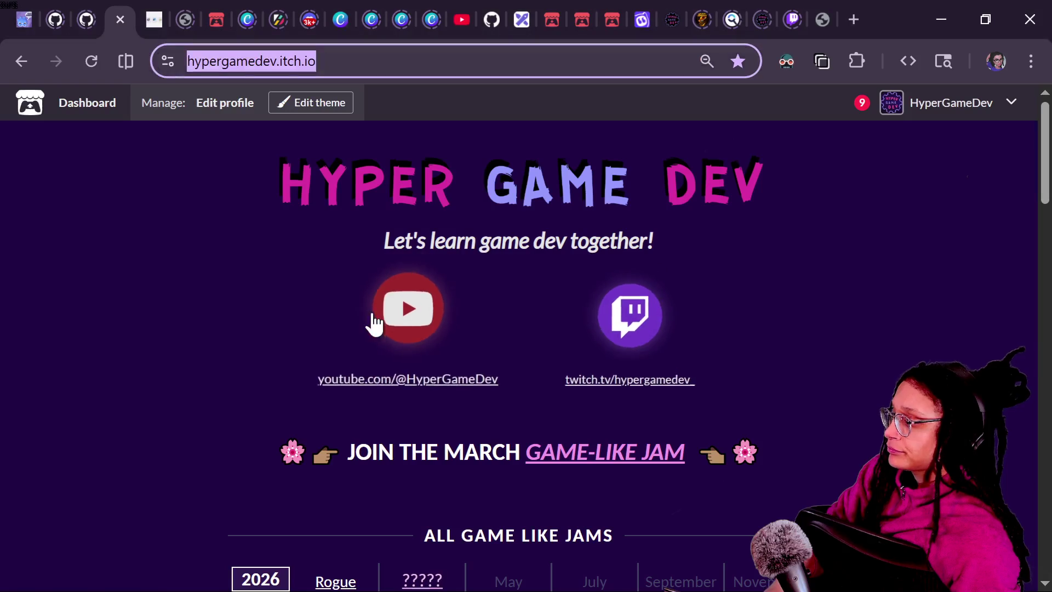
pyautogui.scroll(-10, 675, 225)
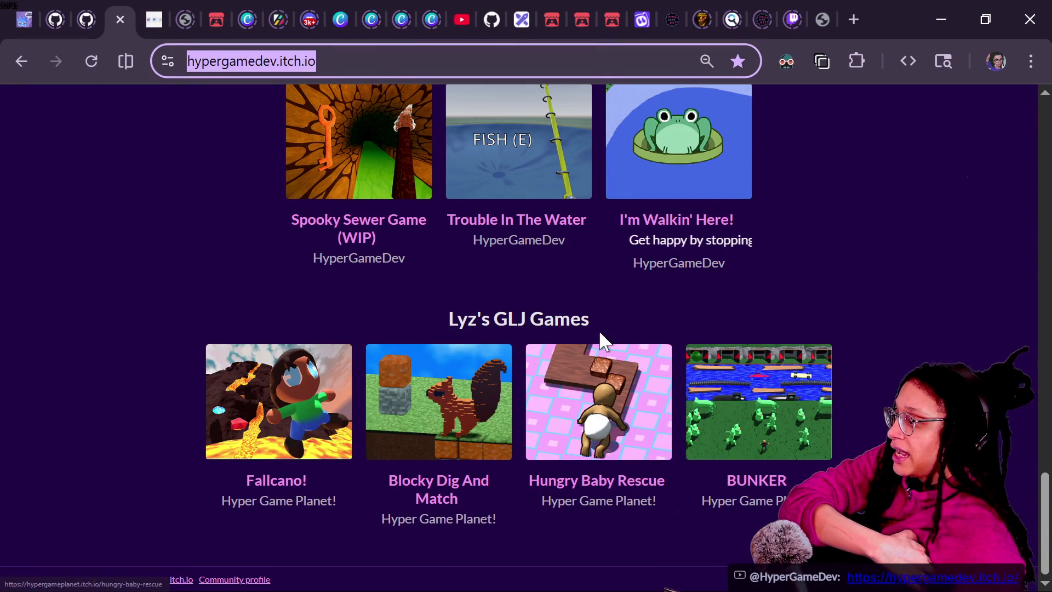
pyautogui.moveTo(204, 305); pyautogui.dragTo(663, 507)
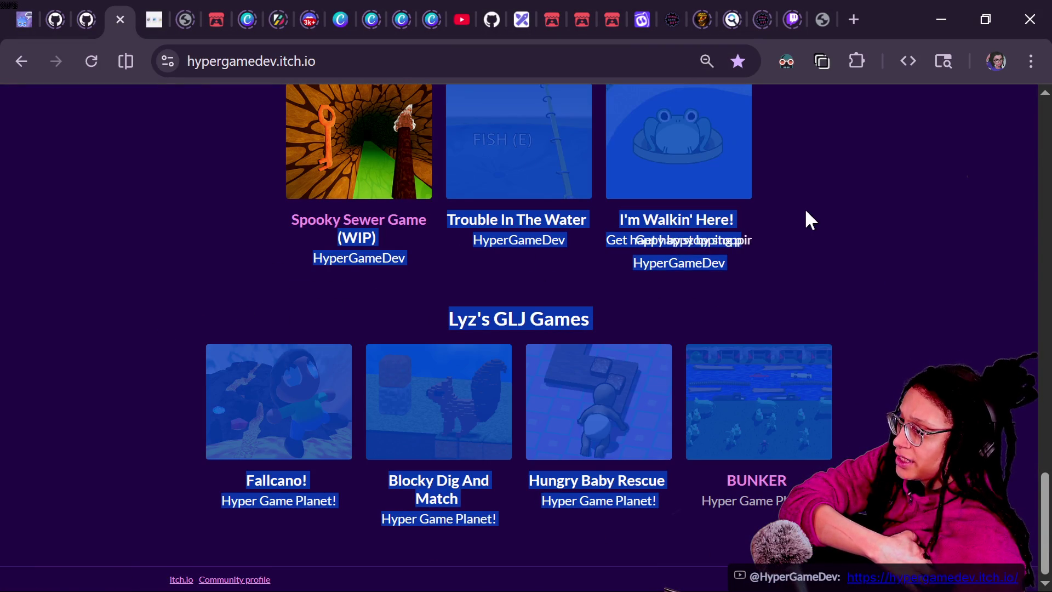
pyautogui.click(866, 442)
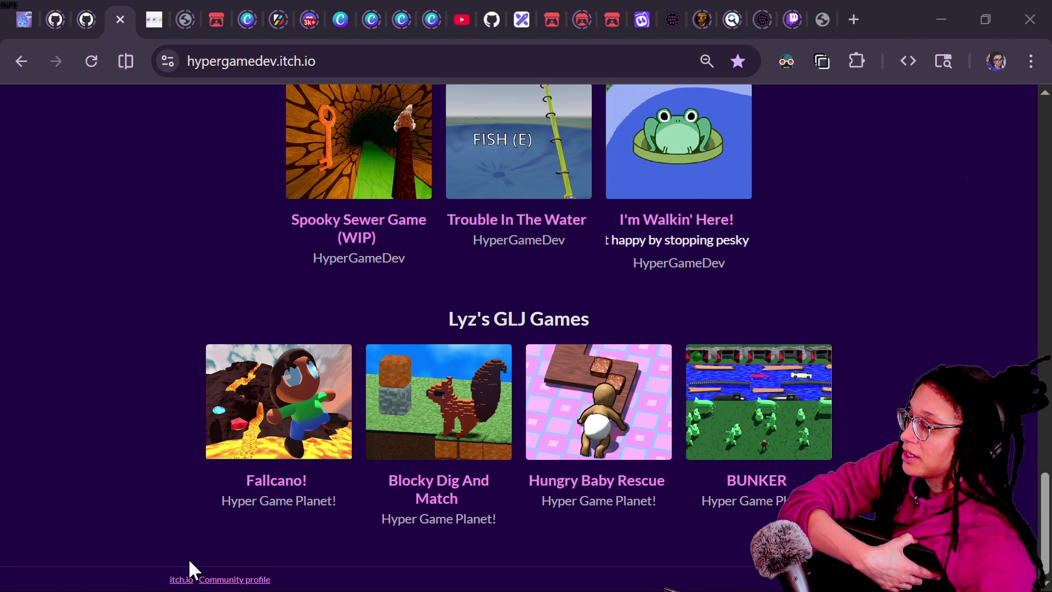
pyautogui.moveTo(188, 558)
pyautogui.mouseDown()
pyautogui.moveTo(536, 345)
pyautogui.moveTo(926, 180)
pyautogui.mouseUp()
pyautogui.click(919, 181)
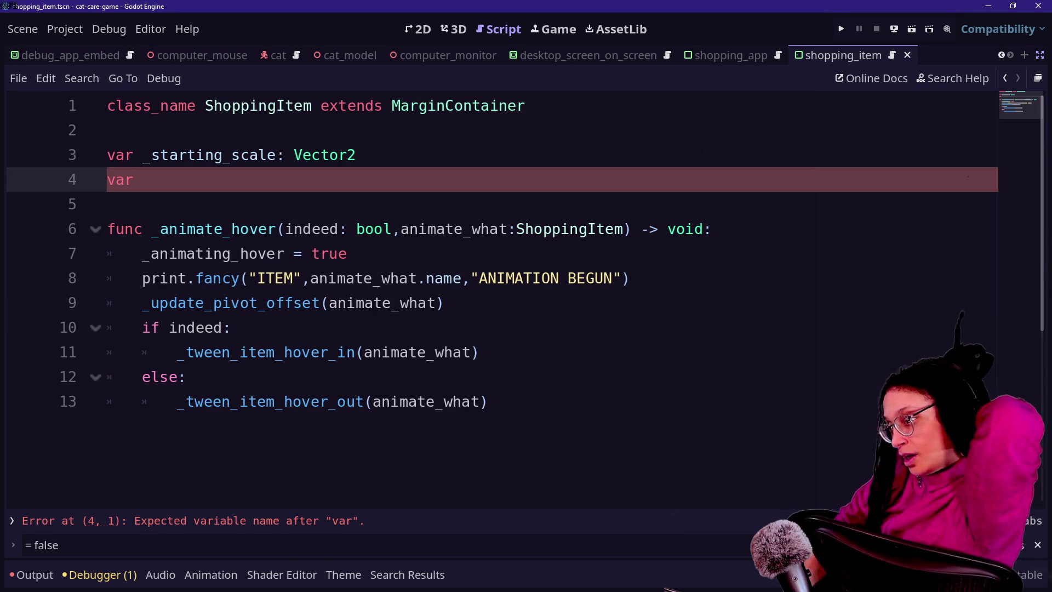
# - Complete line 4 as var _animating_hover: bool = false
pyautogui.click(320, 253)
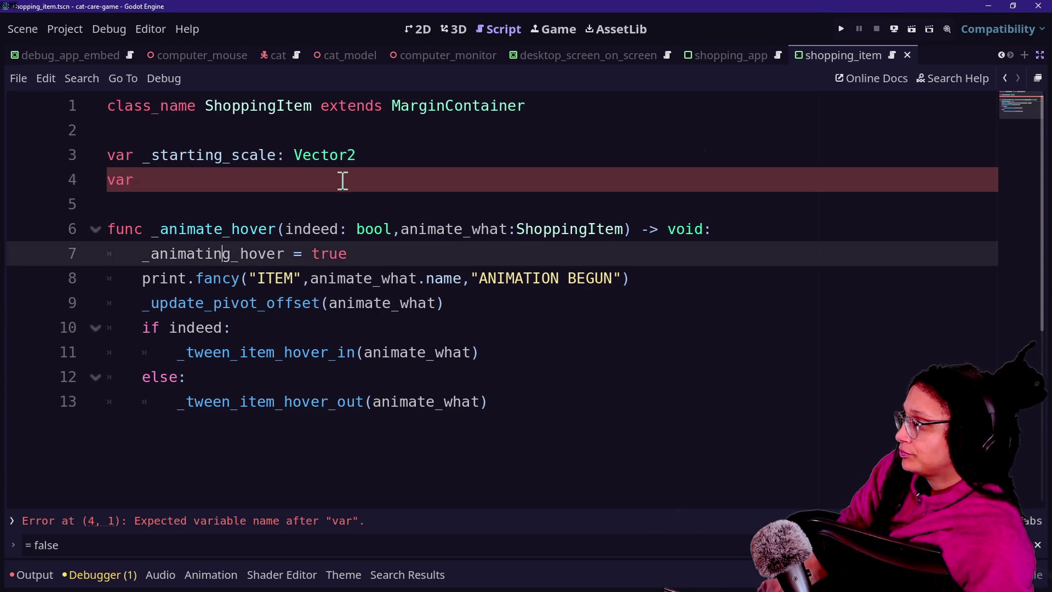
pyautogui.click(345, 179)
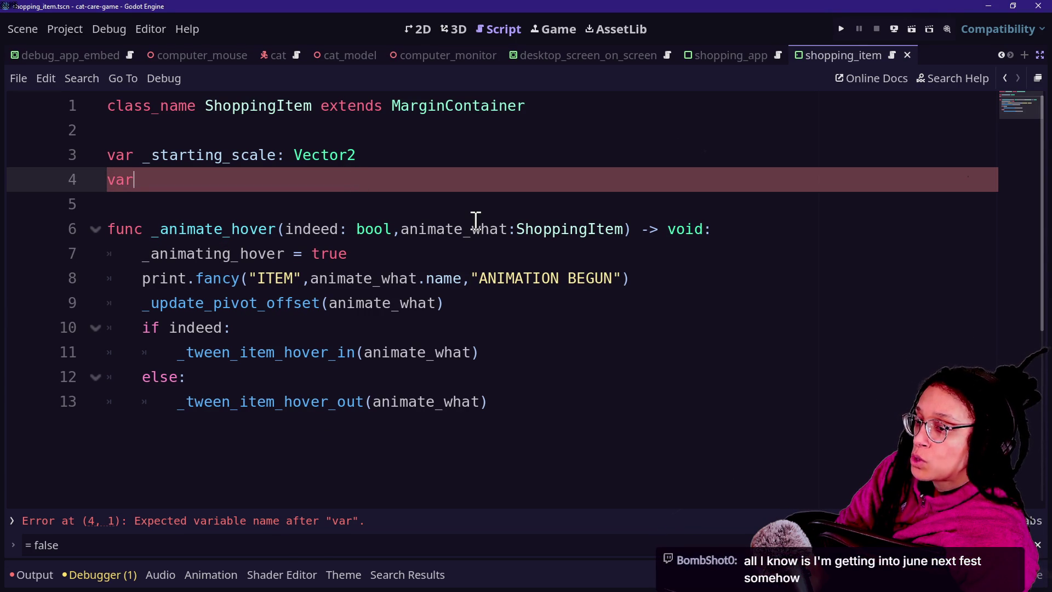
pyautogui.hotkey('ctrl', 'space')
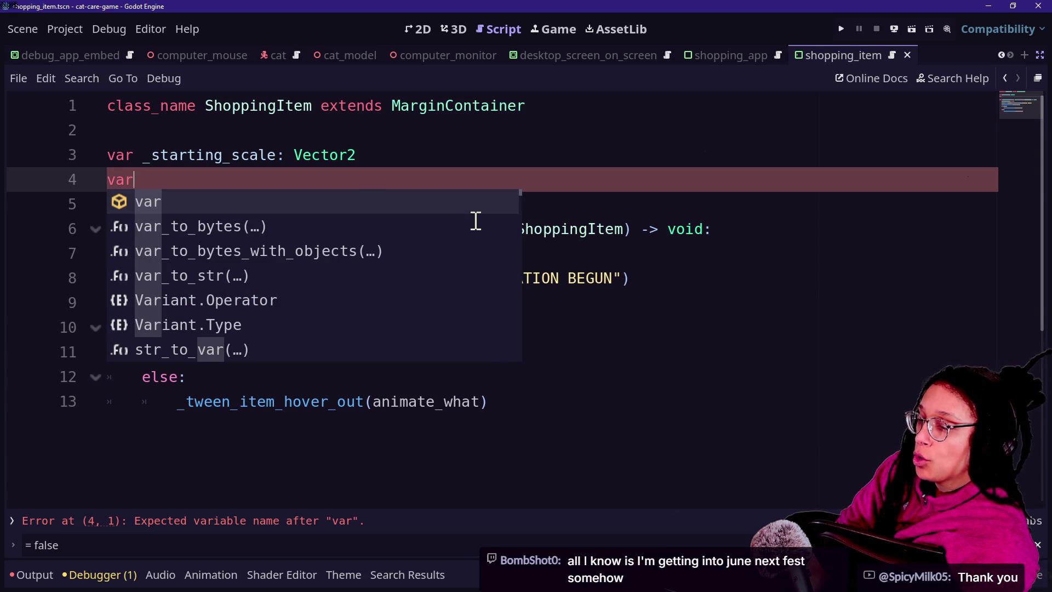
pyautogui.write('f')
pyautogui.press('BackSpace')
pyautogui.write('f')
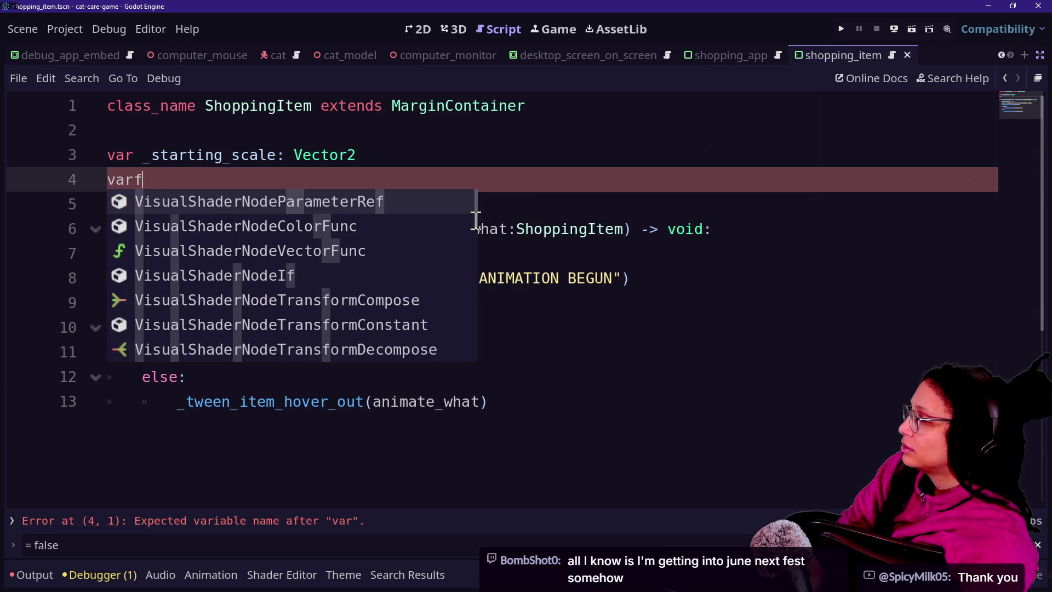
pyautogui.press('BackSpace')
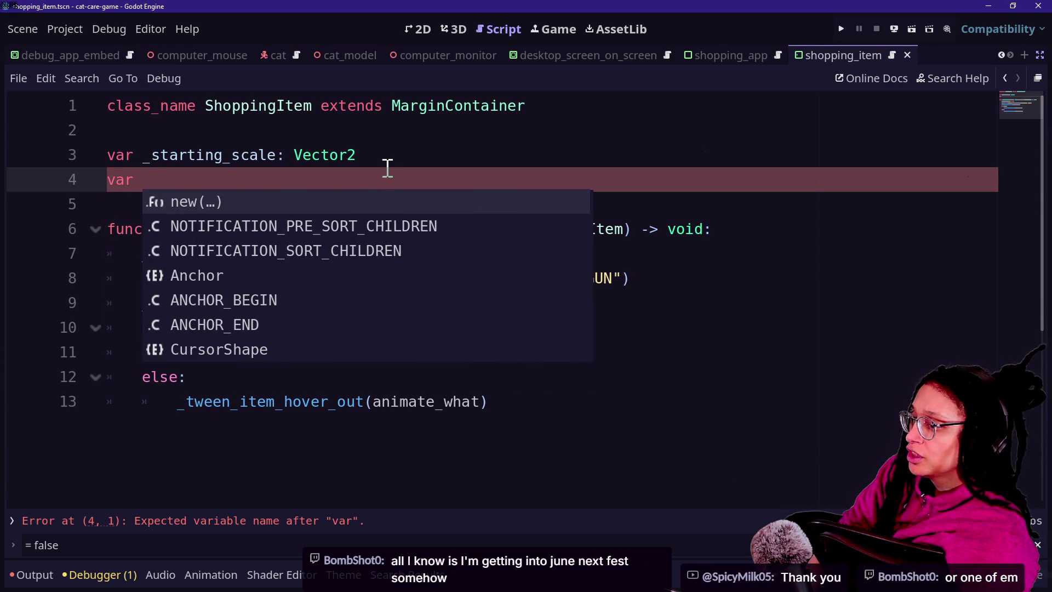
pyautogui.press('Escape')
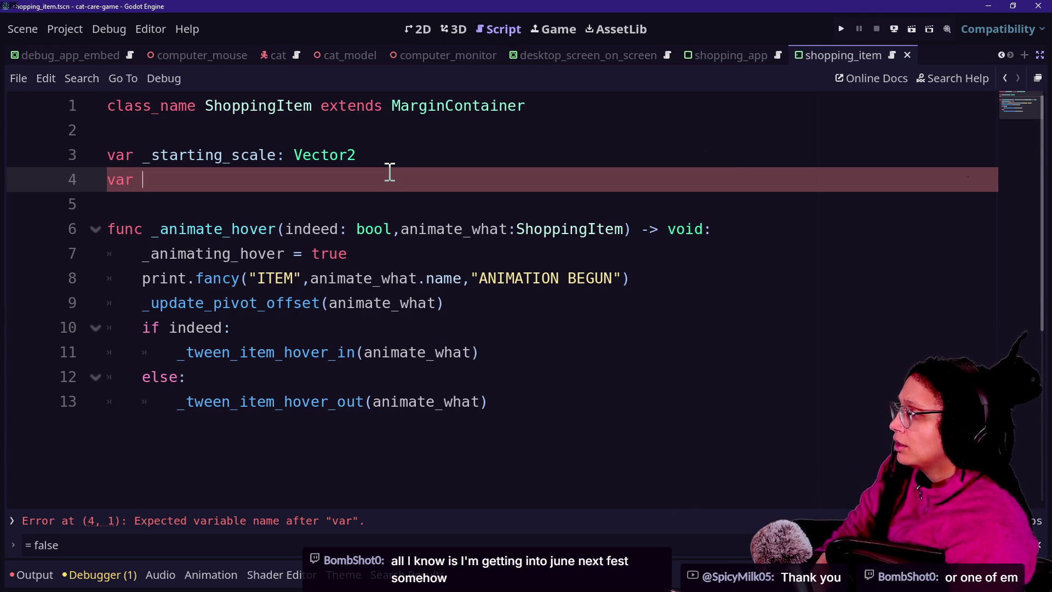
pyautogui.scroll(3, 389, 172)
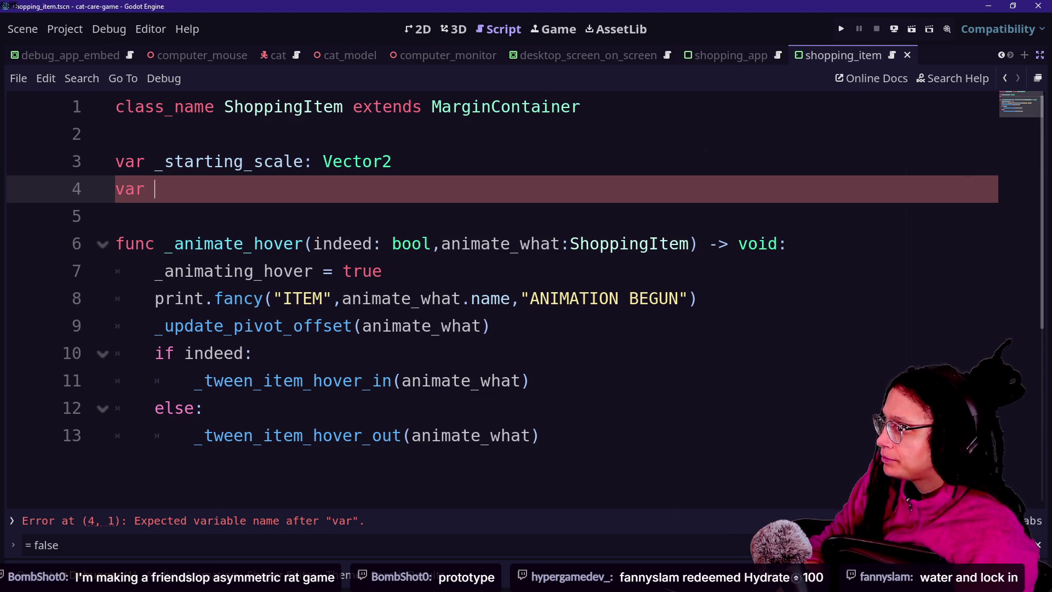
pyautogui.click(356, 191)
pyautogui.write('_animating_hover')
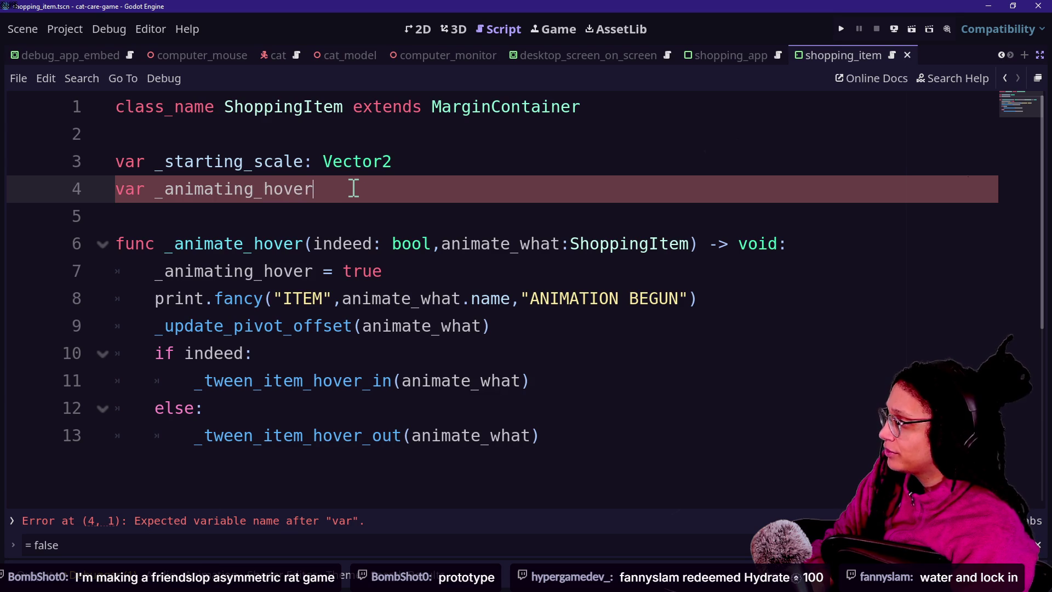
pyautogui.write(': boo')
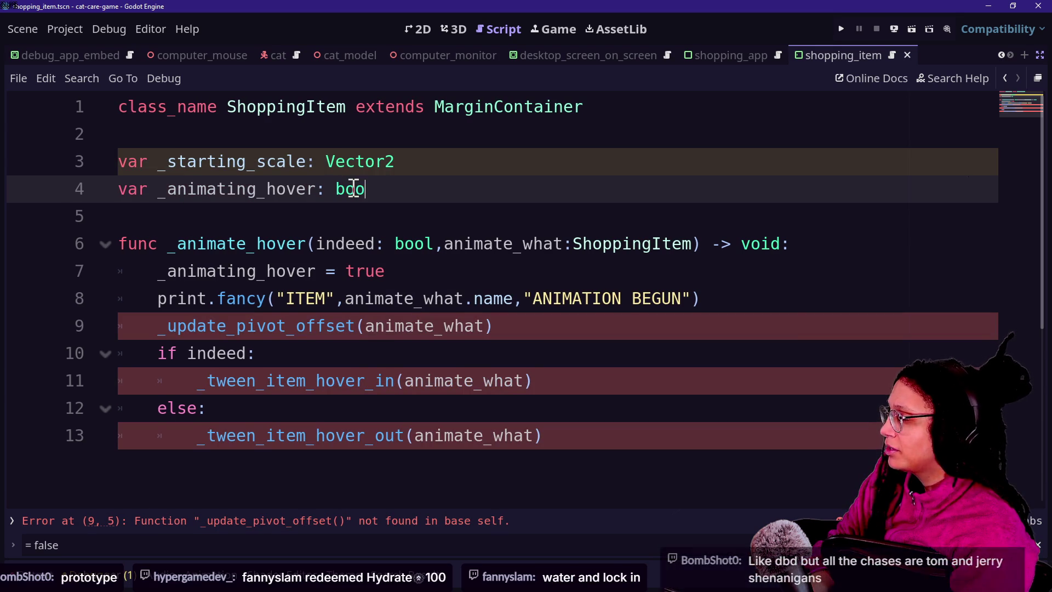
pyautogui.write('l = false')
pyautogui.click(306, 161)
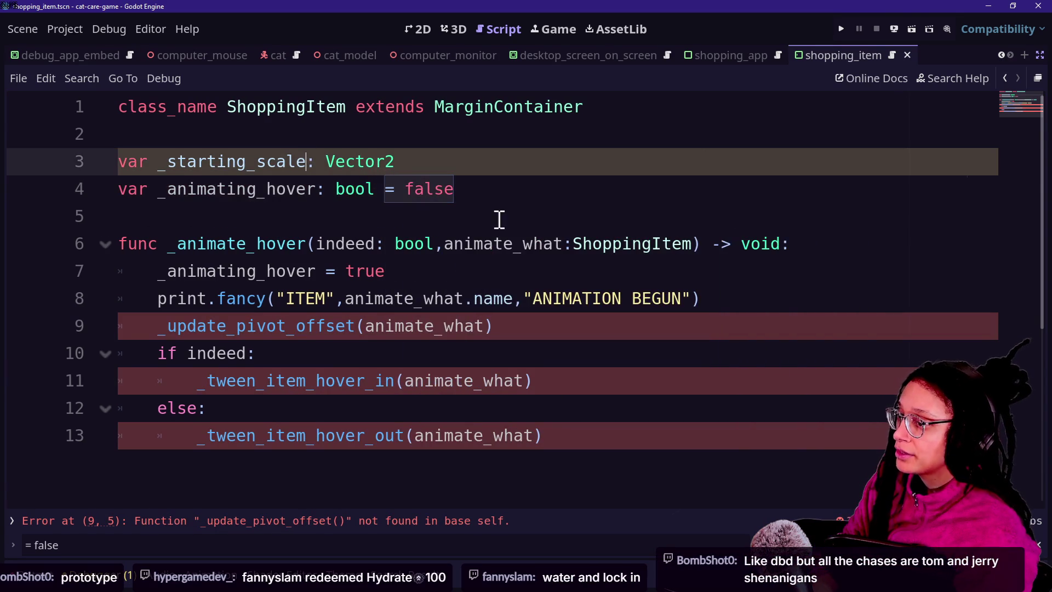
# - Review the function's indeed parameter and if indeed line, then bring up the file finder
pyautogui.click(384, 298)
pyautogui.moveTo(362, 288)
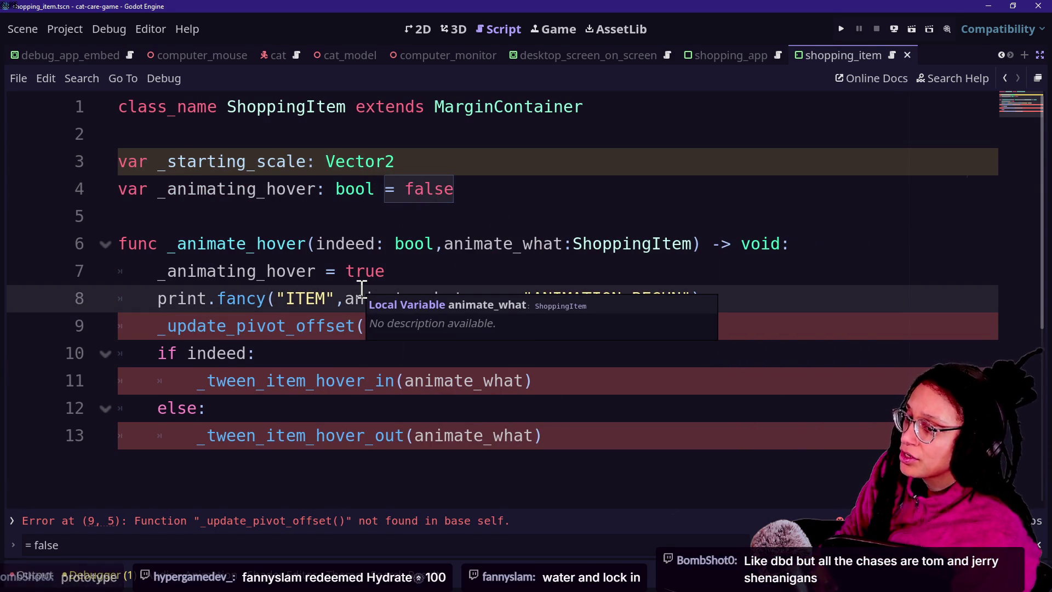
pyautogui.click(260, 220)
pyautogui.click(335, 245)
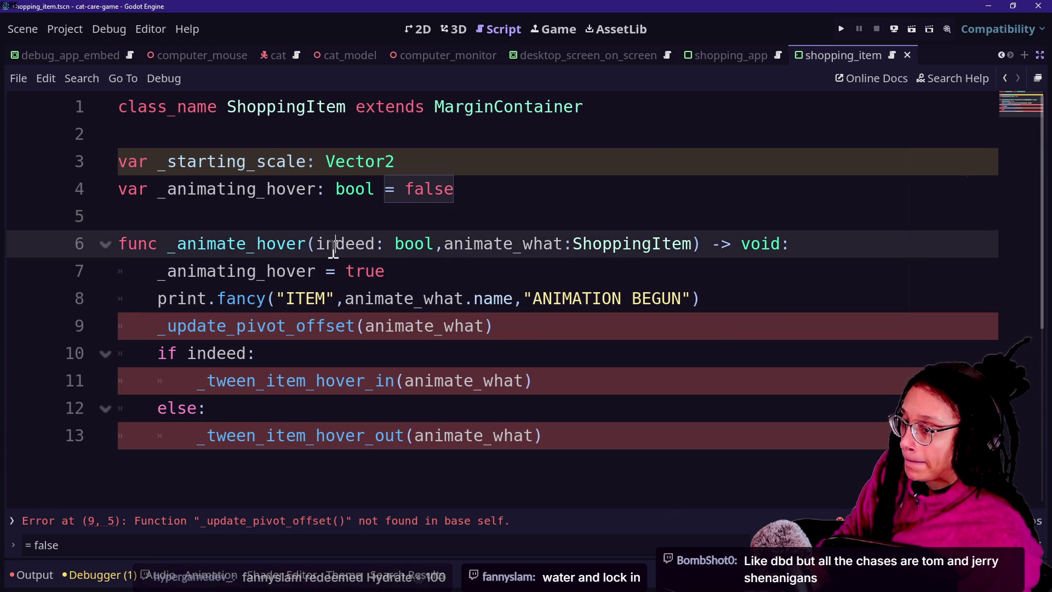
pyautogui.press('Down')
pyautogui.press('Down')
pyautogui.press('Down')
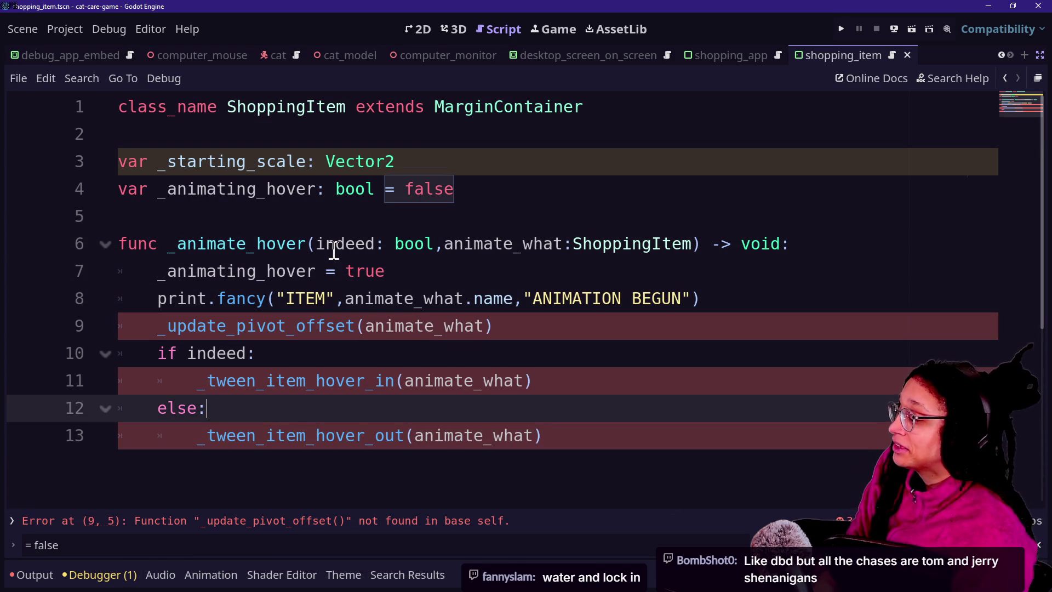
pyautogui.press('Down')
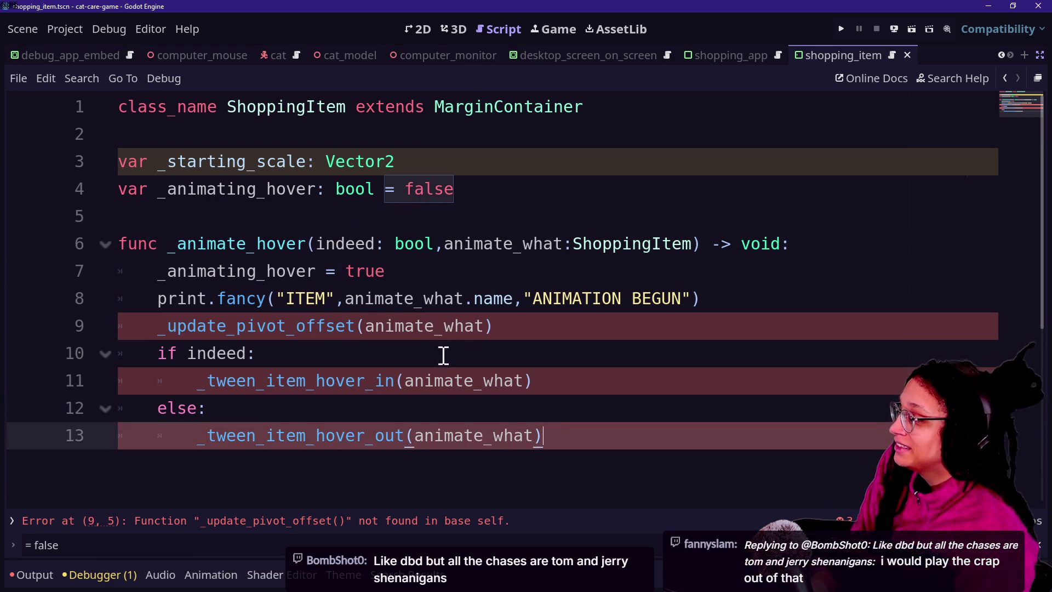
pyautogui.click(440, 353)
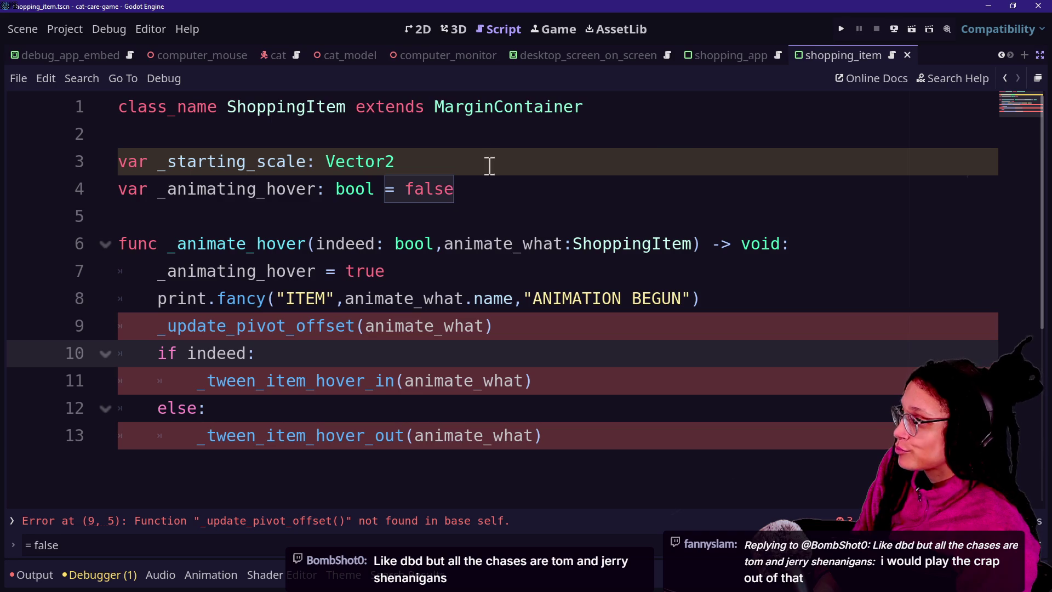
pyautogui.hotkey('shift', 'alt', 'o')
# - Search 'shop' and open program_shopping_app.gd
pyautogui.write('shop')
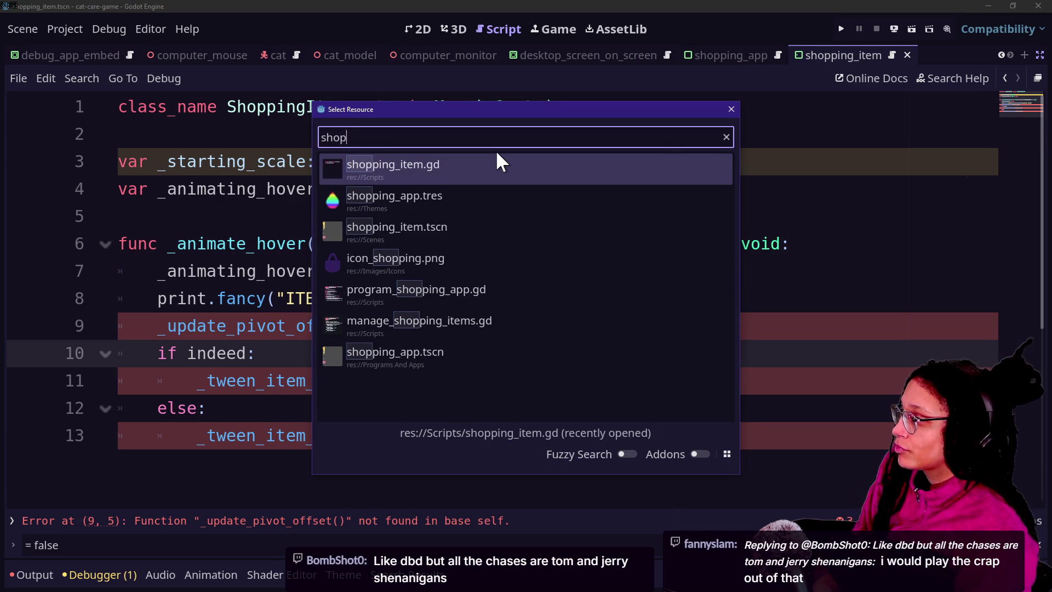
pyautogui.press('Down')
pyautogui.press('Down')
pyautogui.press('Return')
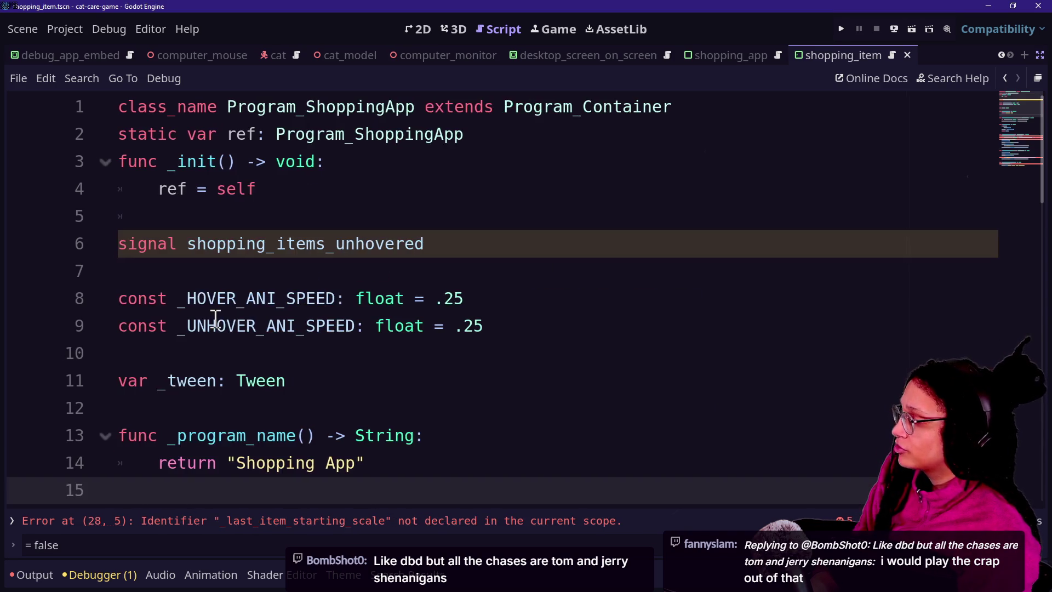
pyautogui.scroll(-4, 215, 318)
pyautogui.scroll(-1, 216, 319)
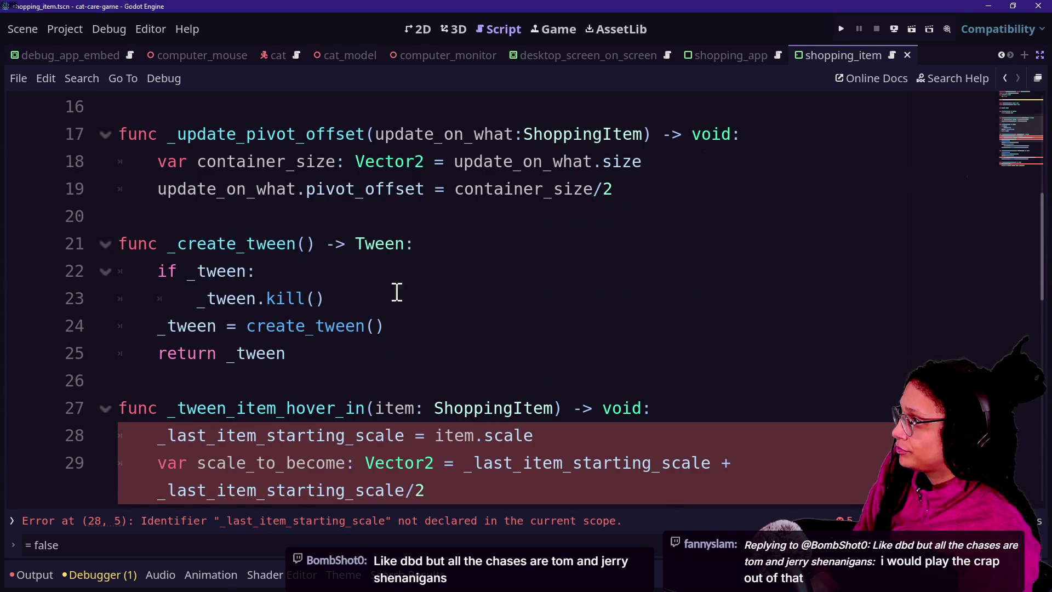
pyautogui.scroll(2, 397, 291)
# - Remove the pivot-offset, tween and hover functions so the script ends at _program_name
pyautogui.moveTo(172, 268)
pyautogui.mouseDown()
pyautogui.moveTo(495, 359)
pyautogui.moveTo(656, 374)
pyautogui.mouseUp()
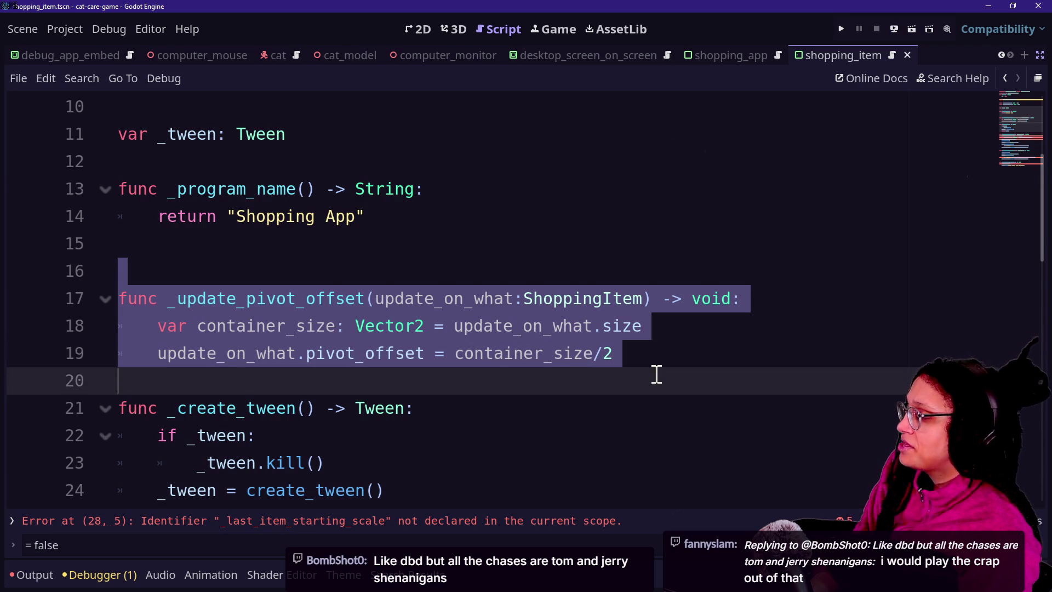
pyautogui.scroll(-1, 631, 380)
pyautogui.scroll(-2, 382, 375)
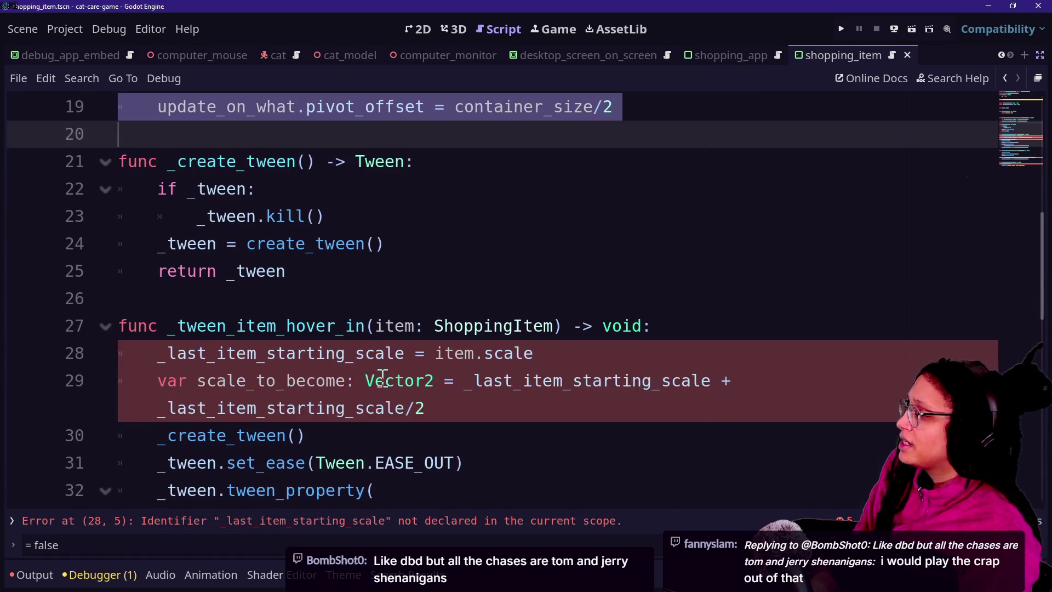
pyautogui.scroll(-3, 382, 375)
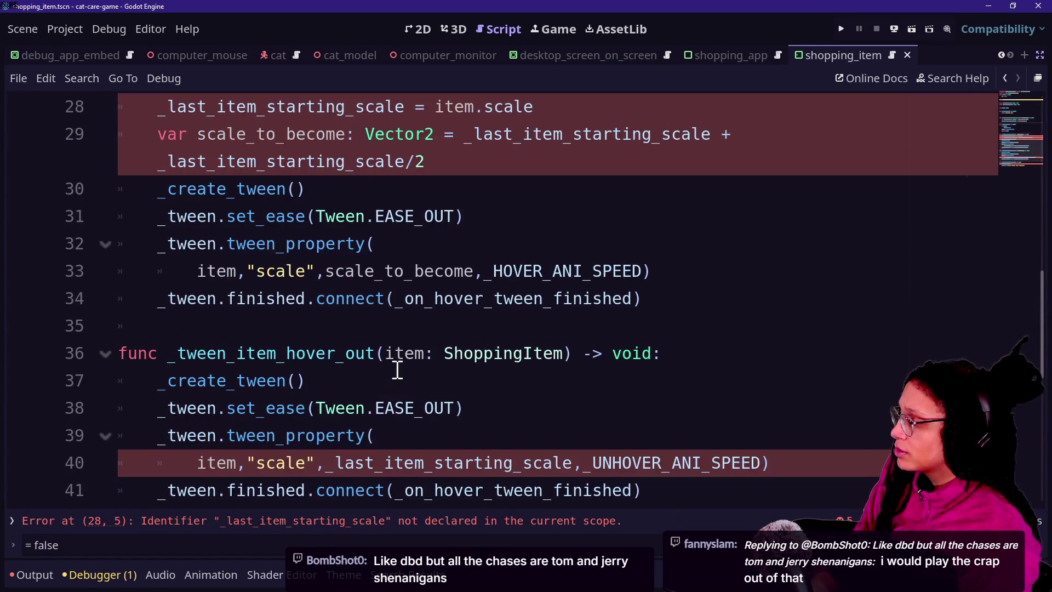
pyautogui.scroll(-1, 397, 370)
pyautogui.scroll(-1, 606, 424)
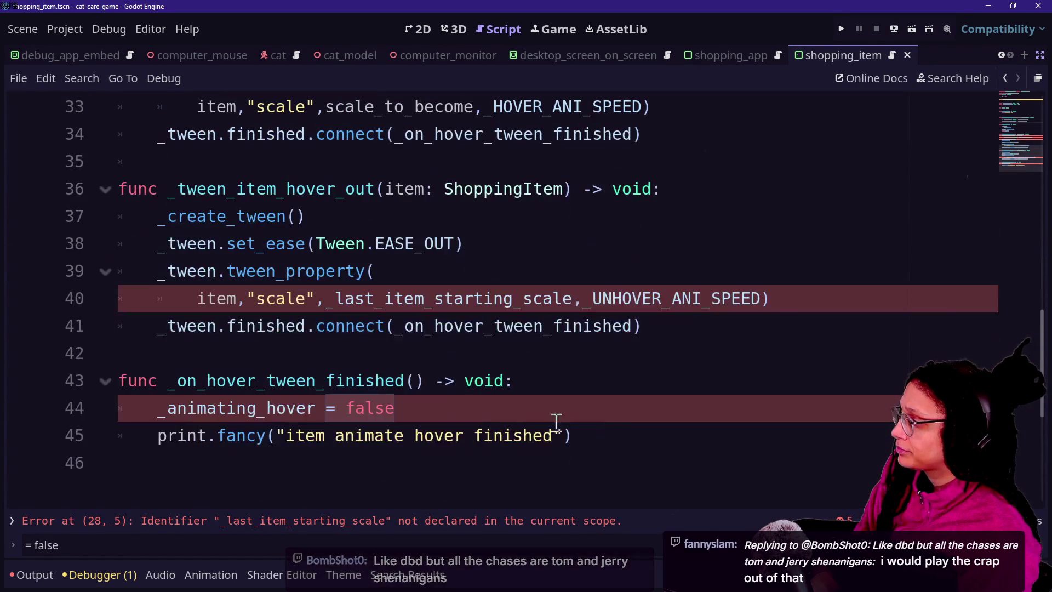
pyautogui.hotkey('ctrl', 'a')
pyautogui.scroll(3, 599, 441)
pyautogui.press('BackSpace')
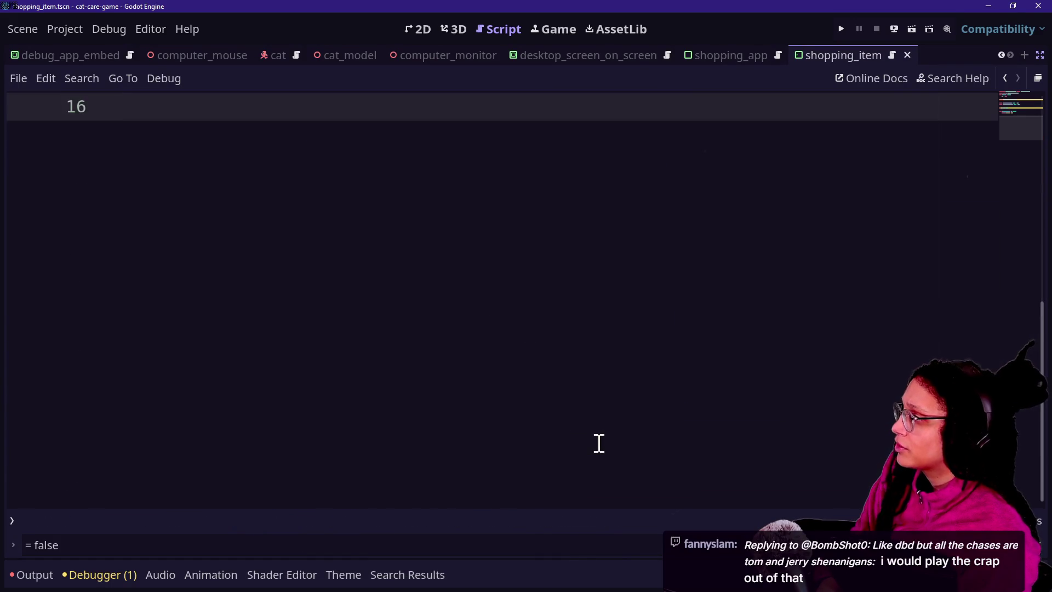
pyautogui.press('BackSpace')
pyautogui.press('BackSpace')
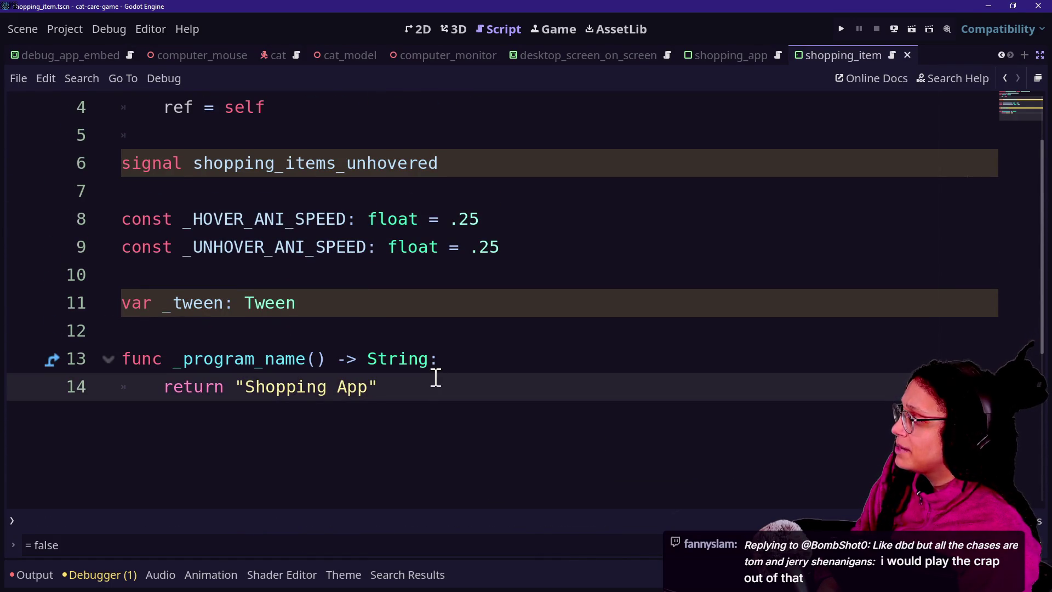
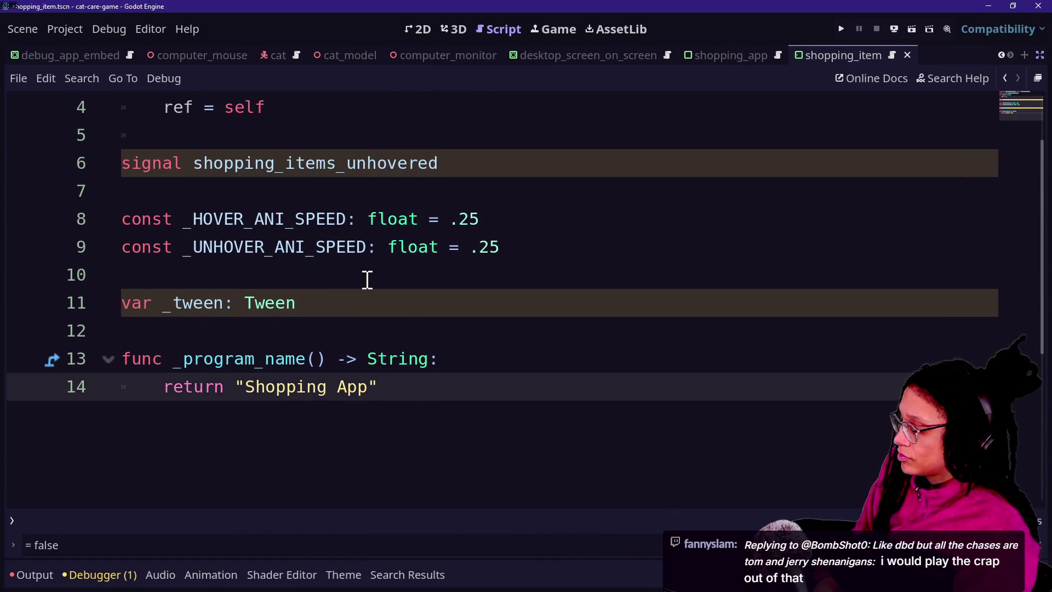
# - Open shopping_item.gd and paste the hover tween functions after its hover function
pyautogui.hotkey('alt', 'shift', 'o')
pyautogui.write('_tween_item')
pyautogui.press('Return')
pyautogui.scroll(-2, 386, 329)
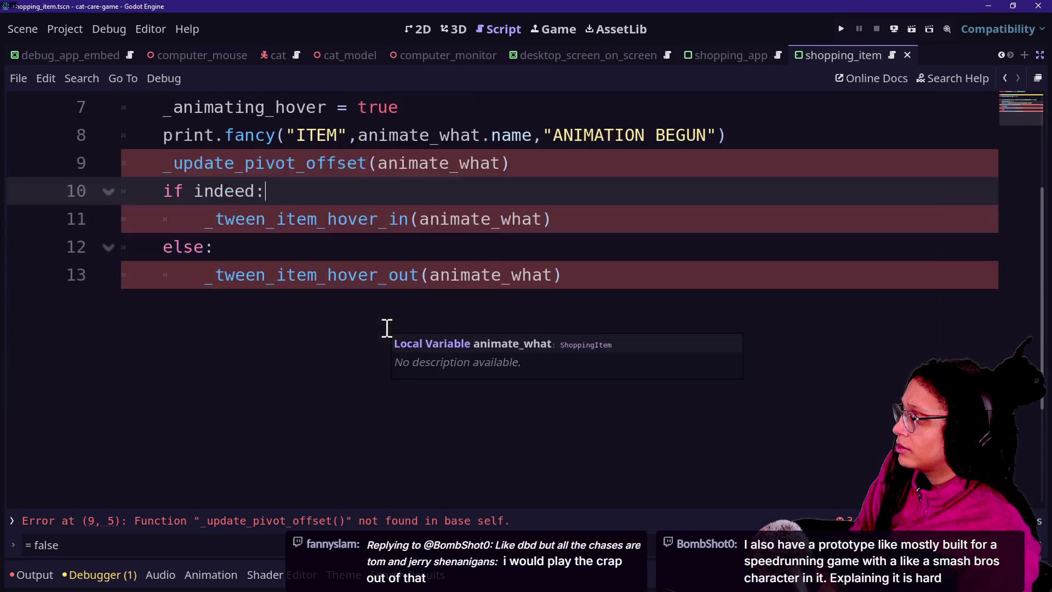
pyautogui.click(347, 420)
pyautogui.press('Return')
pyautogui.press('Return')
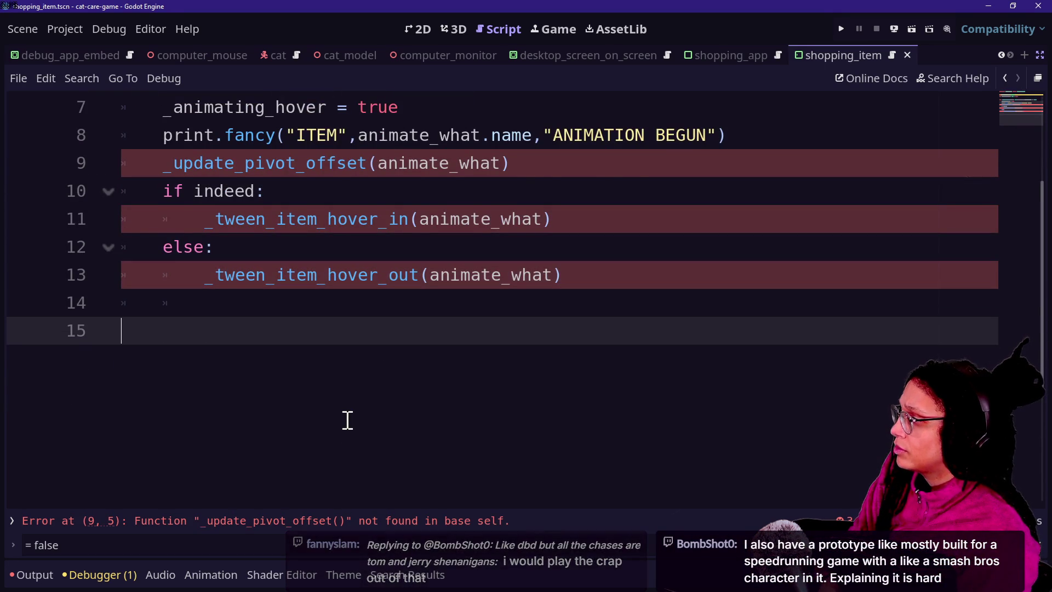
pyautogui.hotkey('ctrl', 'v')
pyautogui.scroll(6, 347, 420)
pyautogui.scroll(4, 347, 420)
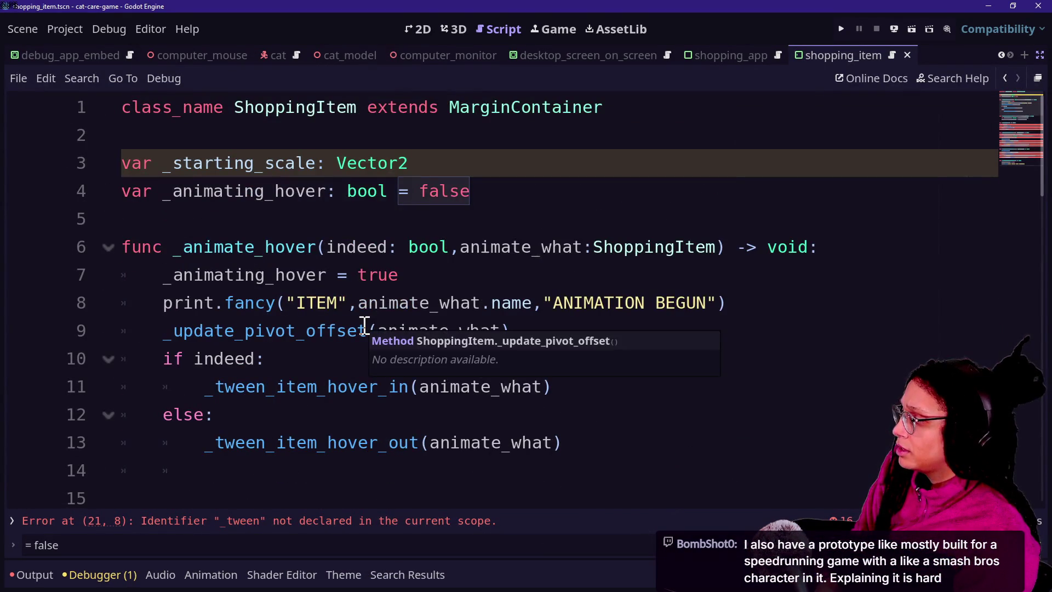
# - Cut the signal, speed constants and _tween declarations from program_shopping_app.gd and save
pyautogui.hotkey('alt', 'shift', 'o')
pyautogui.press('Down')
pyautogui.press('Return')
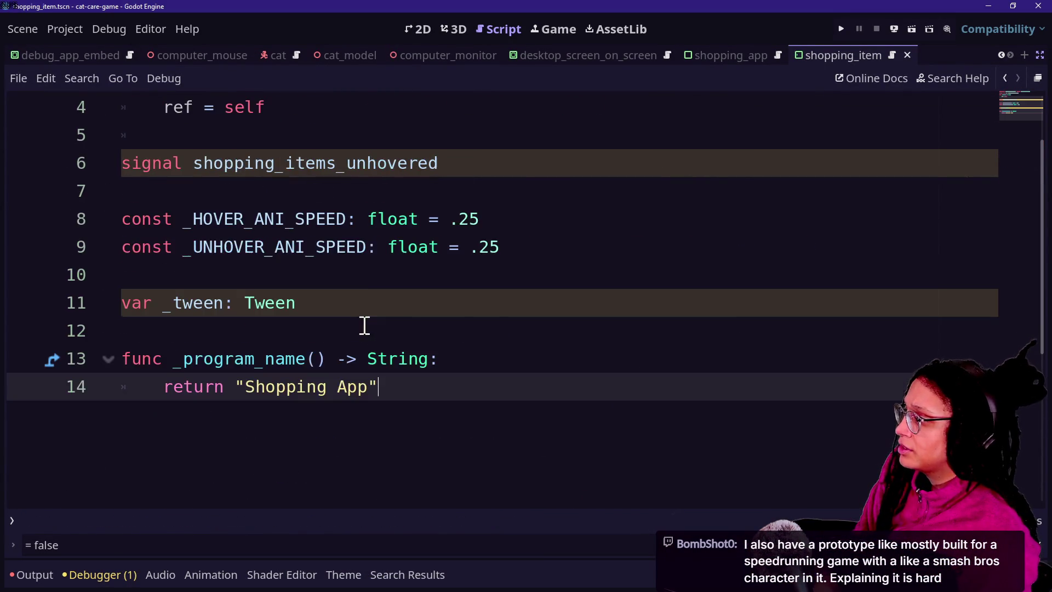
pyautogui.scroll(1, 387, 292)
pyautogui.moveTo(386, 391); pyautogui.dragTo(253, 213)
pyautogui.hotkey('ctrl', 'x')
pyautogui.press('BackSpace')
pyautogui.hotkey('ctrl', 's')
# - Paste the cut declarations below shopping_item's top variables
pyautogui.hotkey('alt', 'shift', 'o')
pyautogui.press('Down')
pyautogui.press('Return')
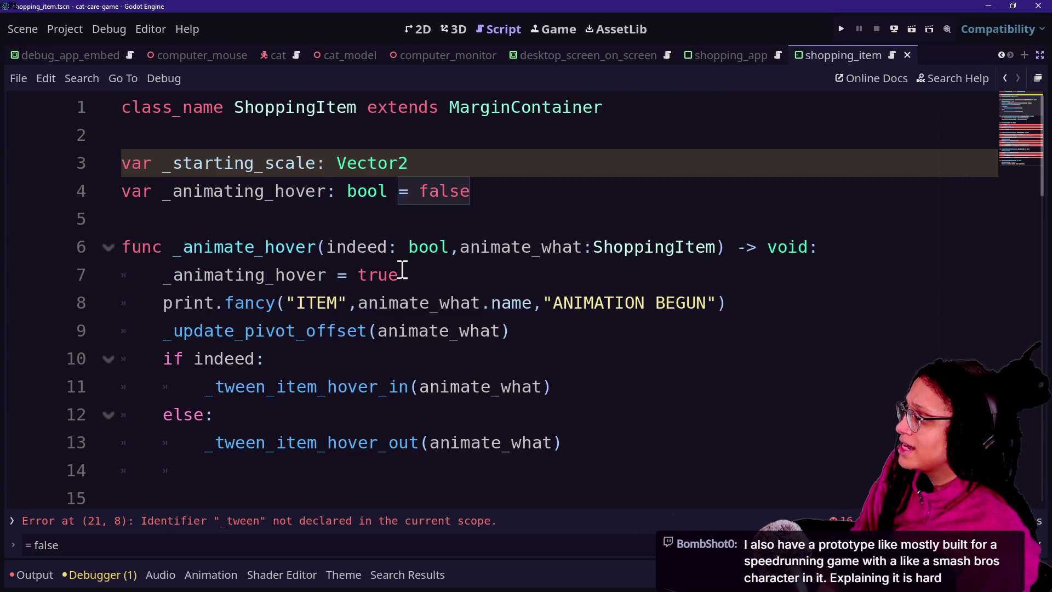
pyautogui.click(564, 209)
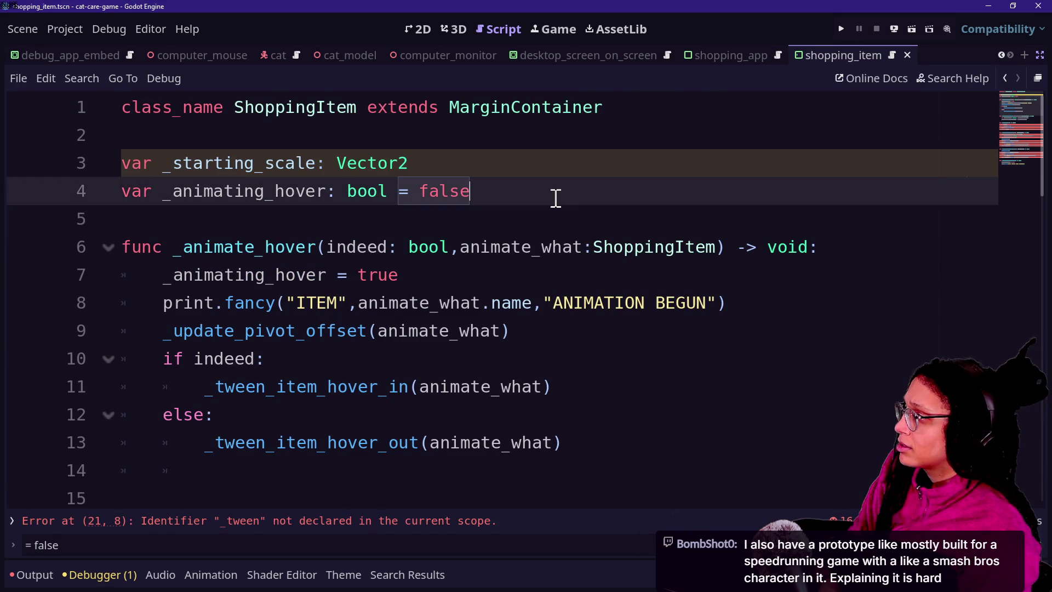
pyautogui.press('Return')
pyautogui.hotkey('ctrl', 'v')
pyautogui.moveTo(549, 271); pyautogui.dragTo(517, 247)
# - Delete the unhovered signal line and move the two speed constants above the variables
pyautogui.press('BackSpace')
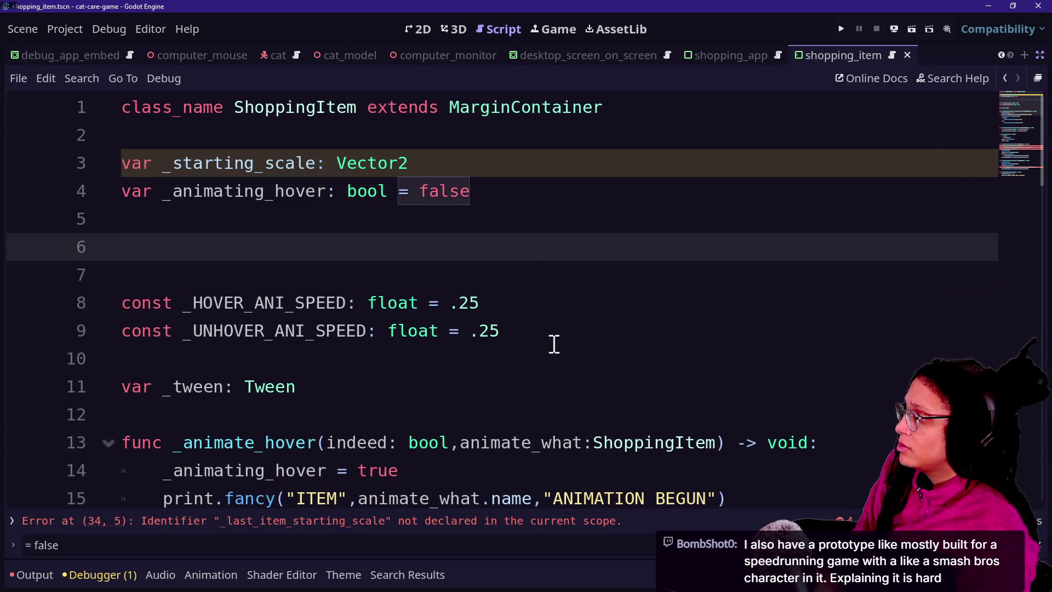
pyautogui.moveTo(554, 342); pyautogui.dragTo(544, 212)
pyautogui.hotkey('ctrl', 'x')
pyautogui.click(537, 133)
pyautogui.hotkey('ctrl', 'v')
pyautogui.click(547, 185)
pyautogui.press('BackSpace')
pyautogui.press('BackSpace')
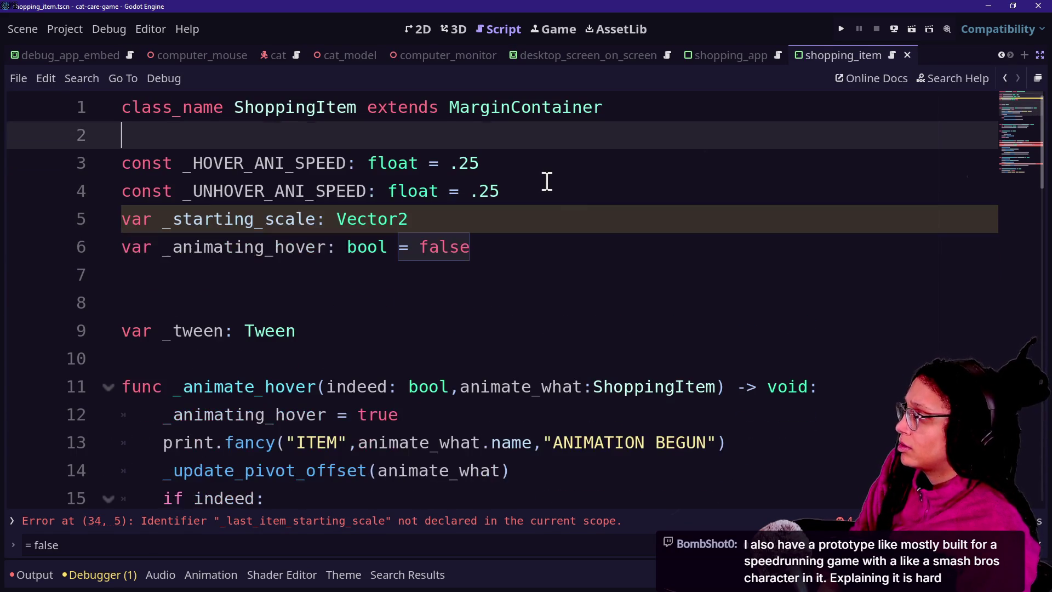
# - Remove the stray backslash and tidy blank lines around the constants and _tween
pyautogui.click(567, 200)
pyautogui.write('\\')
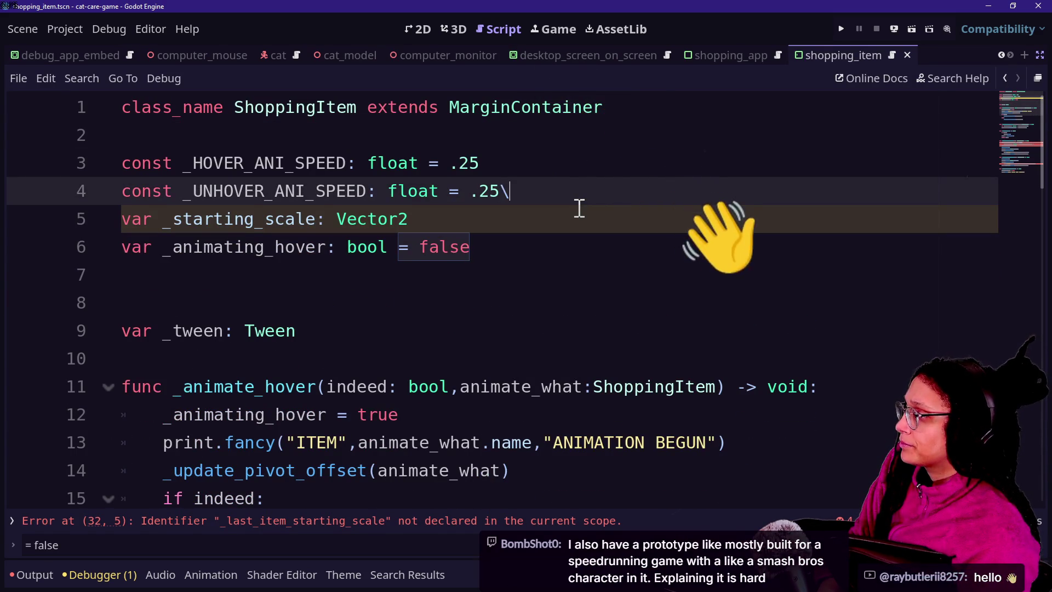
pyautogui.press('BackSpace')
pyautogui.press('Return')
pyautogui.click(525, 302)
pyautogui.press('BackSpace')
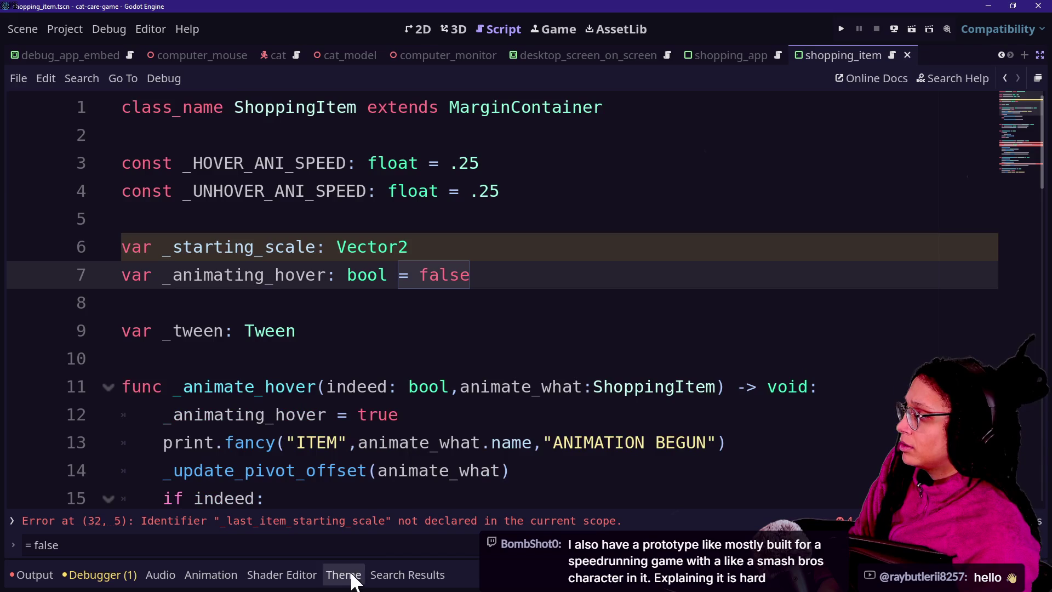
# - Rename every _last_item_starting_scale occurrence to _starting_scale
pyautogui.click(349, 521)
pyautogui.moveTo(162, 302); pyautogui.dragTo(266, 303)
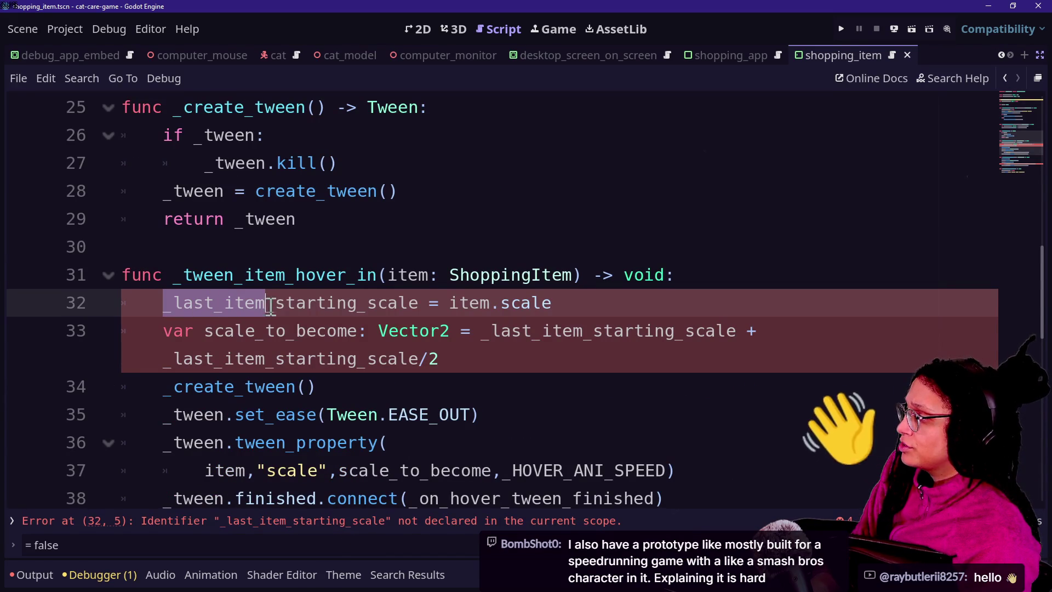
pyautogui.hotkey('ctrl', 'd')
pyautogui.hotkey('ctrl', 'd')
pyautogui.hotkey('ctrl', 'd')
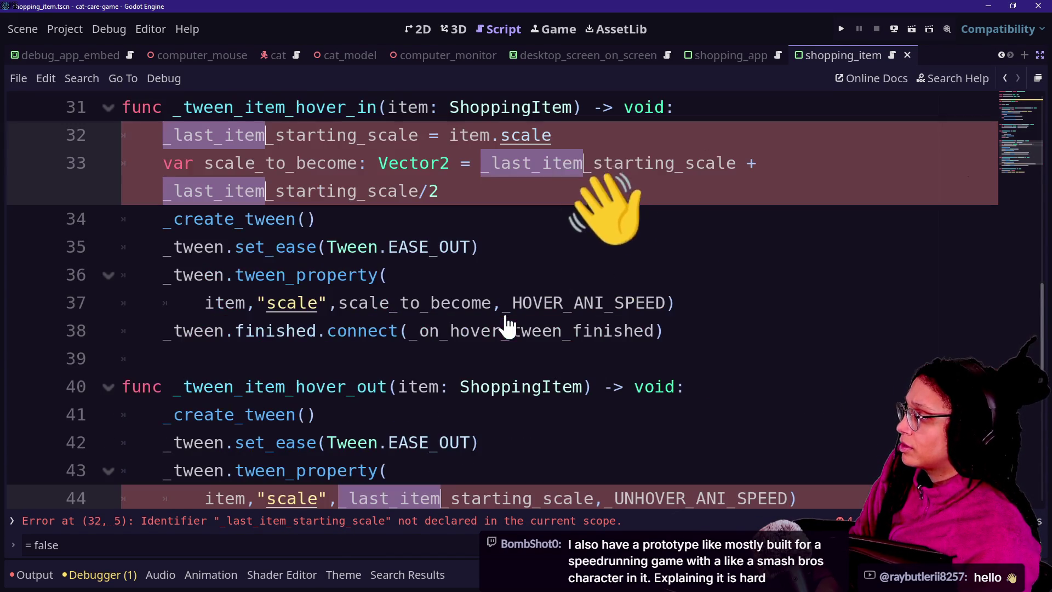
pyautogui.press('BackSpace')
pyautogui.click(369, 223)
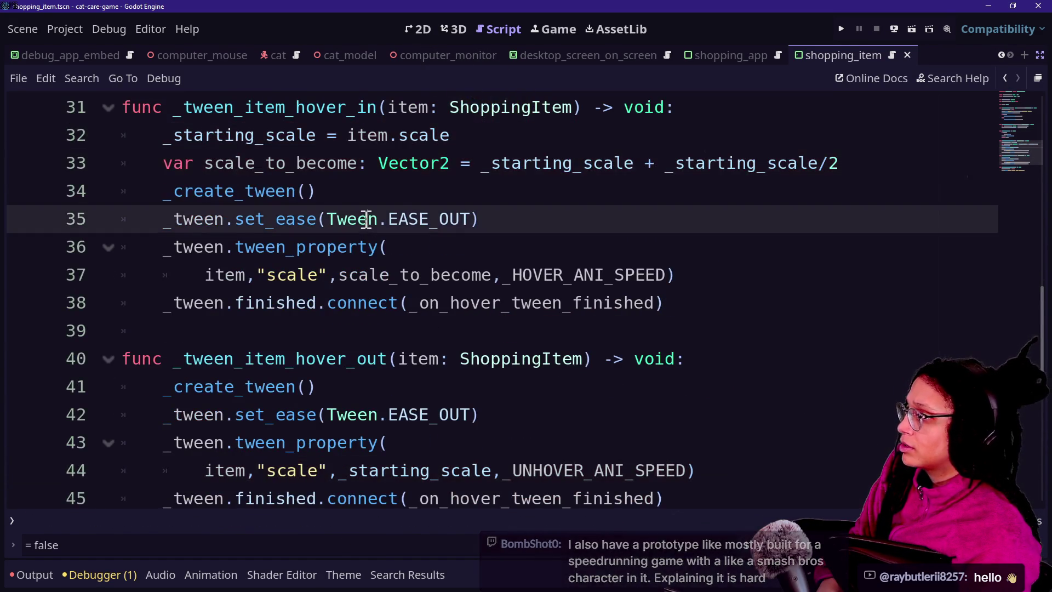
pyautogui.scroll(-5, 365, 219)
pyautogui.scroll(15, 372, 183)
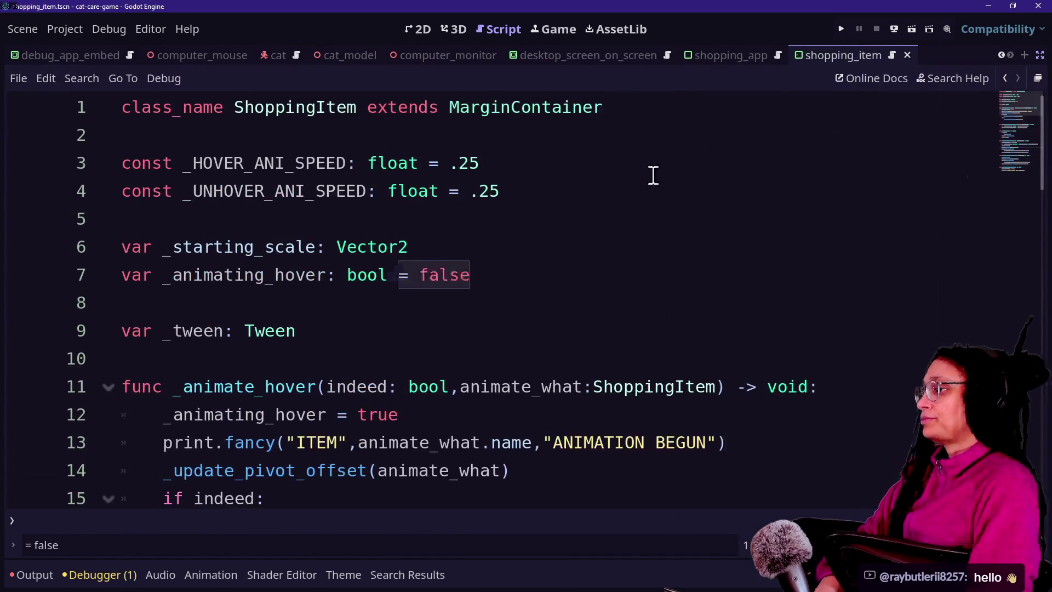
# - Remove the extra empty line after the _animate_hover function
pyautogui.click(645, 174)
pyautogui.scroll(-1, 377, 274)
pyautogui.click(411, 229)
pyautogui.click(411, 242)
pyautogui.scroll(-2, 410, 242)
pyautogui.scroll(1, 466, 230)
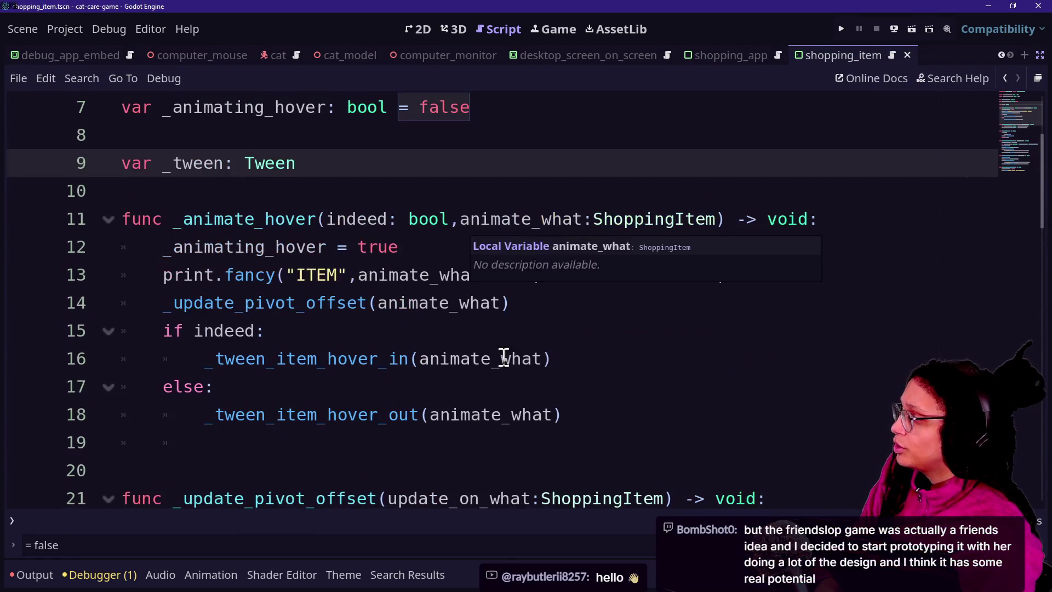
pyautogui.click(514, 470)
pyautogui.press('BackSpace')
pyautogui.click(520, 170)
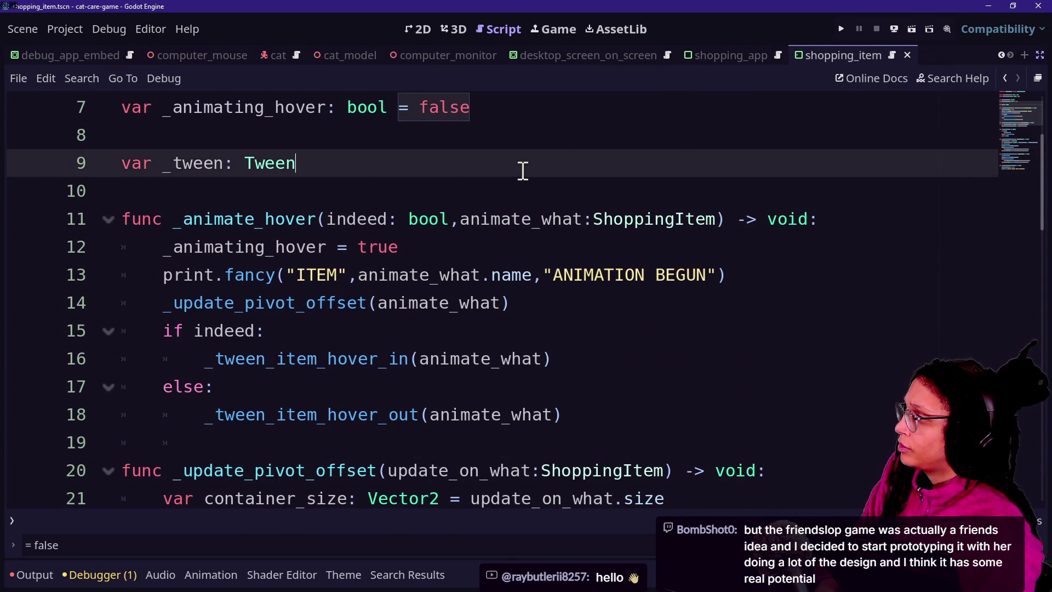
# - Add a _ready function to the shopping_item script
pyautogui.press('Return')
pyautogui.press('Return')
pyautogui.write('fiunc')
pyautogui.press('BackSpace')
pyautogui.press('BackSpace')
pyautogui.press('BackSpace')
pyautogui.write('unc _read')
pyautogui.press('Return')
pyautogui.press('BackSpace')
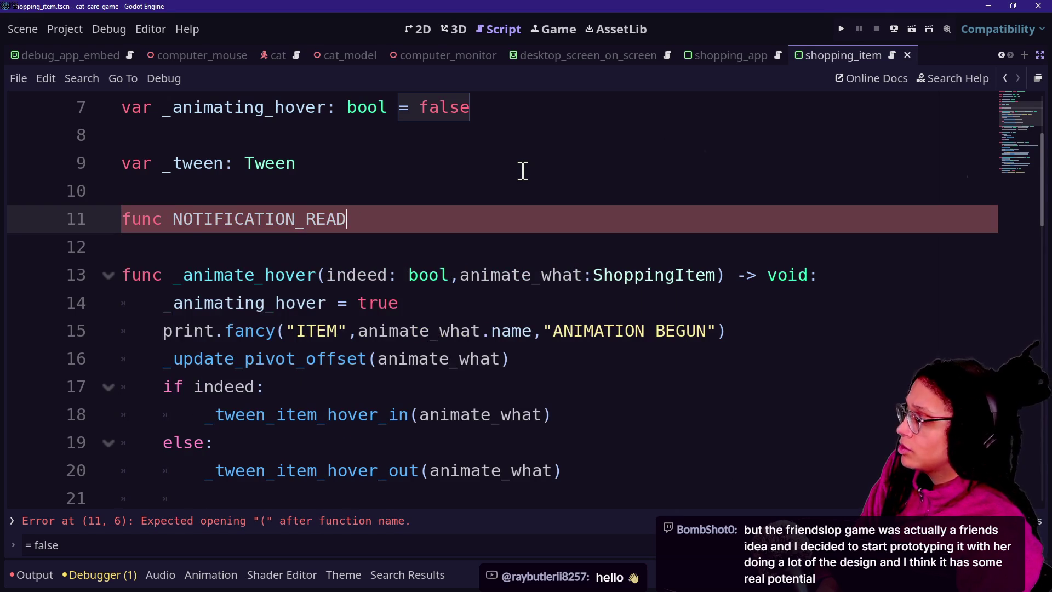
pyautogui.press('BackSpace')
pyautogui.press('BackSpace')
pyautogui.press('BackSpace')
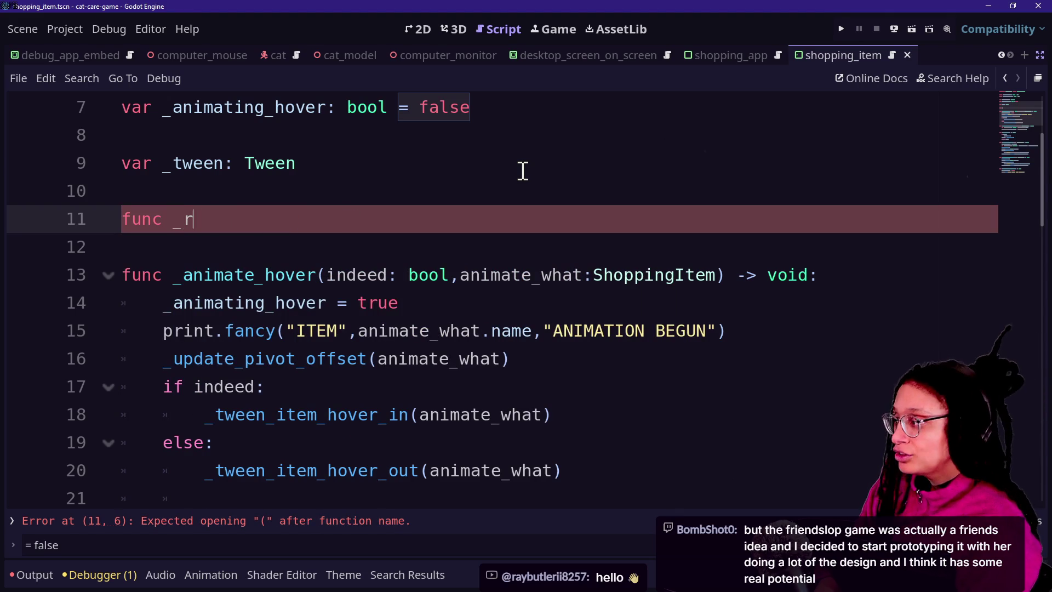
pyautogui.write('ead')
pyautogui.press('Return')
pyautogui.press('Return')
pyautogui.write('_ready_connect')
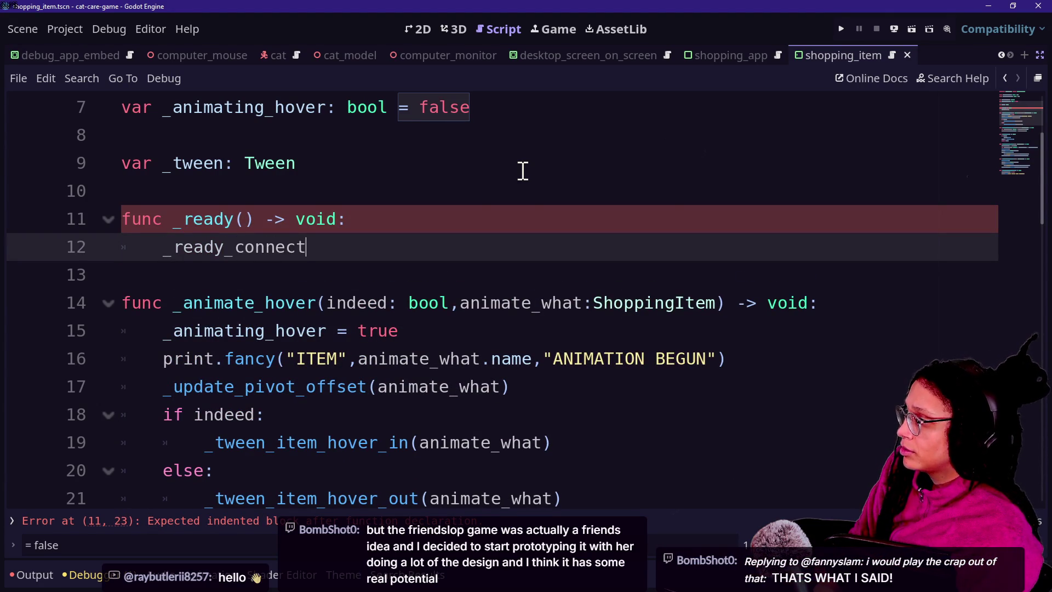
pyautogui.write('ions()')
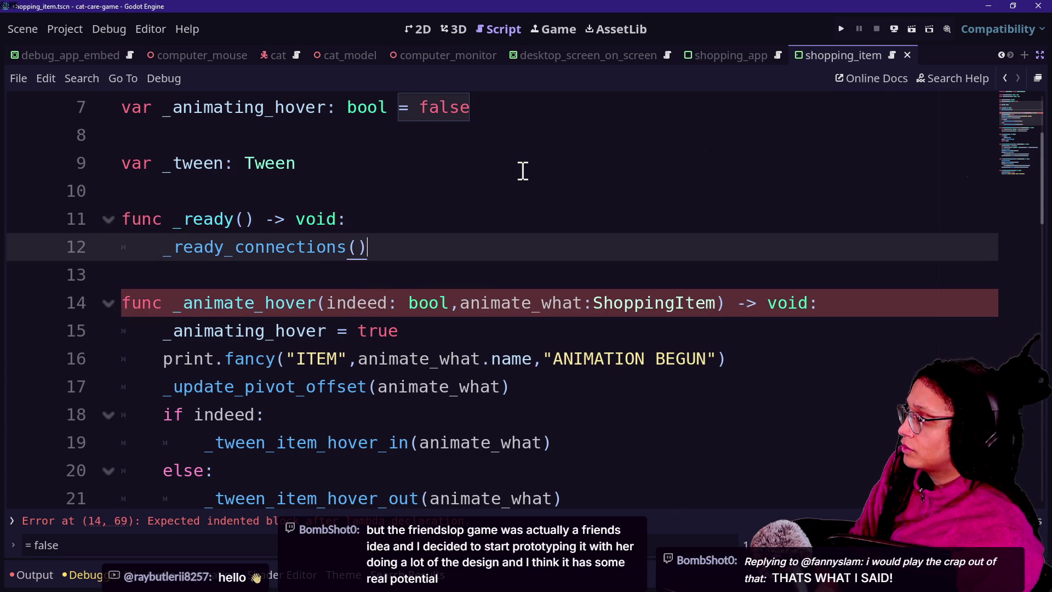
# - Start a _ready_connections function below _ready
pyautogui.press('Return')
pyautogui.press('Return')
pyautogui.press('BackSpace')
pyautogui.write('func _ready)c')
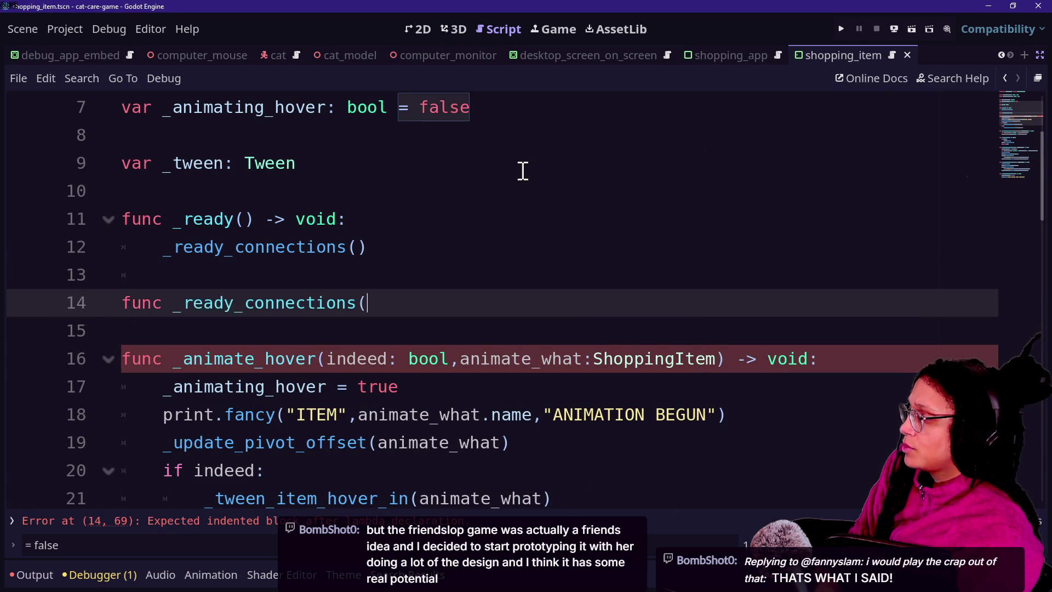
pyautogui.write(') -> void:')
pyautogui.press('Return')
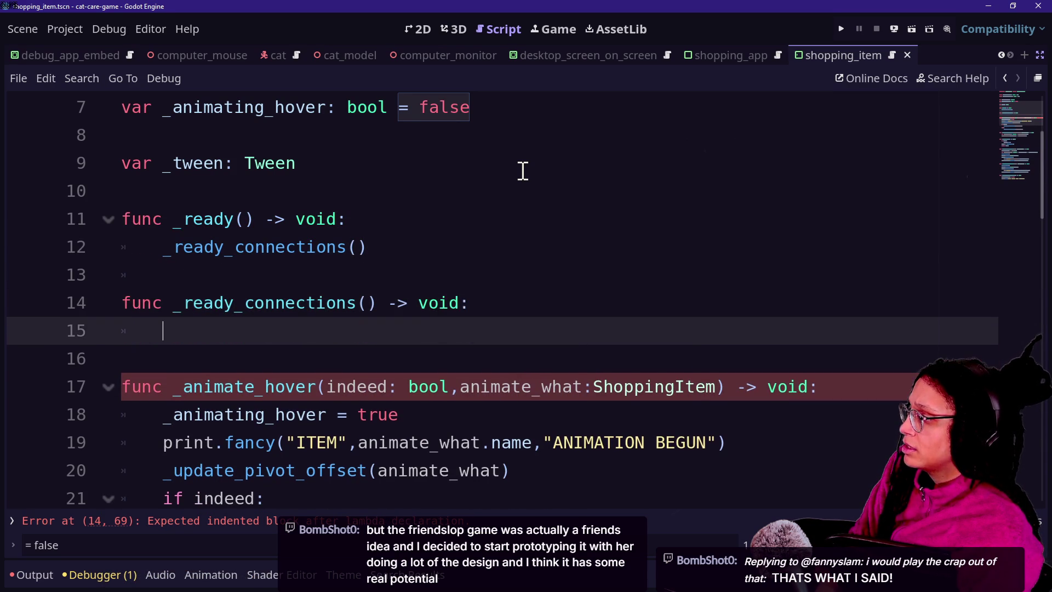
# - Connect mouse_entered to _on_mouse_entered inside _ready_connections
pyautogui.press('BackSpace')
pyautogui.write('m')
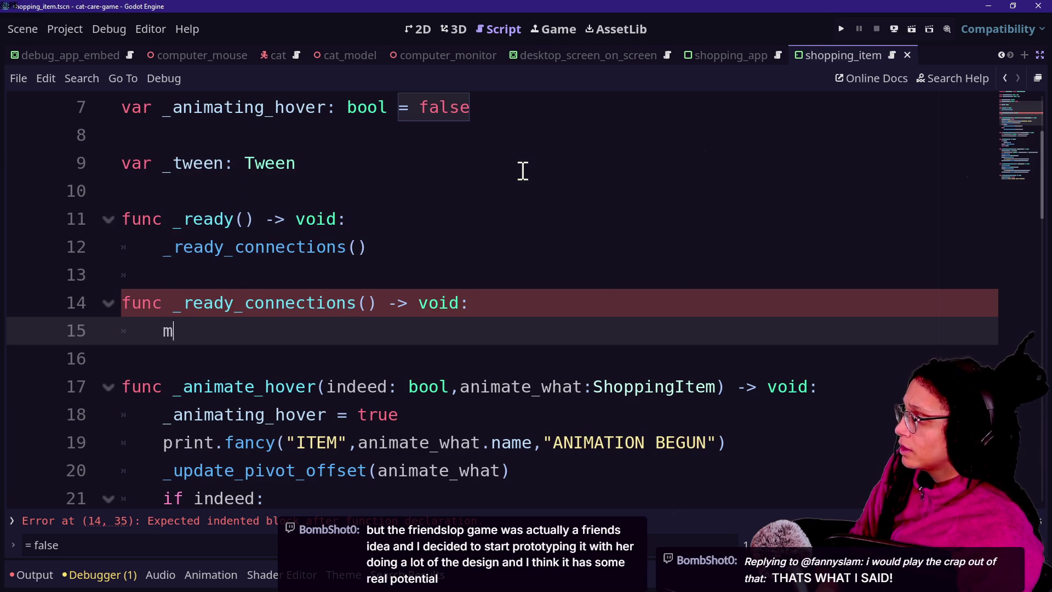
pyautogui.write('ouse_ente')
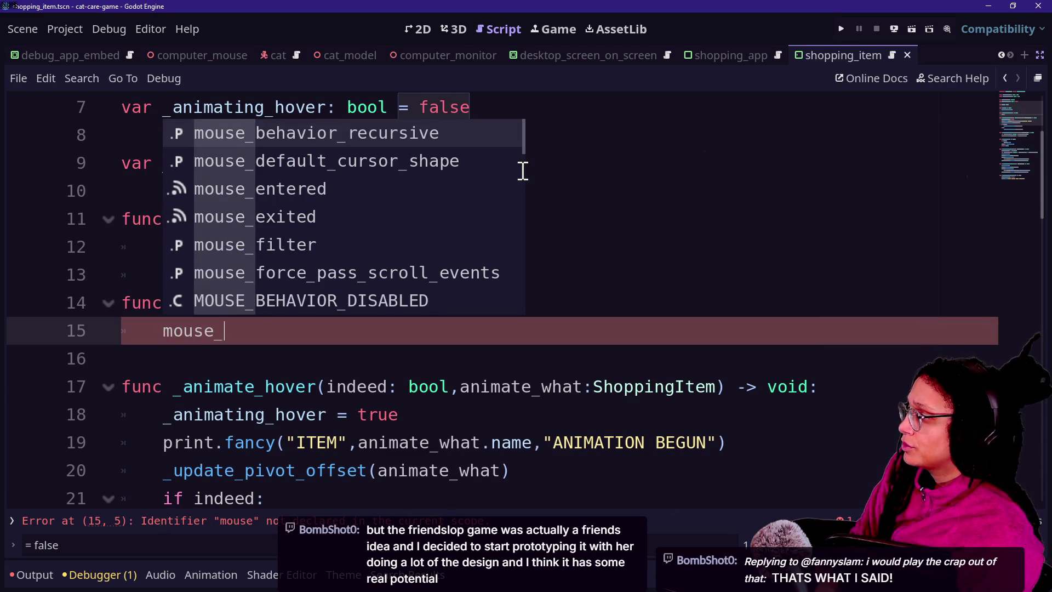
pyautogui.press('Return')
pyautogui.write('.')
pyautogui.press('Return')
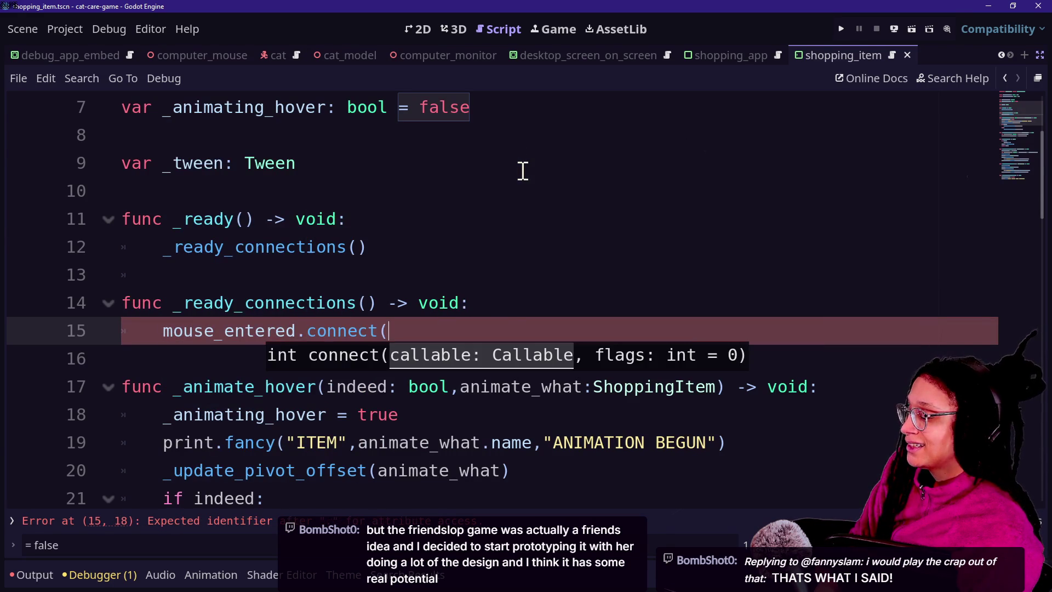
pyautogui.write('_entered')
pyautogui.press('Return')
pyautogui.press('BackSpace')
pyautogui.write(')->')
pyautogui.press('BackSpace')
pyautogui.press('BackSpace')
pyautogui.press('Return')
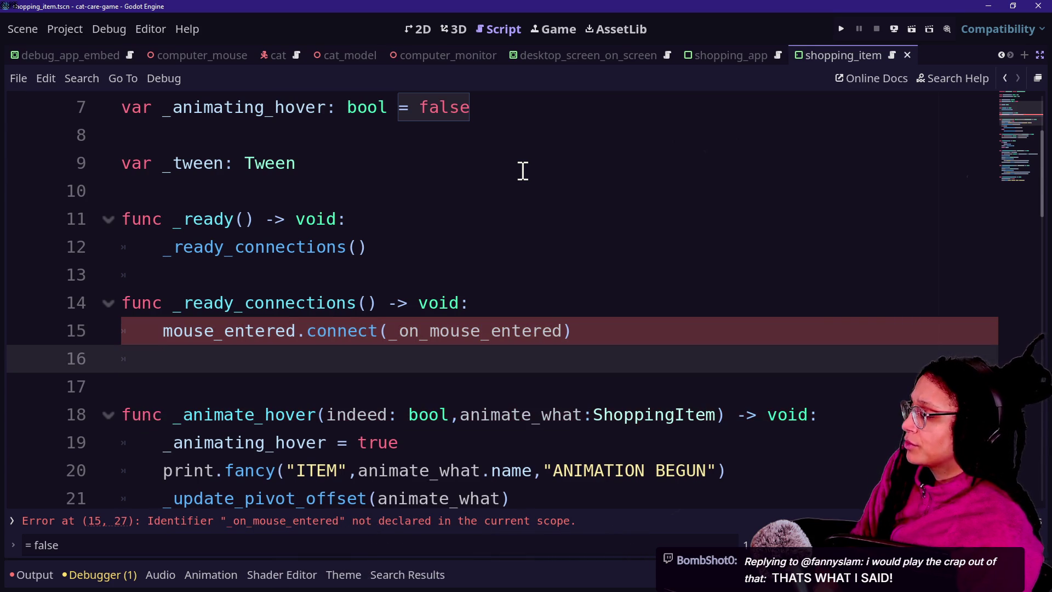
# - Duplicate the connect line and change it to mouse_exited, fixing the mouse_exuted typo
pyautogui.click(564, 329)
pyautogui.moveTo(580, 326); pyautogui.dragTo(585, 310)
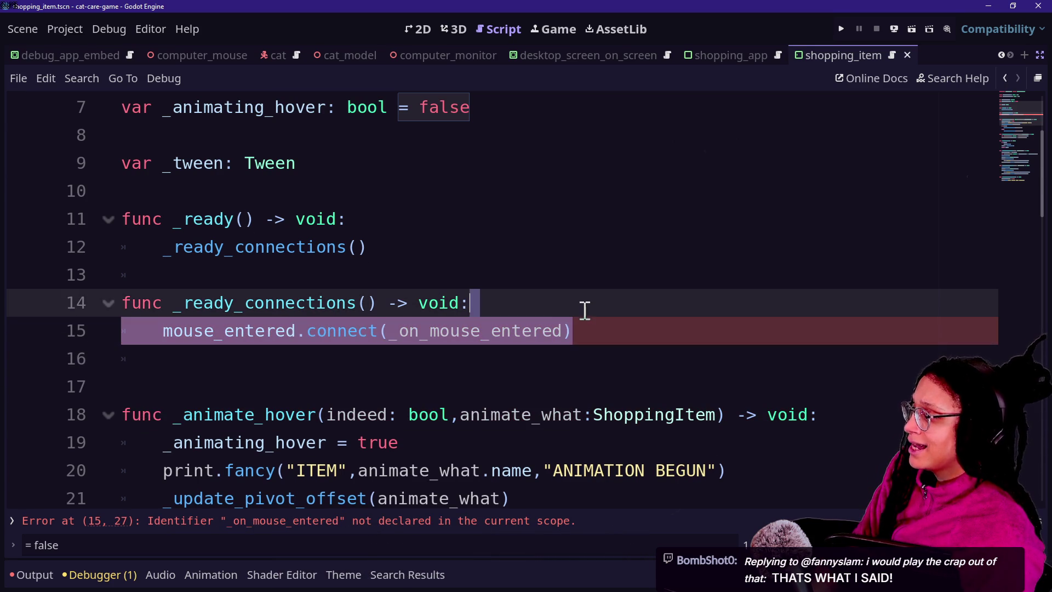
pyautogui.hotkey('ctrl', 'shift', 'd')
pyautogui.moveTo(226, 360); pyautogui.dragTo(274, 359)
pyautogui.moveTo(384, 362)
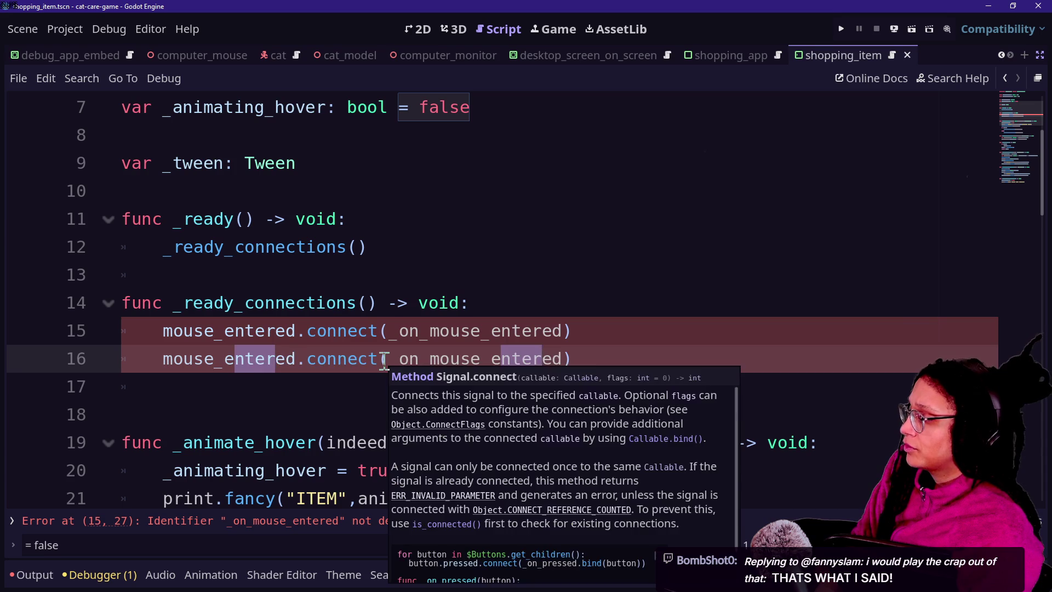
pyautogui.write('xut')
pyautogui.press('BackSpace')
pyautogui.press('BackSpace')
pyautogui.write('it')
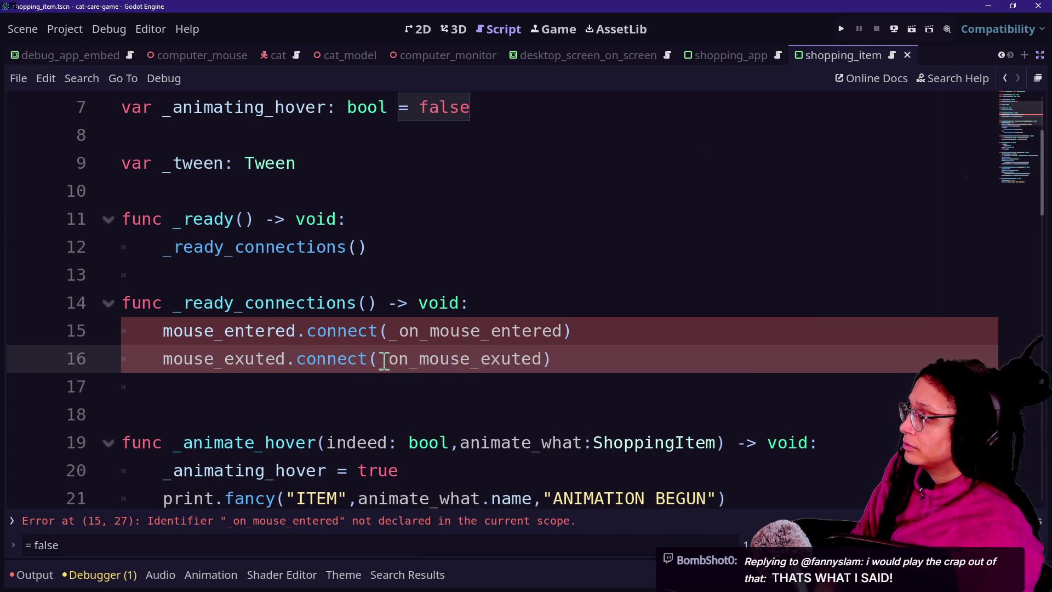
# - Delete the extra blank line and begin a new line at the script's end
pyautogui.click(524, 461)
pyautogui.click(541, 416)
pyautogui.press('BackSpace')
pyautogui.scroll(-1, 542, 415)
pyautogui.scroll(-8, 542, 416)
pyautogui.click(646, 460)
pyautogui.press('Return')
# - Drop the unfinished func at the end and open a blank line below the connections
pyautogui.write('func')
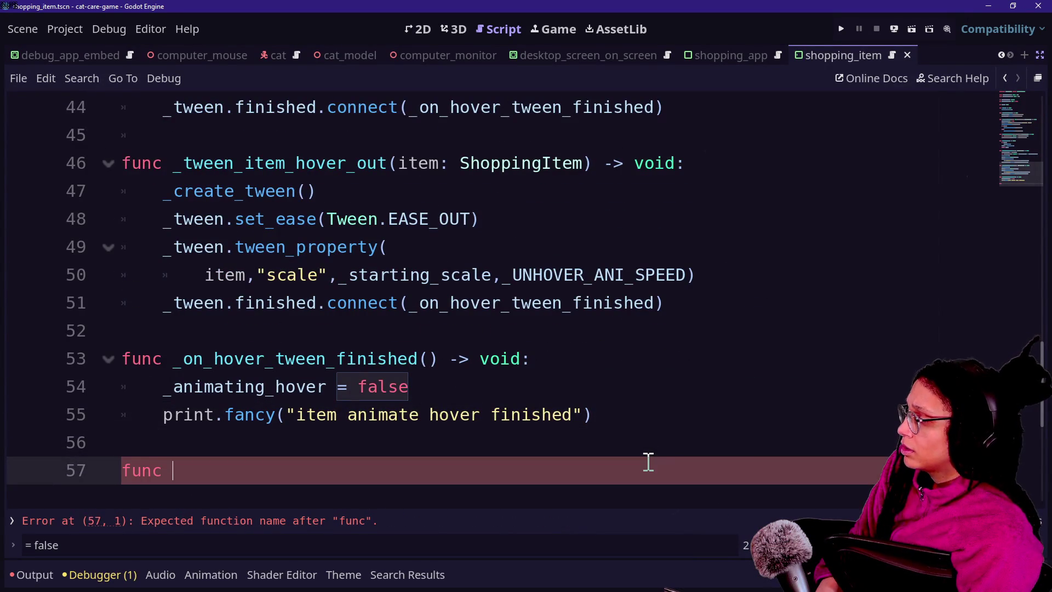
pyautogui.press('BackSpace')
pyautogui.press('BackSpace')
pyautogui.press('BackSpace')
pyautogui.scroll(5, 648, 462)
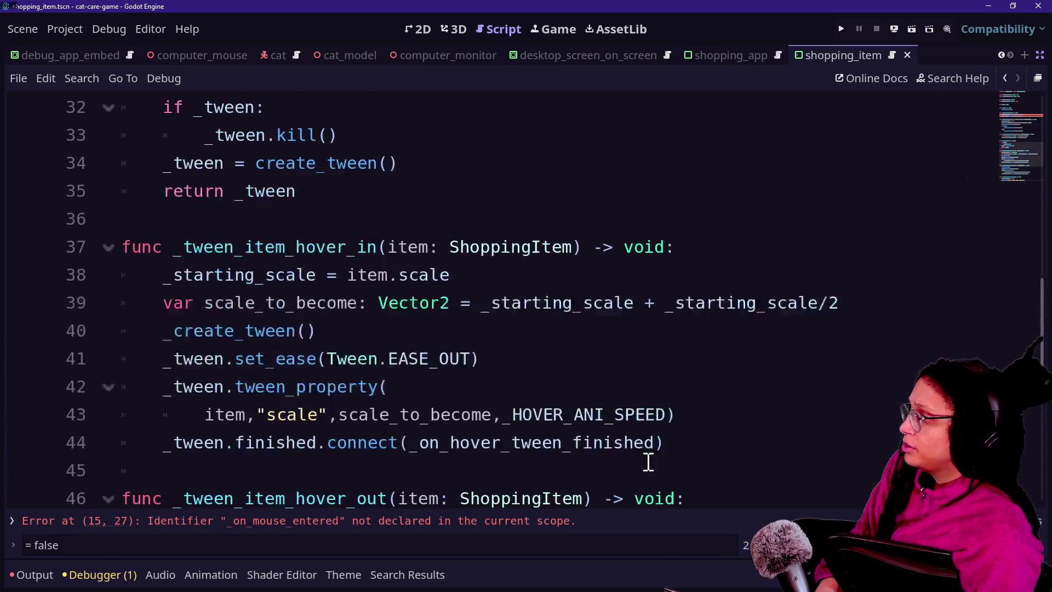
pyautogui.scroll(3, 648, 462)
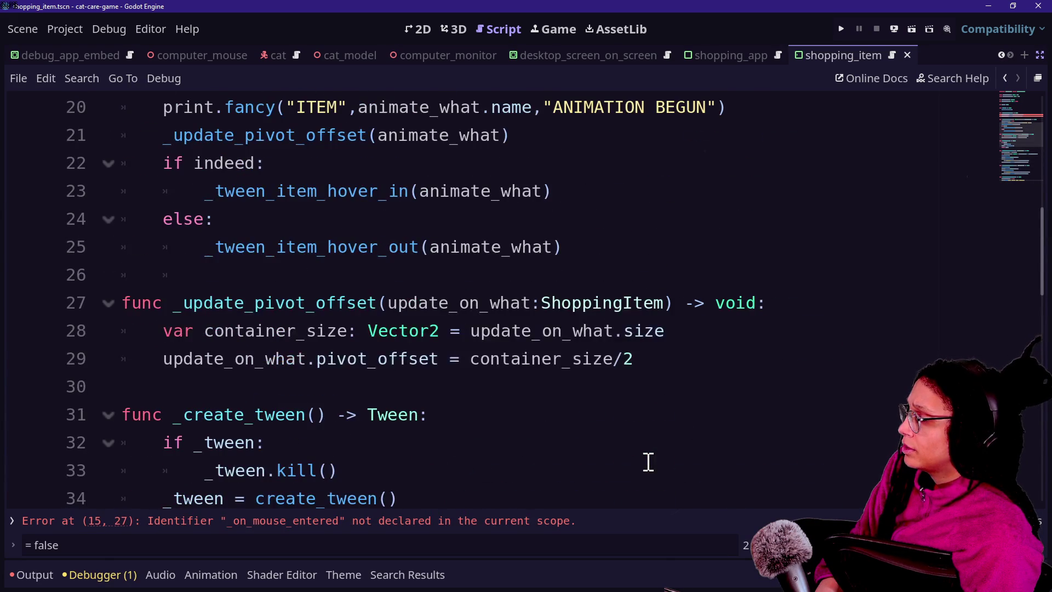
pyautogui.scroll(3, 567, 288)
pyautogui.click(662, 228)
pyautogui.click(662, 251)
pyautogui.press('Return')
pyautogui.press('Return')
pyautogui.press('BackSpace')
# - Add func _on_mouse_entered() -> void with a pass body
pyautogui.write('func _')
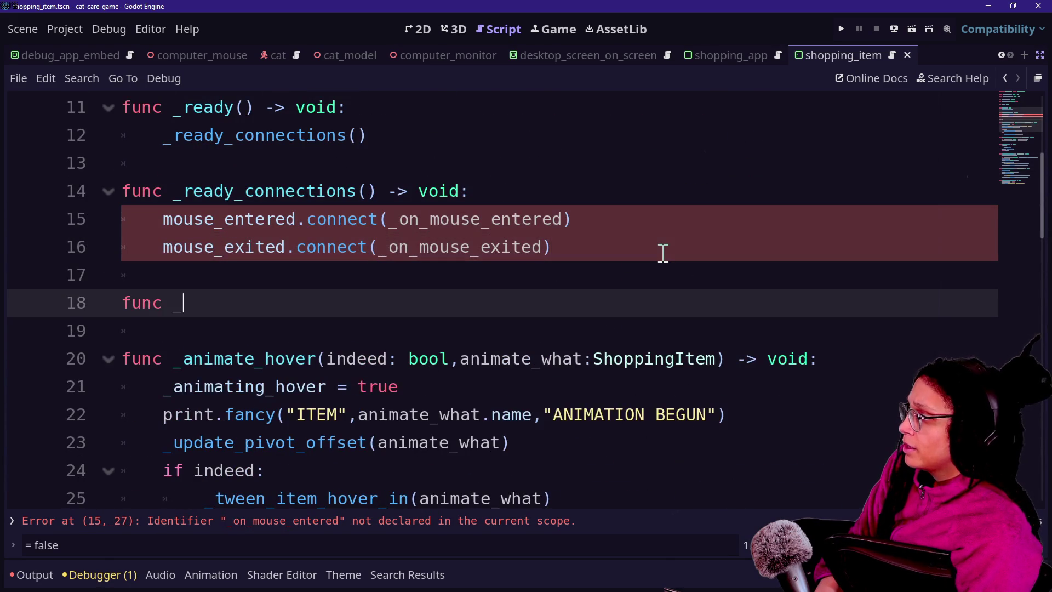
pyautogui.write('on_mouse_netere')
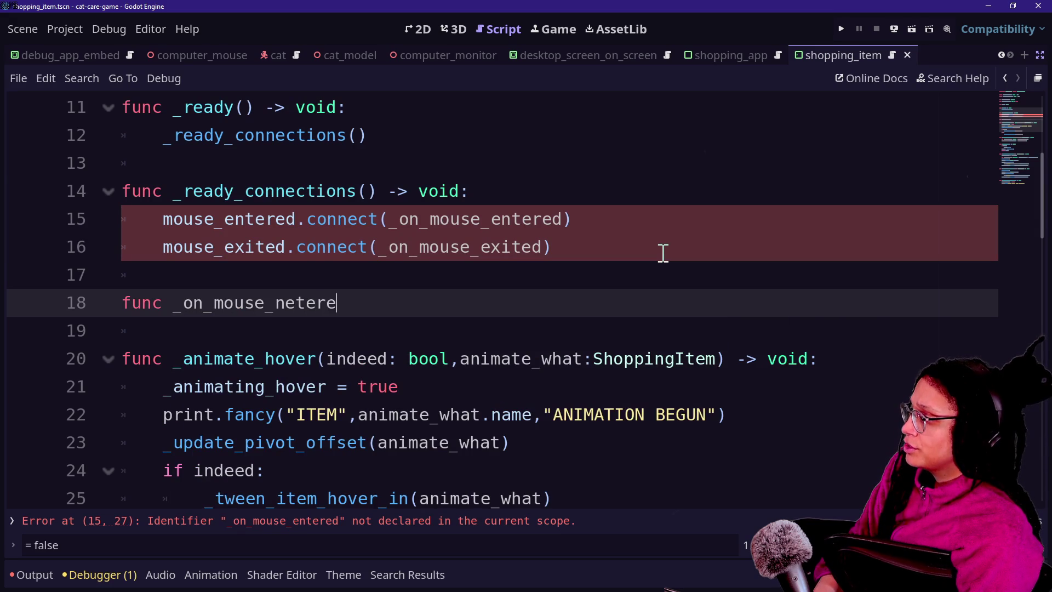
pyautogui.press('BackSpace')
pyautogui.press('BackSpace')
pyautogui.press('BackSpace')
pyautogui.press('BackSpace')
pyautogui.press('BackSpace')
pyautogui.press('BackSpace')
pyautogui.write('entered()')
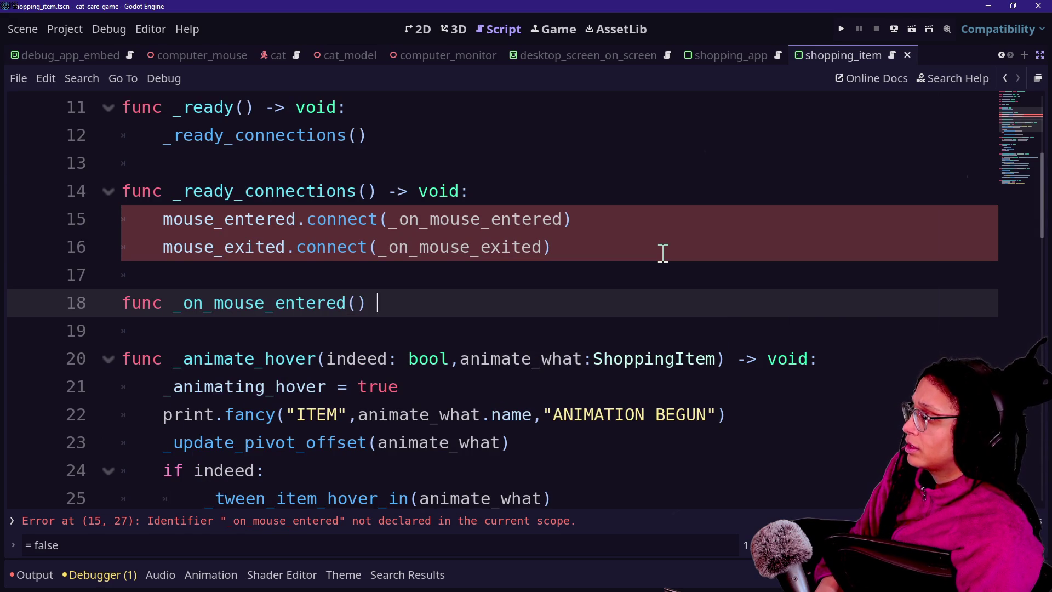
pyautogui.press('BackSpace')
pyautogui.press('BackSpace')
pyautogui.press('BackSpace')
pyautogui.write('void:')
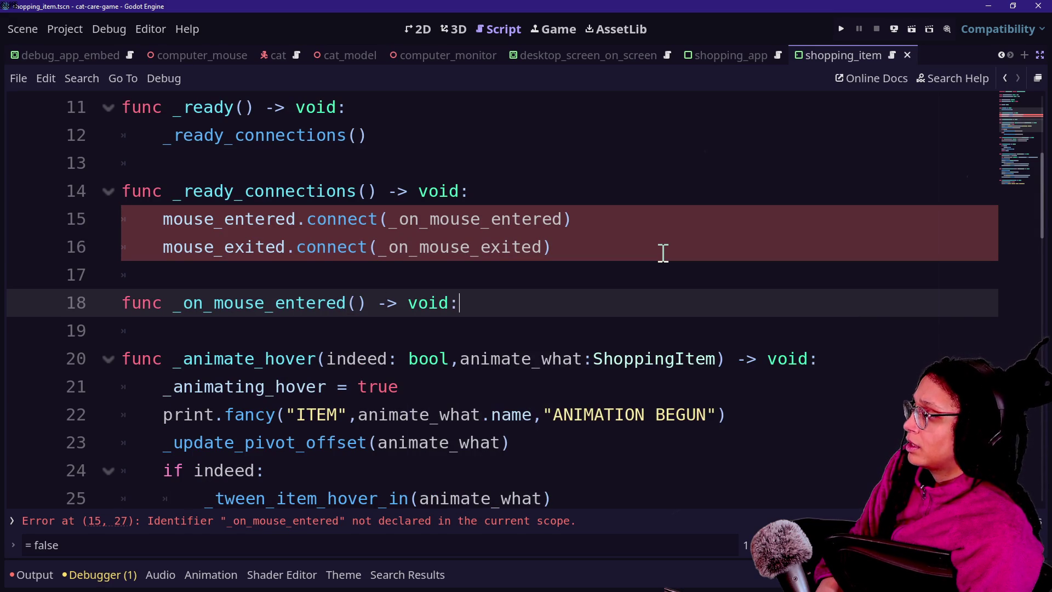
pyautogui.press('Return')
pyautogui.write('pass')
# - Add func _on_mouse_exited() -> void with a pass body
pyautogui.press('Return')
pyautogui.write('func _')
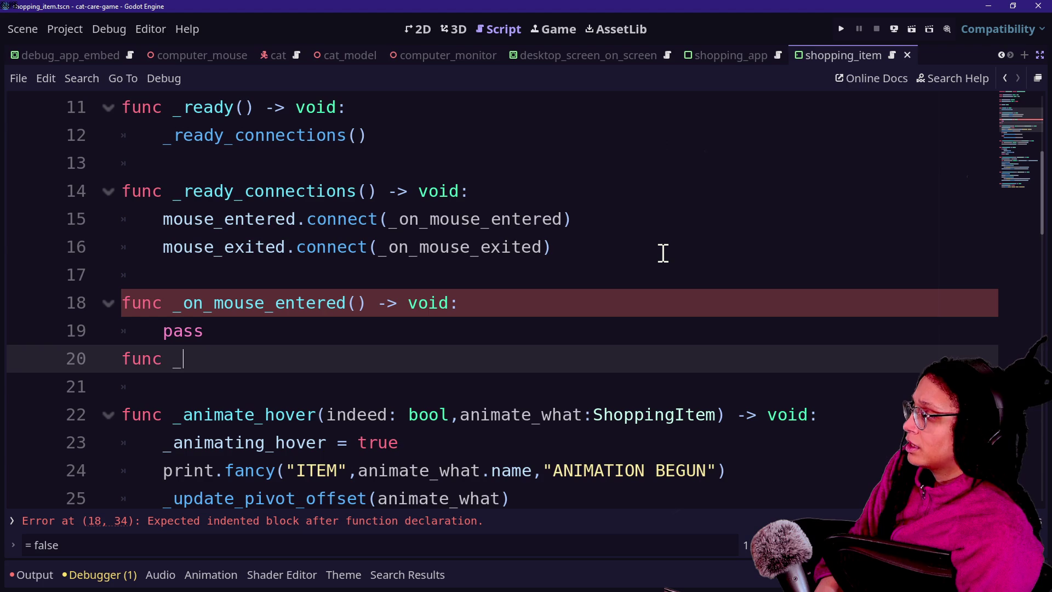
pyautogui.write('on_mouse_exited() -')
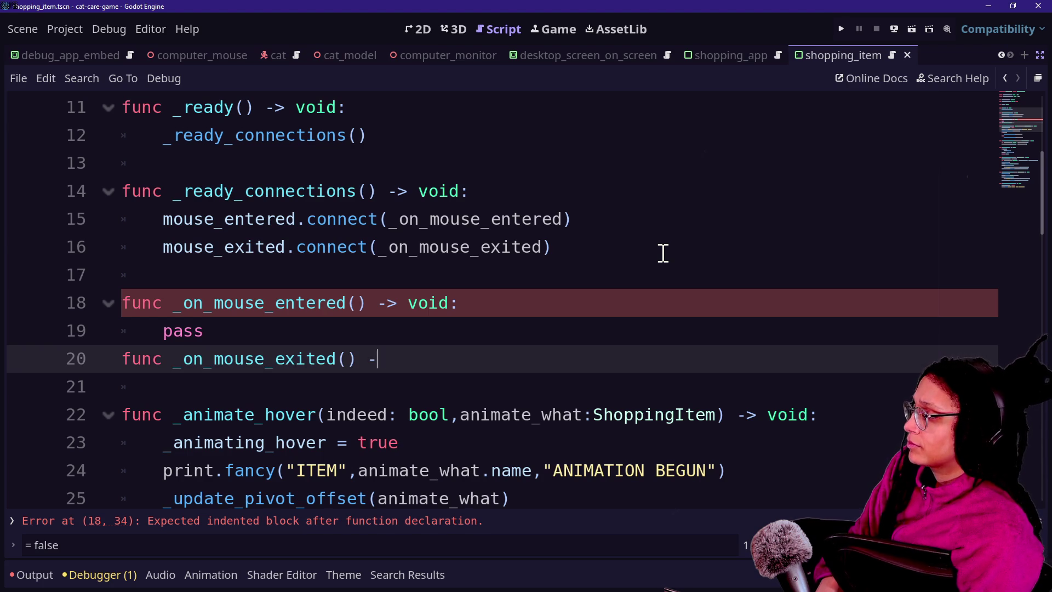
pyautogui.write(':')
pyautogui.press('Return')
pyautogui.write('s')
pyautogui.click(245, 188)
pyautogui.click(301, 400)
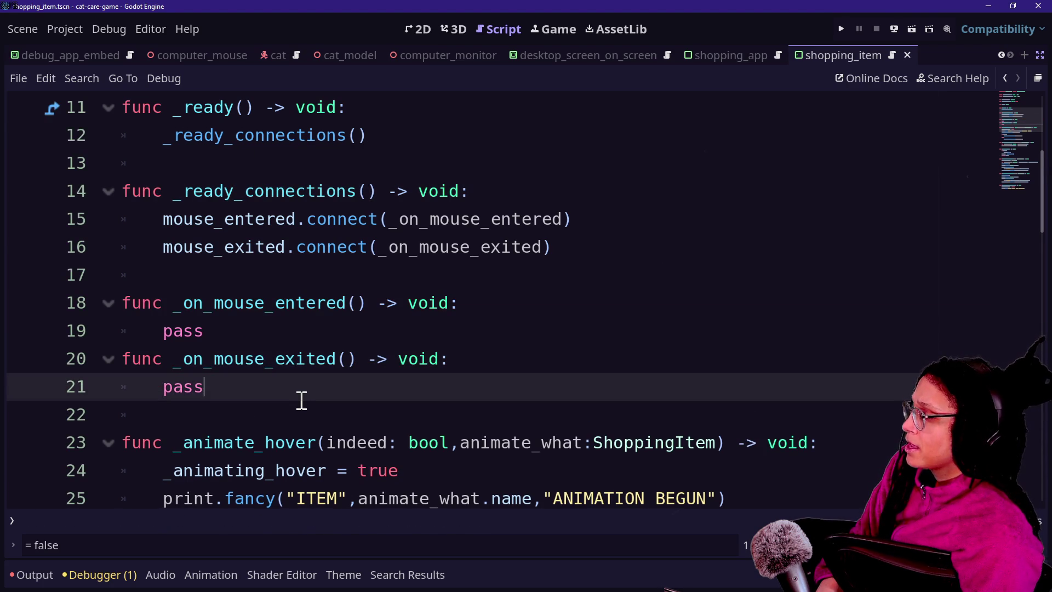
pyautogui.click(300, 406)
pyautogui.press('Down')
pyautogui.press('Down')
pyautogui.press('Down')
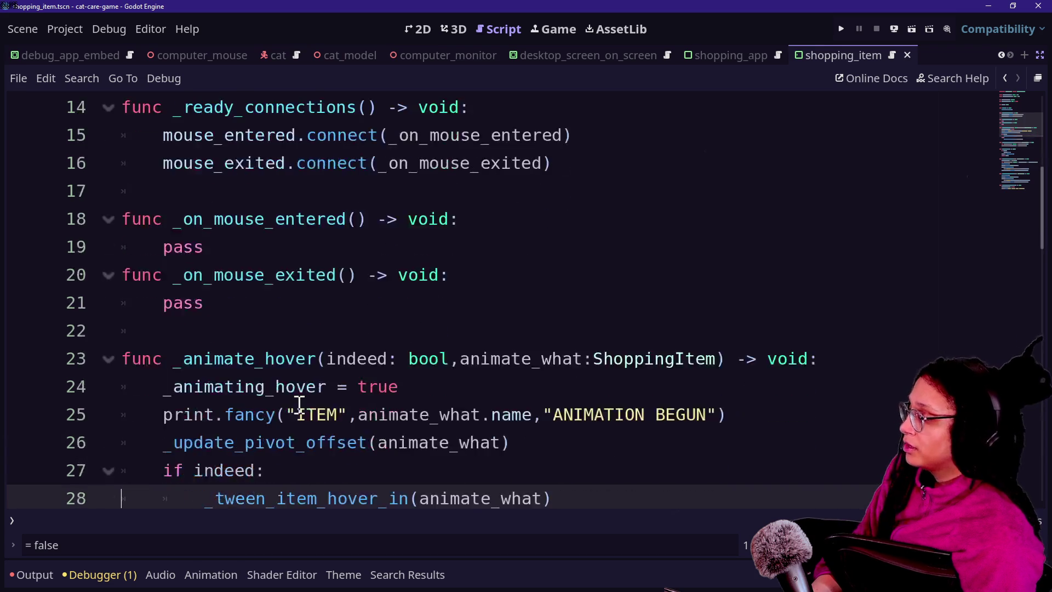
# - Delete the pass placeholder and the animate_what: ShoppingItem parameter from _animate_hover
pyautogui.moveTo(203, 191); pyautogui.dragTo(164, 191)
pyautogui.press('BackSpace')
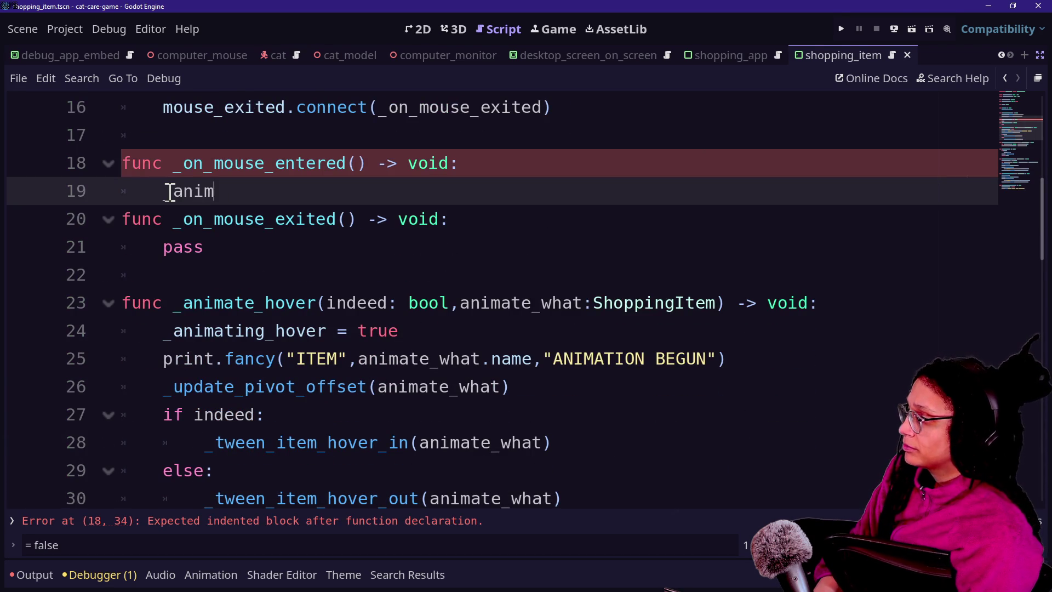
pyautogui.press('BackSpace')
pyautogui.press('BackSpace')
pyautogui.press('BackSpace')
pyautogui.moveTo(460, 302)
pyautogui.mouseDown()
pyautogui.moveTo(581, 292)
pyautogui.moveTo(711, 301)
pyautogui.mouseUp()
pyautogui.press('BackSpace')
pyautogui.press('BackSpace')
pyautogui.scroll(-1, 298, 352)
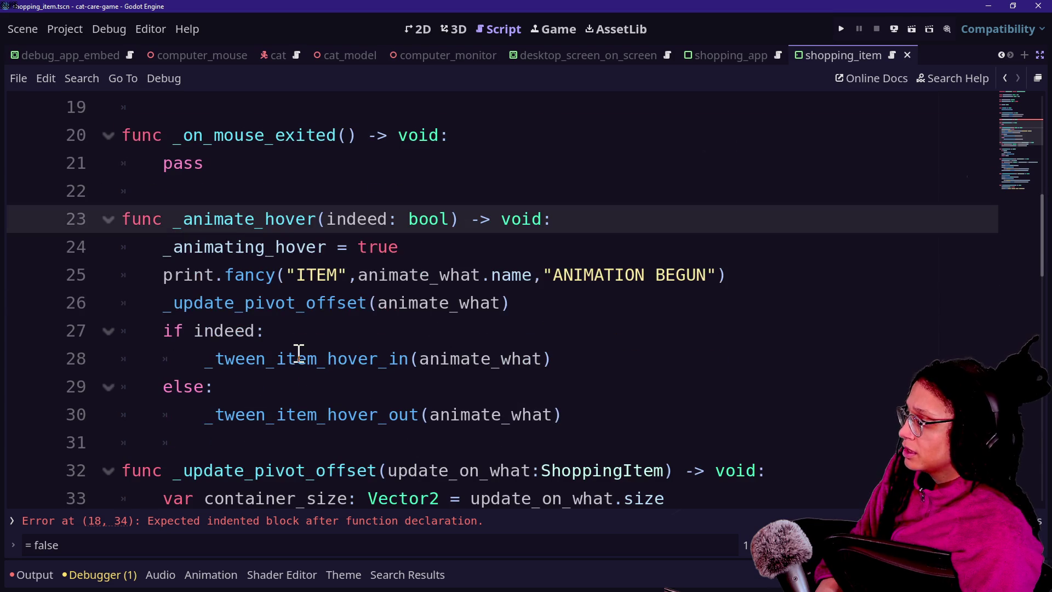
pyautogui.moveTo(359, 275); pyautogui.dragTo(491, 276)
pyautogui.press('BackSpace')
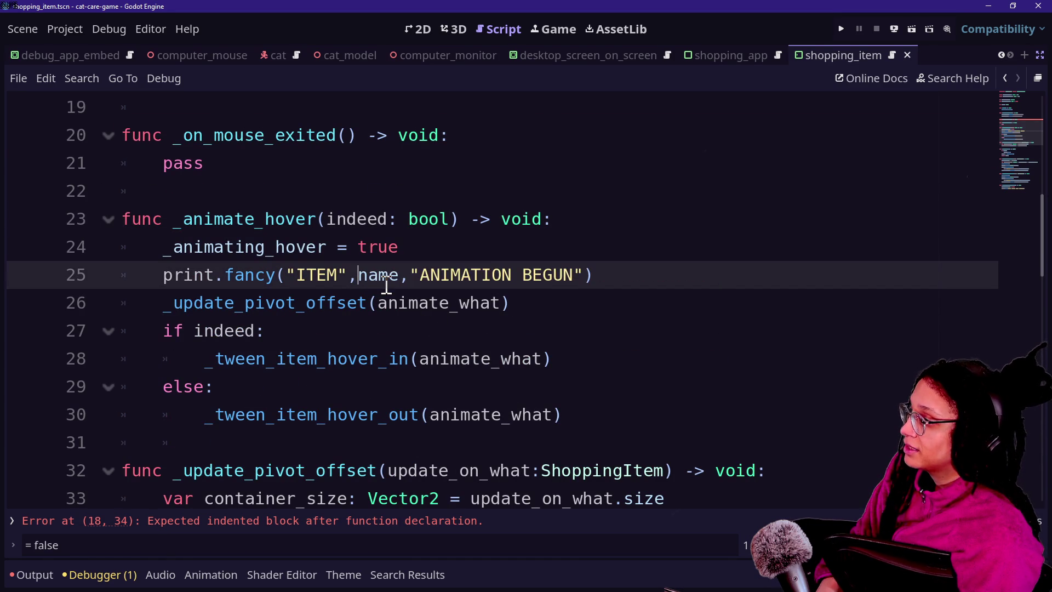
# - Remove all three animate_what references inside the _animate_hover body
pyautogui.click(378, 300)
pyautogui.click(357, 273)
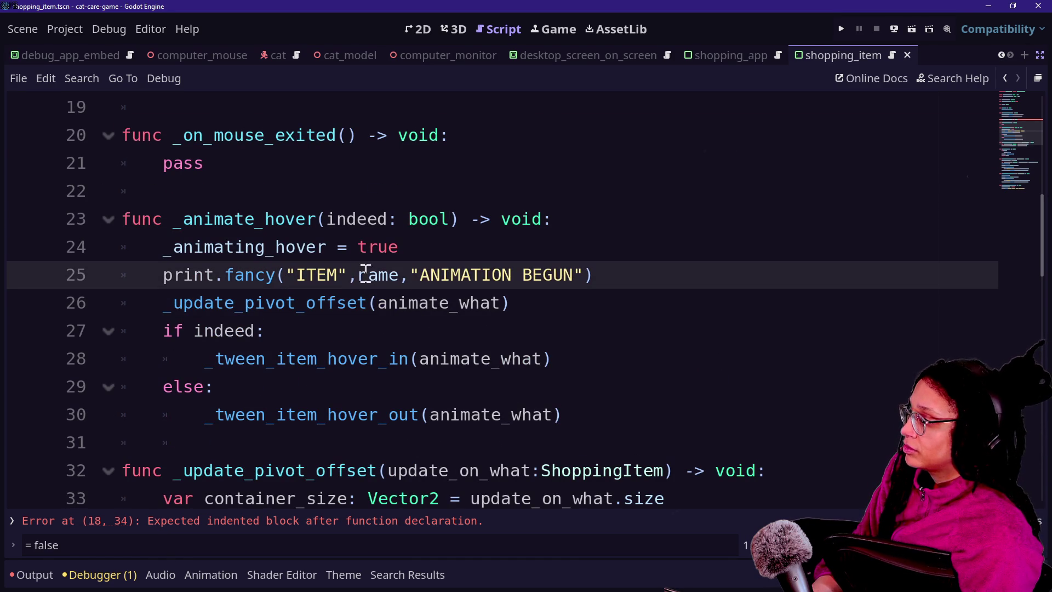
pyautogui.moveTo(376, 305); pyautogui.dragTo(505, 303)
pyautogui.hotkey('ctrl', 'd')
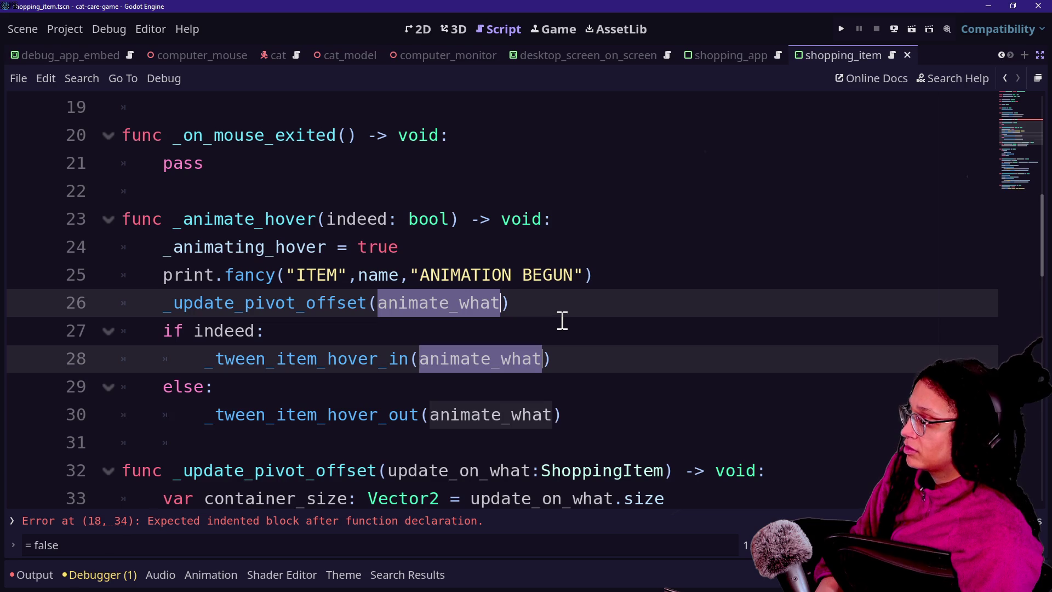
pyautogui.hotkey('ctrl', 'd')
pyautogui.press('BackSpace')
# - Strip update_on_what and its :ShoppingItem type, leaving plain size and pivot_offset references
pyautogui.scroll(-3, 559, 322)
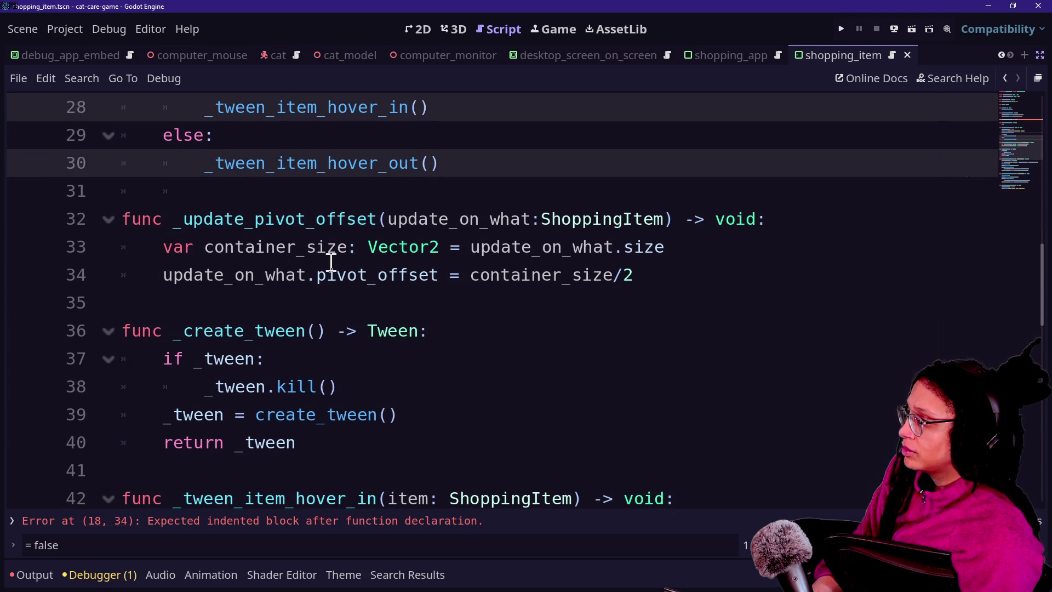
pyautogui.moveTo(388, 219); pyautogui.dragTo(530, 229)
pyautogui.hotkey('ctrl', 'd')
pyautogui.hotkey('ctrl', 'd')
pyautogui.press('BackSpace')
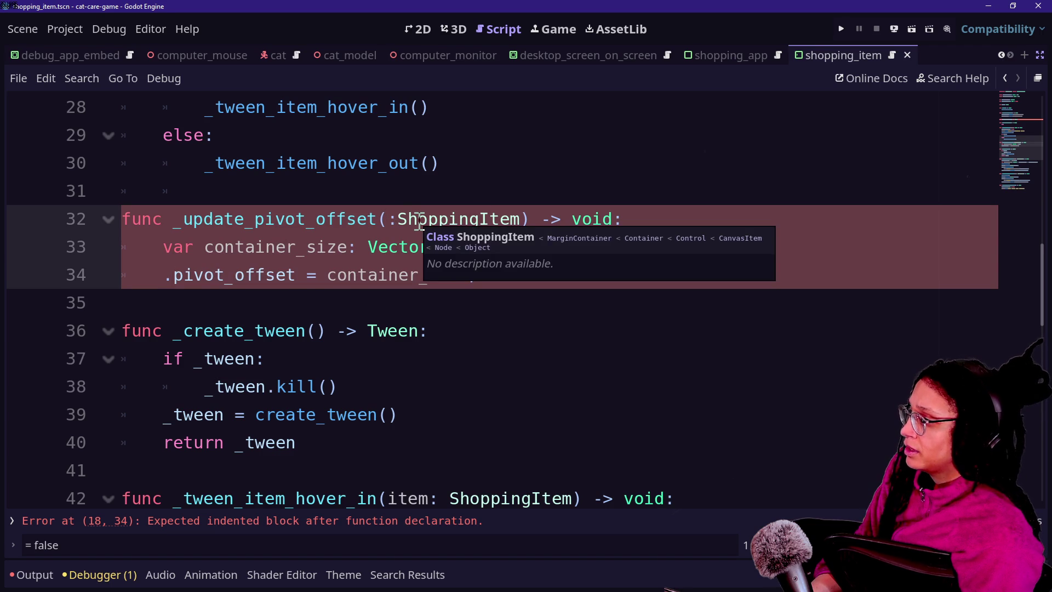
pyautogui.click(489, 218)
pyautogui.moveTo(385, 221); pyautogui.dragTo(527, 219)
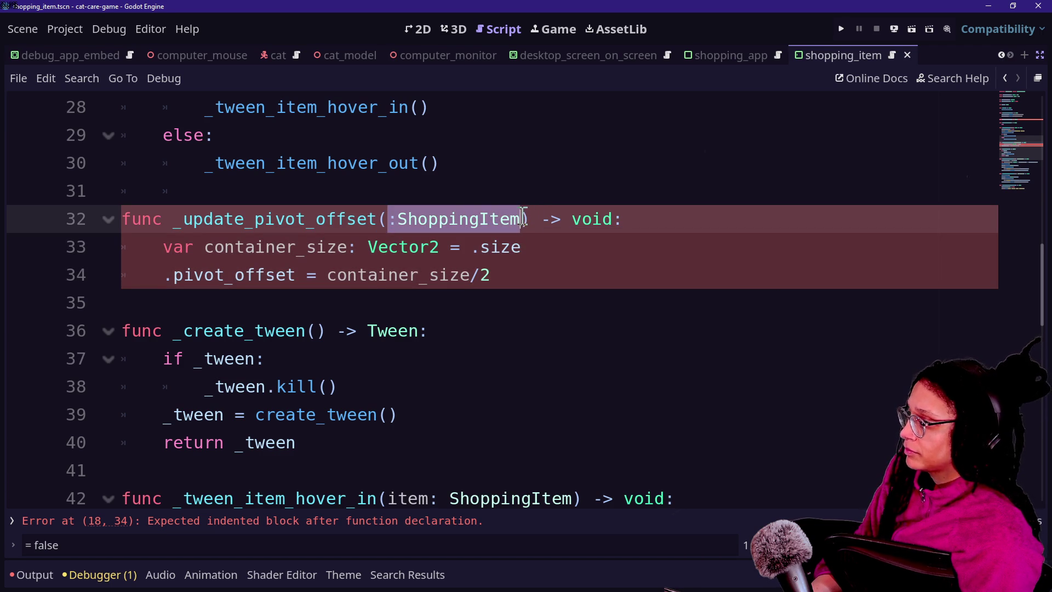
pyautogui.press('BackSpace')
pyautogui.click(479, 248)
pyautogui.press('BackSpace')
pyautogui.click(188, 276)
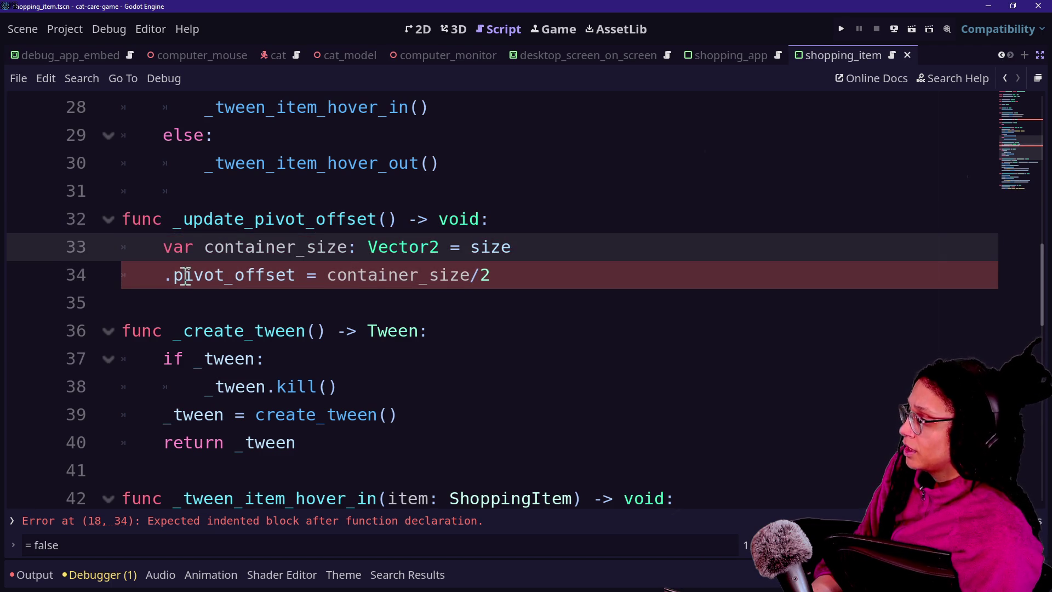
pyautogui.click(174, 275)
pyautogui.press('BackSpace')
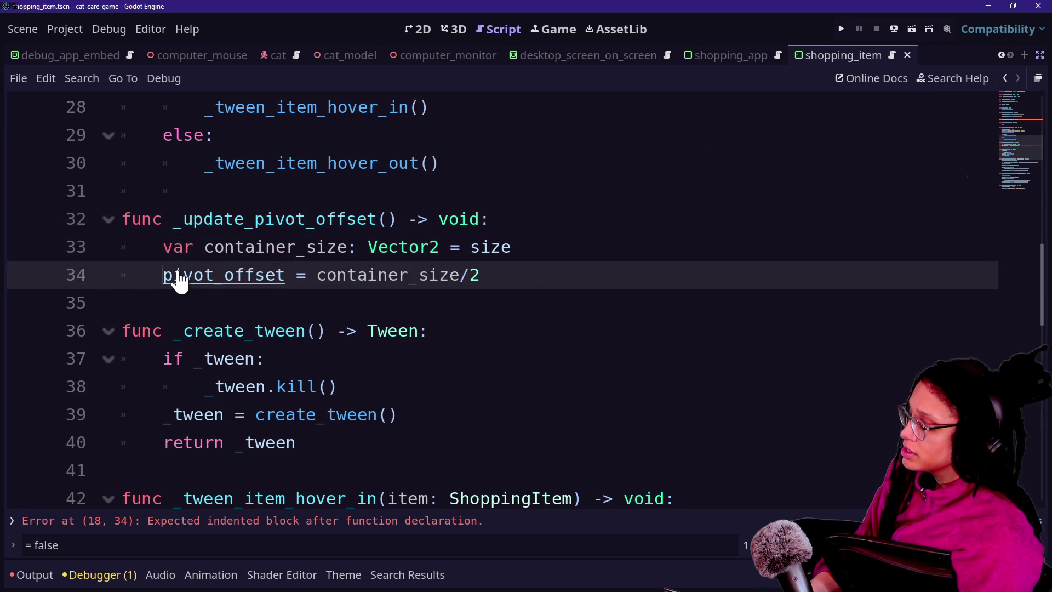
# - In _tween_item_hover_out, replace the item argument of tween_property with self
pyautogui.scroll(1, 130, 345)
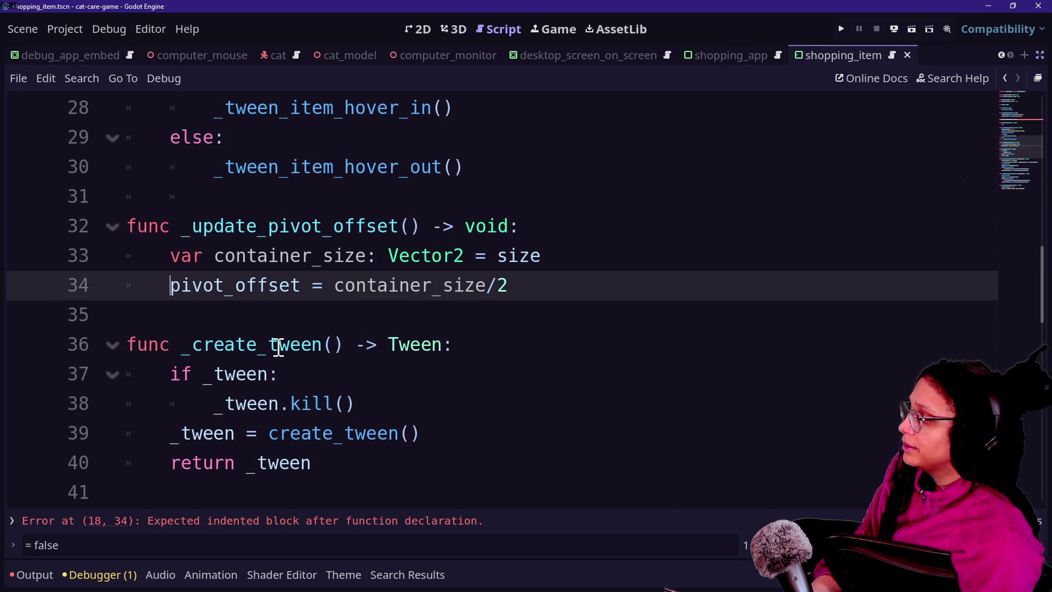
pyautogui.scroll(-3, 278, 348)
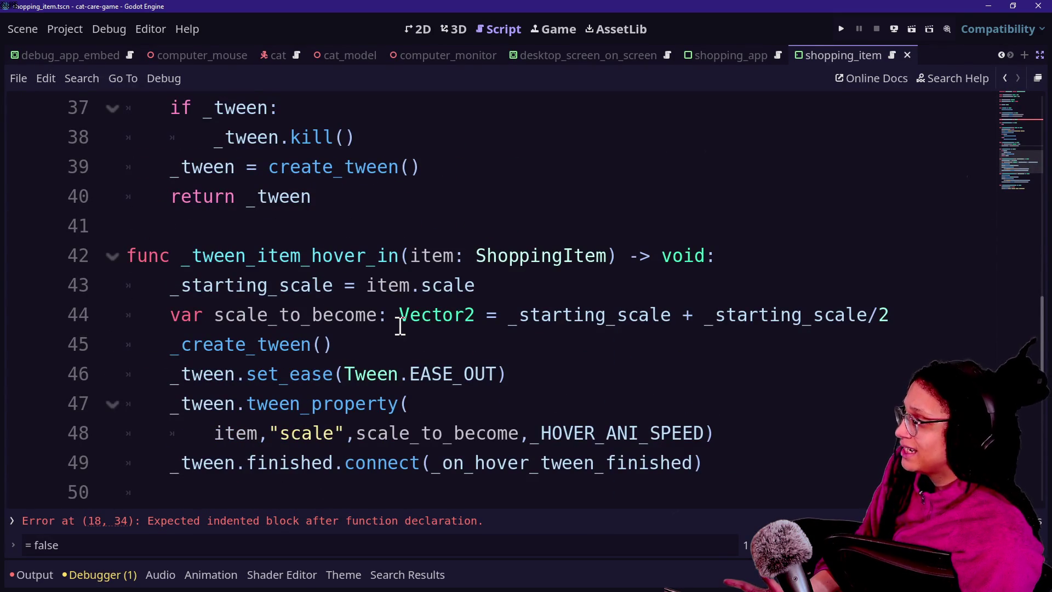
pyautogui.scroll(4, 399, 327)
pyautogui.scroll(-2, 399, 325)
pyautogui.scroll(-8, 400, 325)
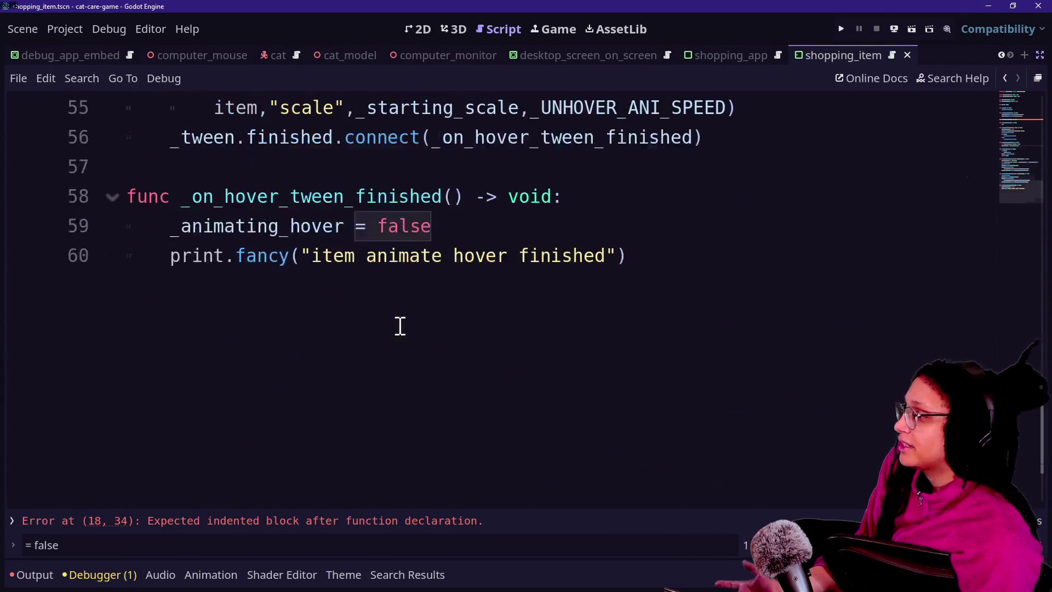
pyautogui.scroll(2, 488, 327)
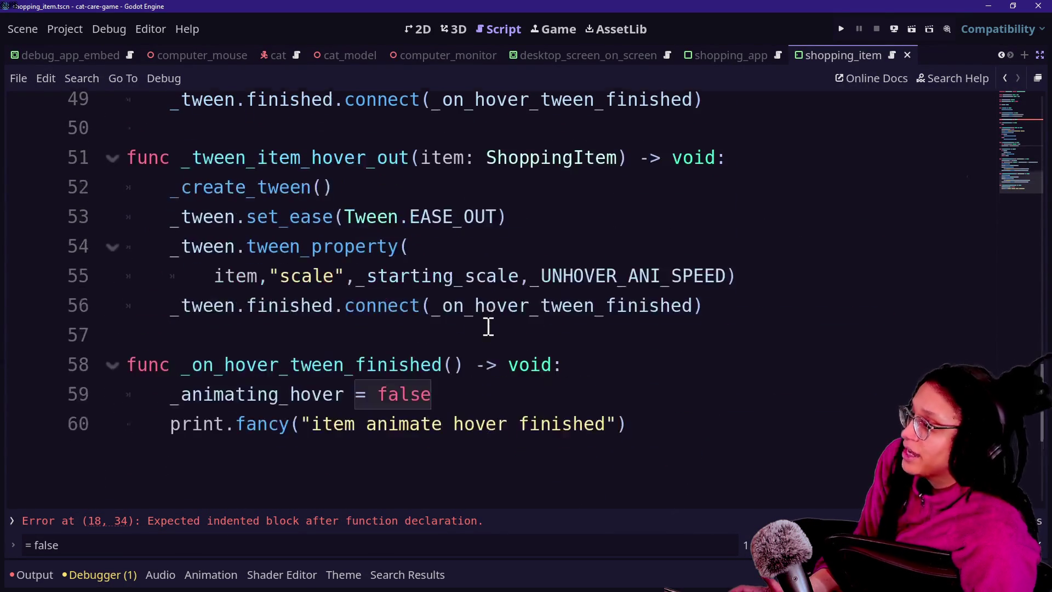
pyautogui.moveTo(419, 166); pyautogui.dragTo(623, 169)
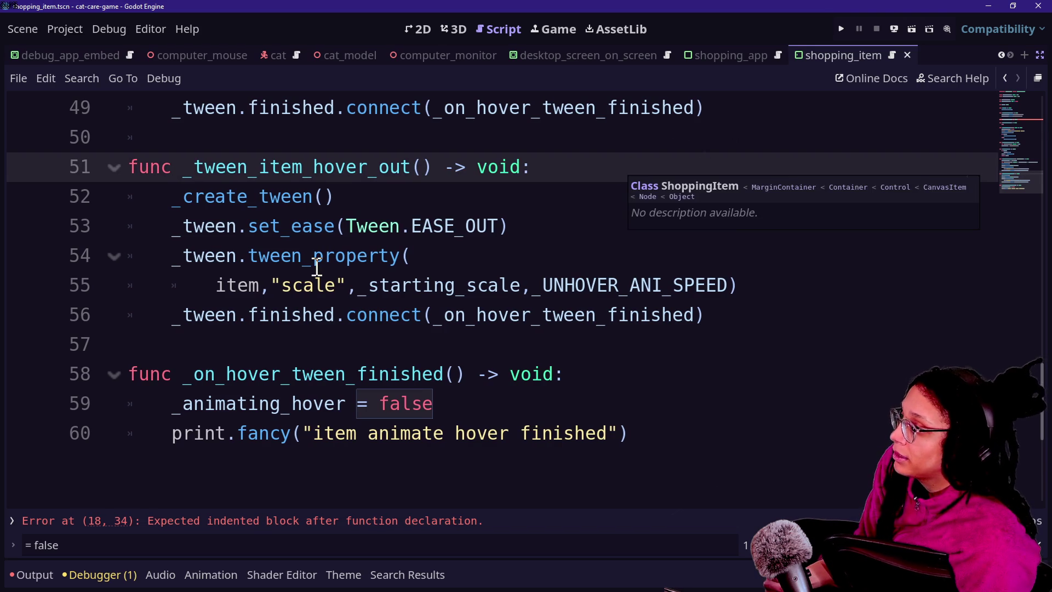
pyautogui.press('Down')
pyautogui.press('Down')
pyautogui.press('Down')
pyautogui.doubleClick(235, 284)
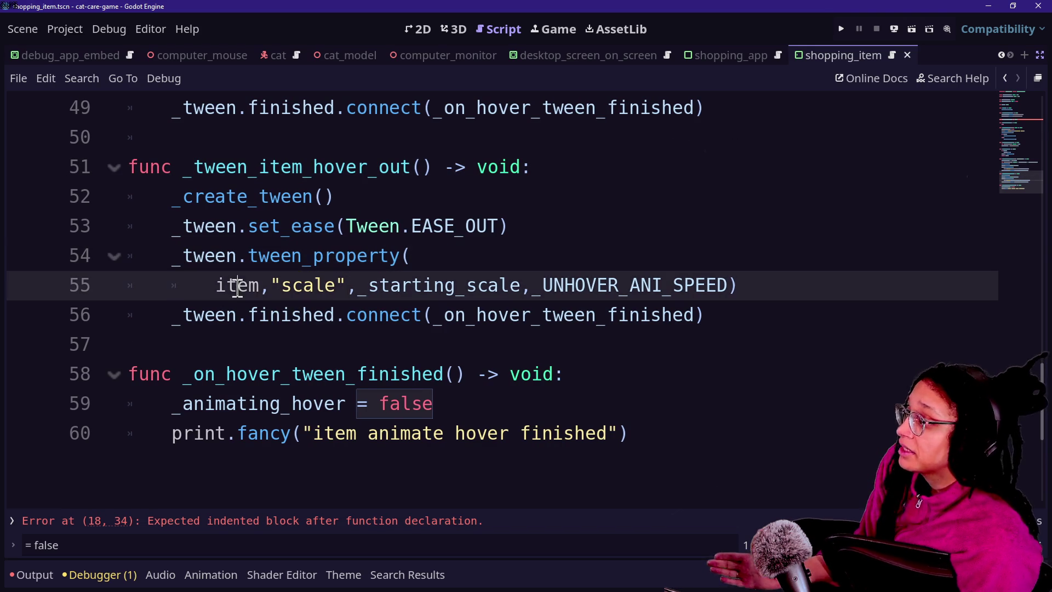
pyautogui.write('self')
pyautogui.click(412, 433)
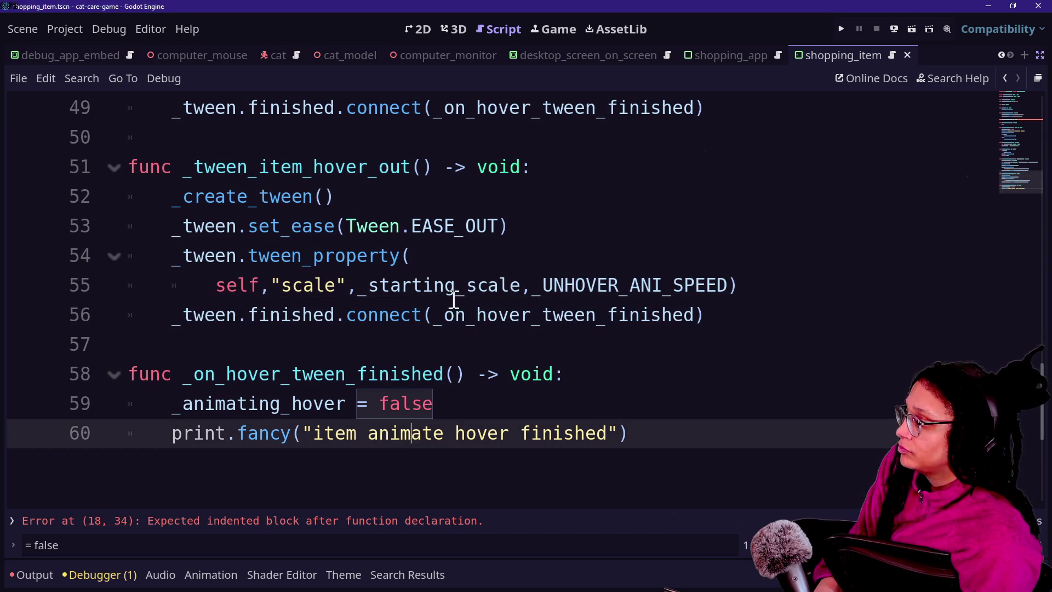
pyautogui.scroll(2, 370, 308)
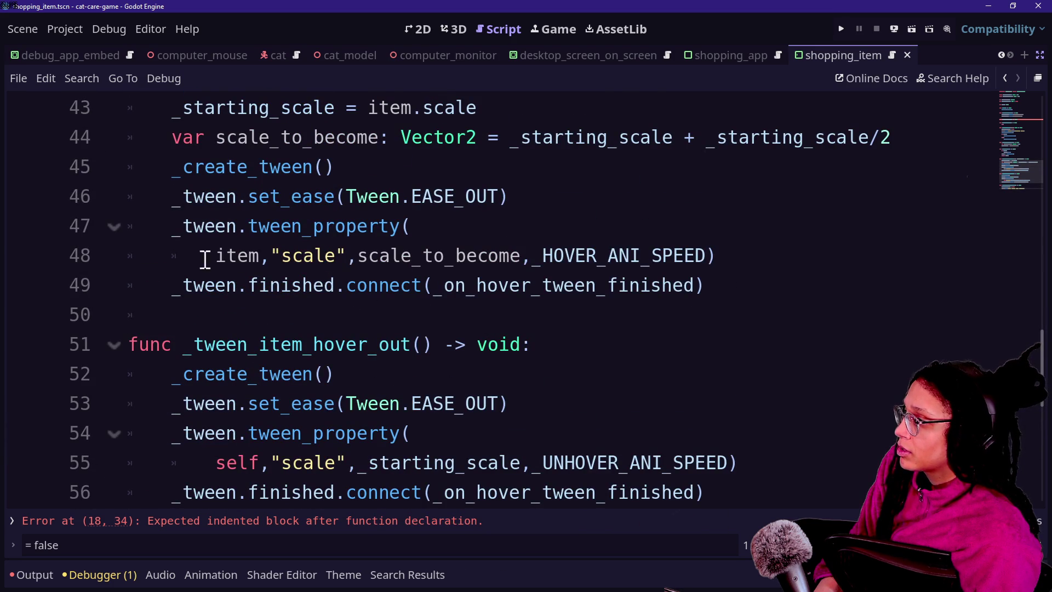
# - Change item to self on line 48's tween_property call
pyautogui.doubleClick(236, 255)
pyautogui.write('sek')
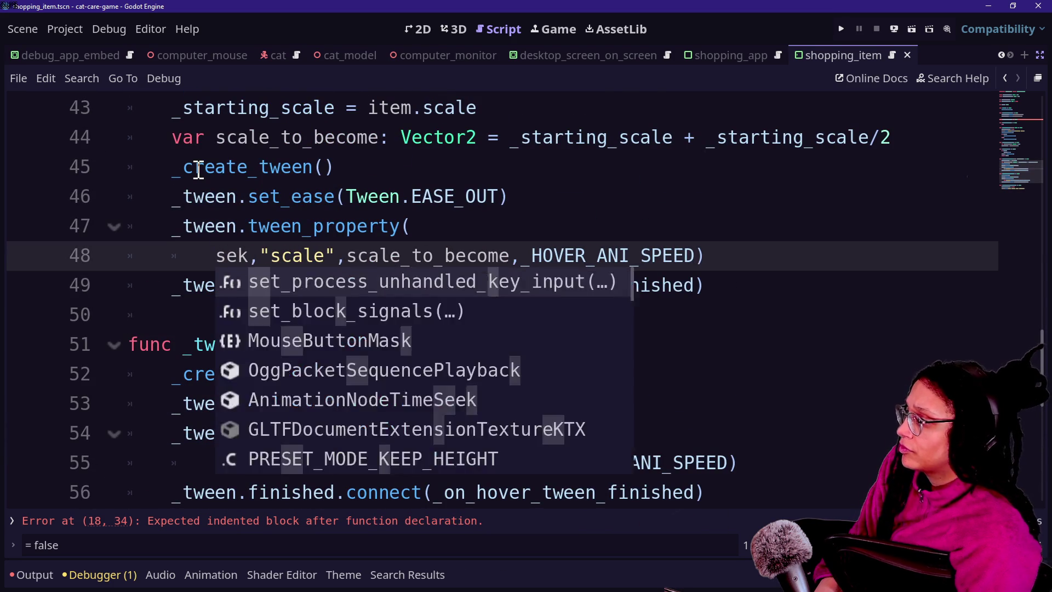
pyautogui.press('BackSpace')
pyautogui.write('lf')
pyautogui.click(304, 168)
pyautogui.scroll(1, 341, 171)
pyautogui.click(510, 344)
# - Drop the item parameter from _tween_item_hover_in and change item.scale to scale
pyautogui.moveTo(412, 167); pyautogui.dragTo(610, 165)
pyautogui.press('BackSpace')
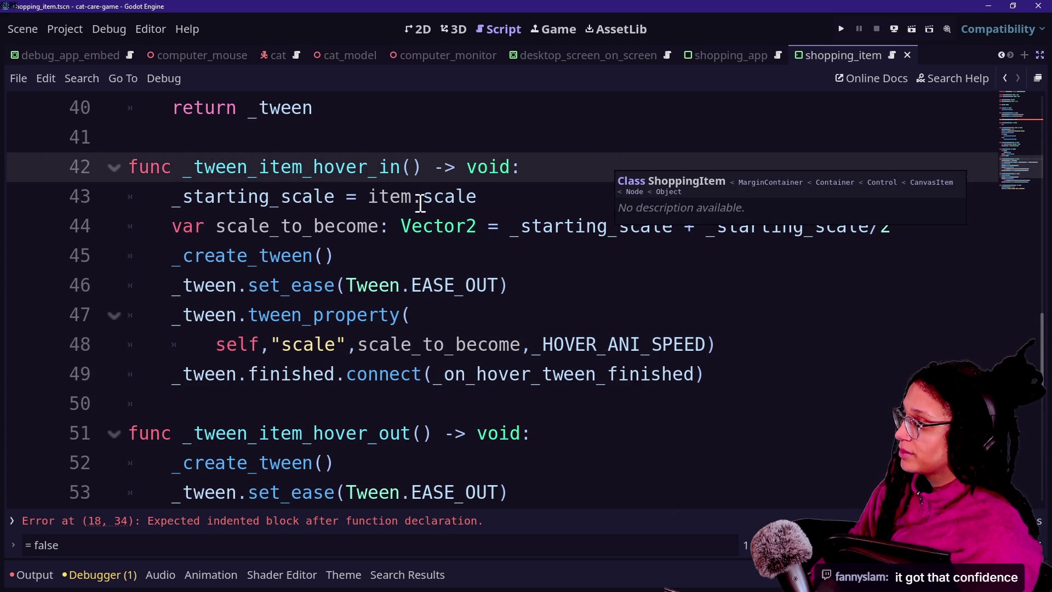
pyautogui.click(415, 197)
pyautogui.press('BackSpace')
pyautogui.press('BackSpace')
pyautogui.press('BackSpace')
pyautogui.press('Up')
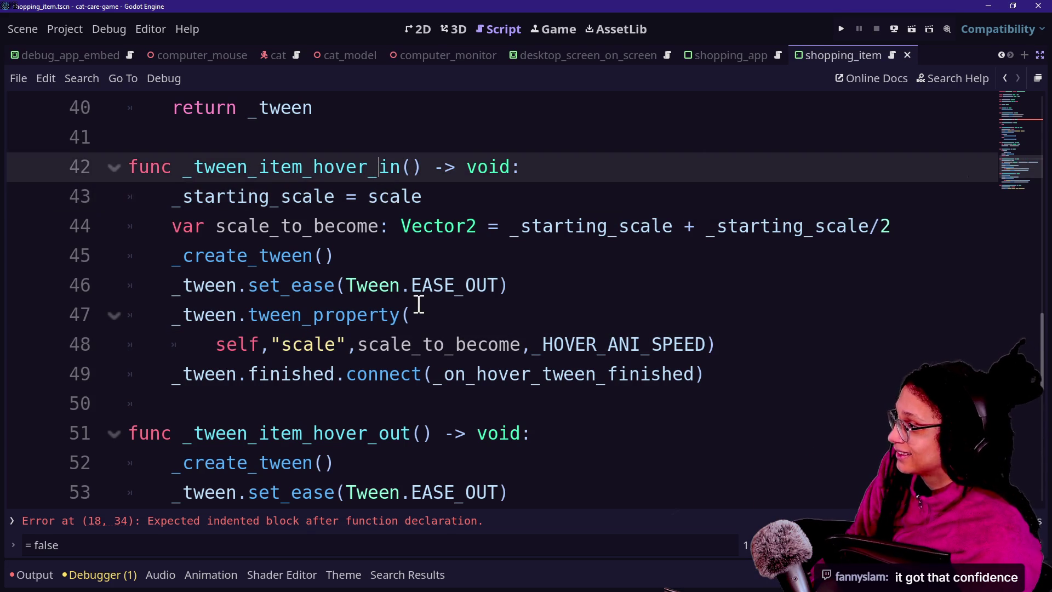
pyautogui.scroll(-6, 418, 298)
pyautogui.scroll(1, 418, 298)
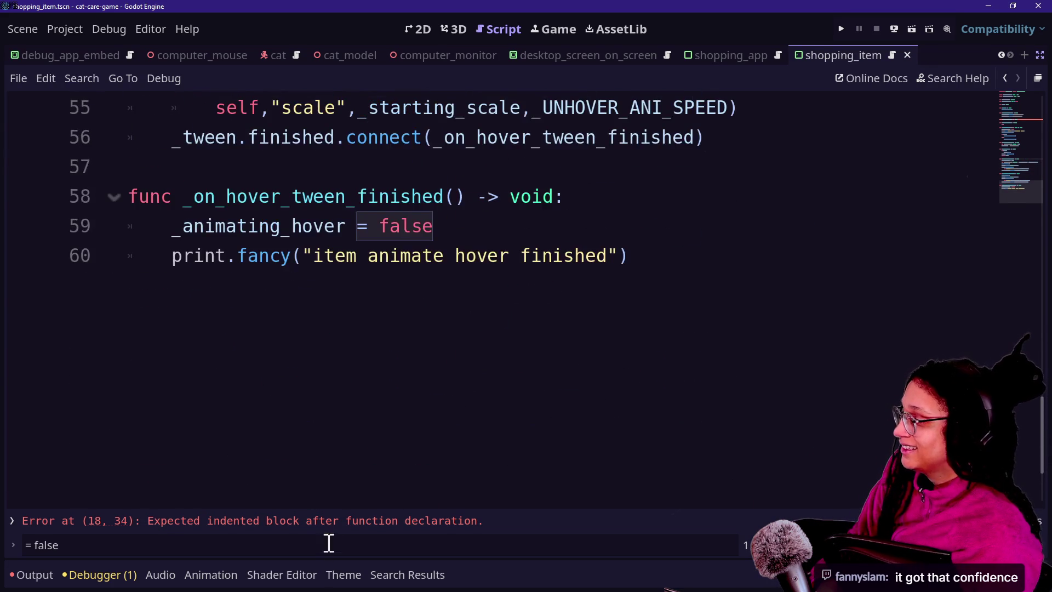
pyautogui.click(327, 520)
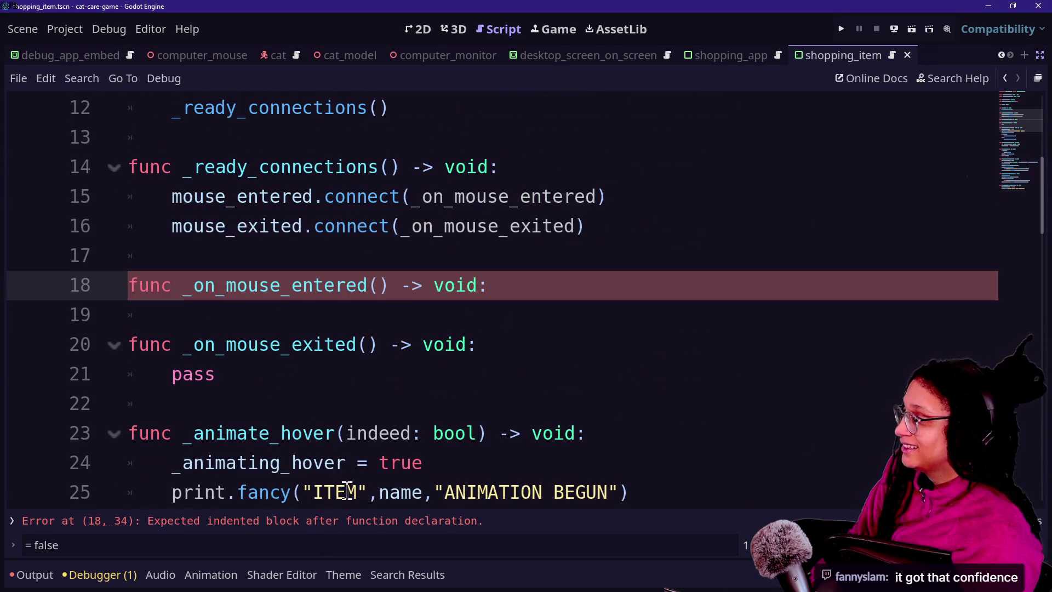
# - Write _animate_hover(true) as the indented body of _on_mouse_entered
pyautogui.click(374, 318)
pyautogui.click(518, 285)
pyautogui.press('Down')
pyautogui.press('Down')
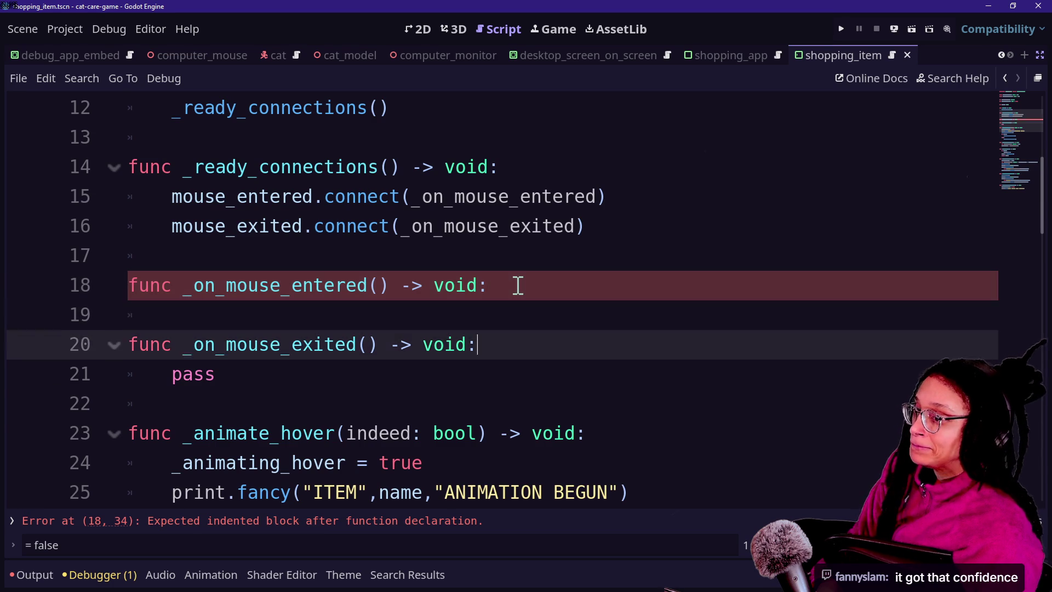
pyautogui.press('Up')
pyautogui.click(518, 285)
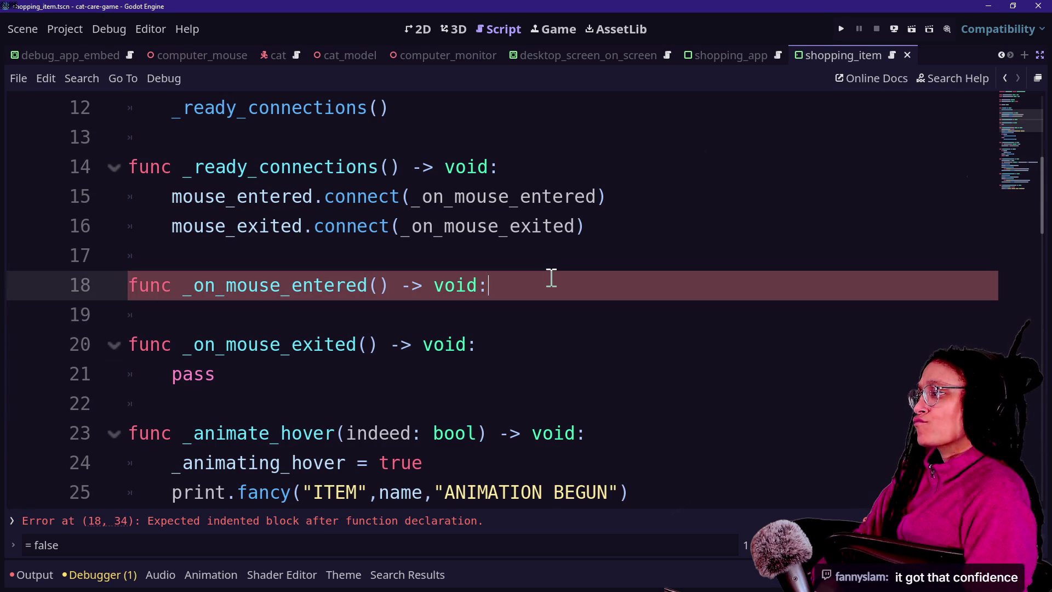
pyautogui.press('Down')
pyautogui.write('_animate_hover(')
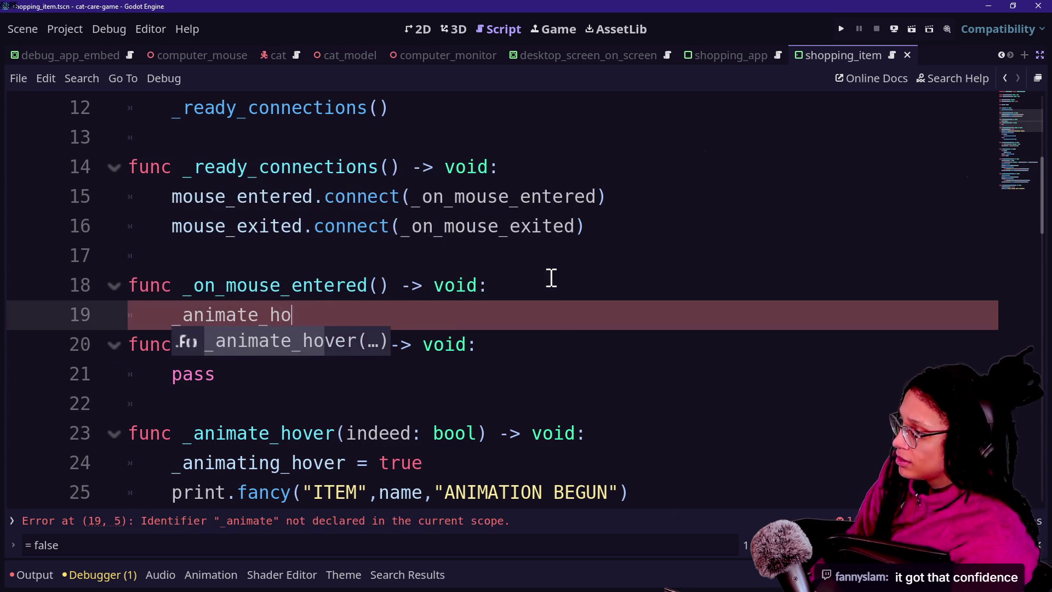
pyautogui.press('BackSpace')
pyautogui.press('BackSpace')
pyautogui.write('ue)')
# - Review _animate_hover's print line, pivot offset update and hover-in tween call
pyautogui.scroll(-2, 333, 287)
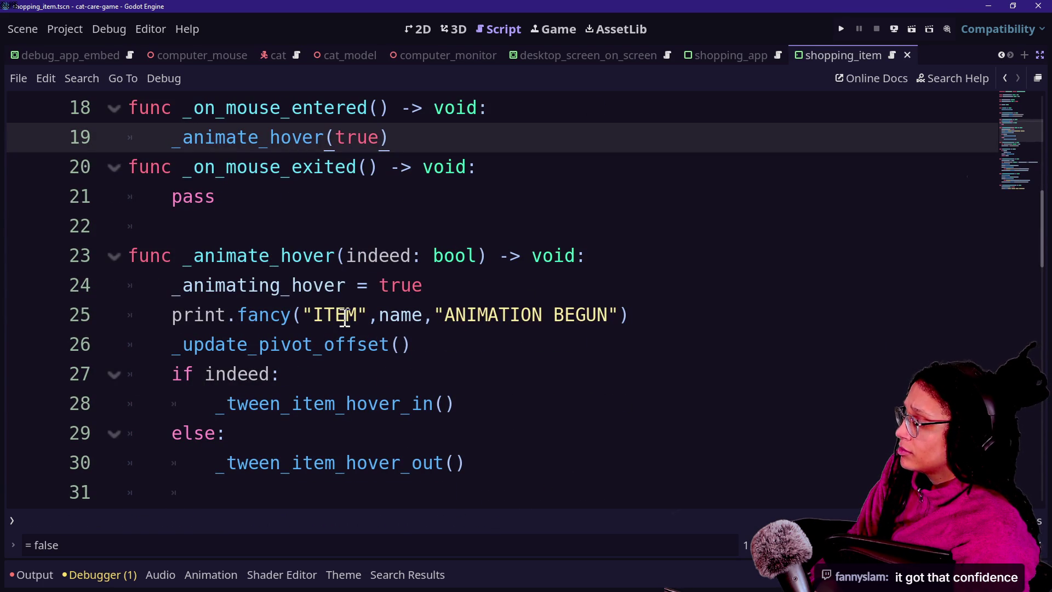
pyautogui.click(411, 285)
pyautogui.click(518, 317)
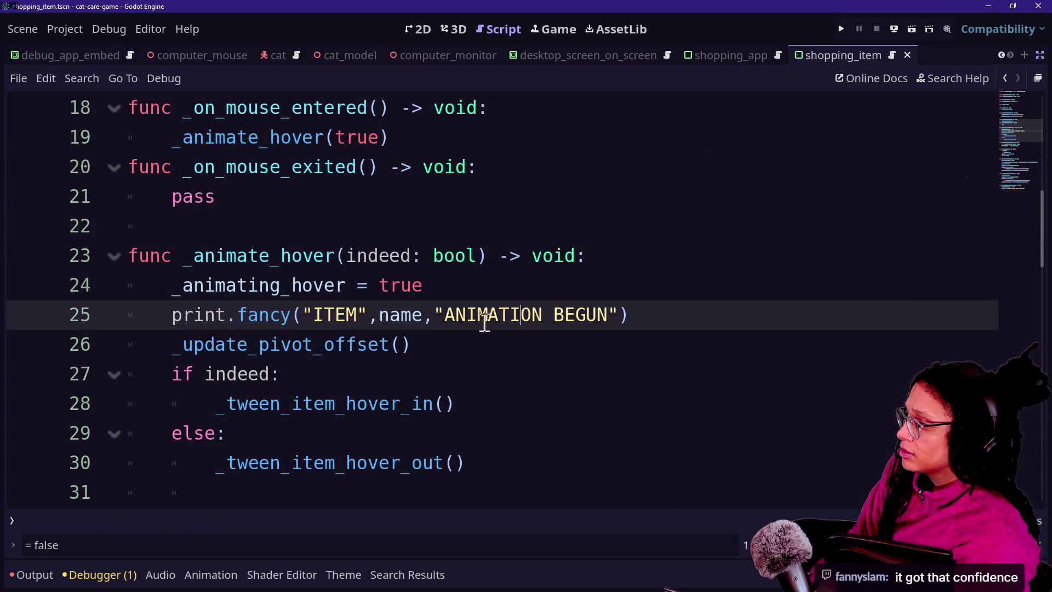
pyautogui.doubleClick(356, 344)
pyautogui.click(486, 333)
pyautogui.scroll(-1, 354, 338)
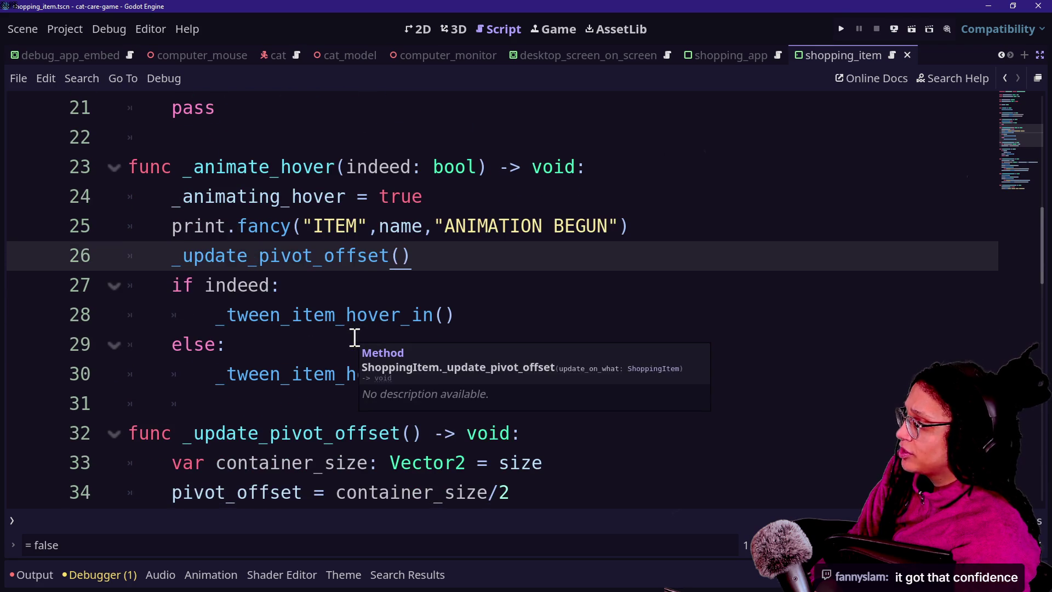
pyautogui.doubleClick(188, 263)
pyautogui.click(212, 283)
pyautogui.click(367, 315)
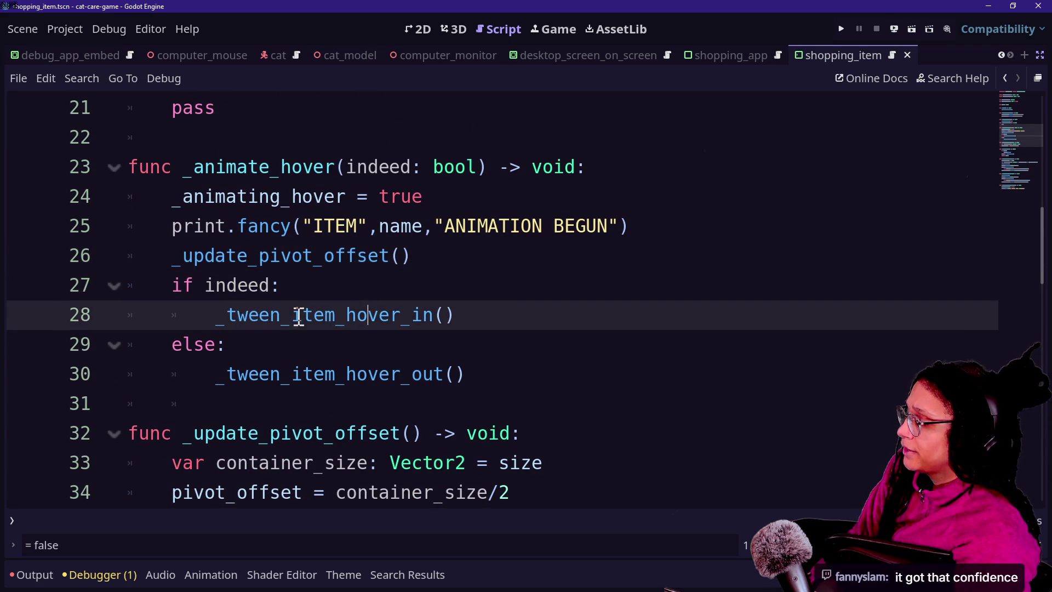
pyautogui.hotkey('shift', 'Home')
pyautogui.click(438, 314)
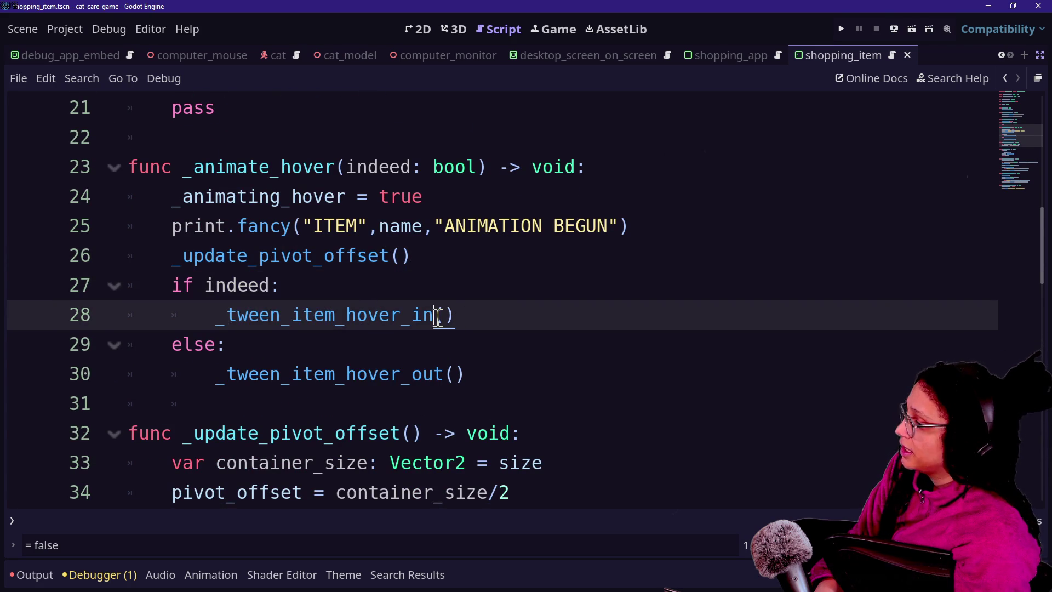
pyautogui.scroll(-1, 372, 310)
pyautogui.scroll(-2, 145, 284)
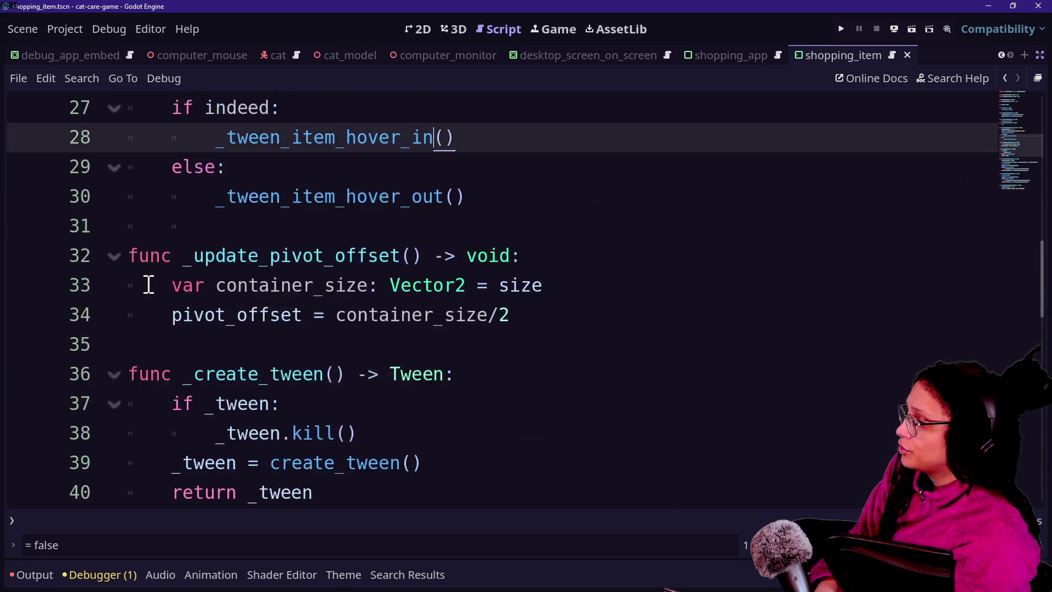
# - Look over the hover-in function's scale_to_become line and save the script
pyautogui.scroll(-1, 237, 324)
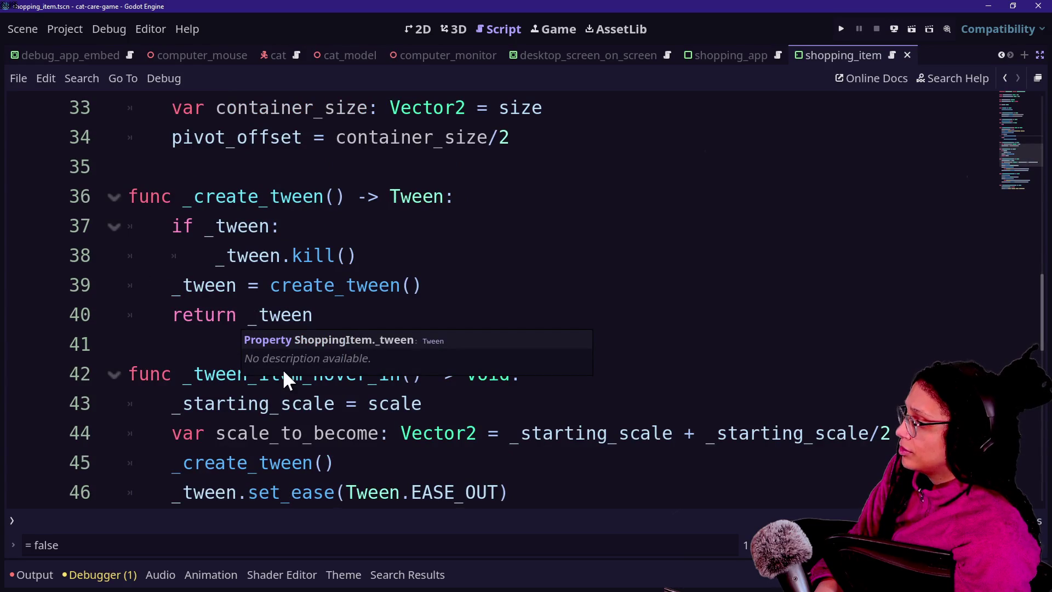
pyautogui.moveTo(280, 404); pyautogui.dragTo(336, 435)
pyautogui.scroll(-1, 541, 382)
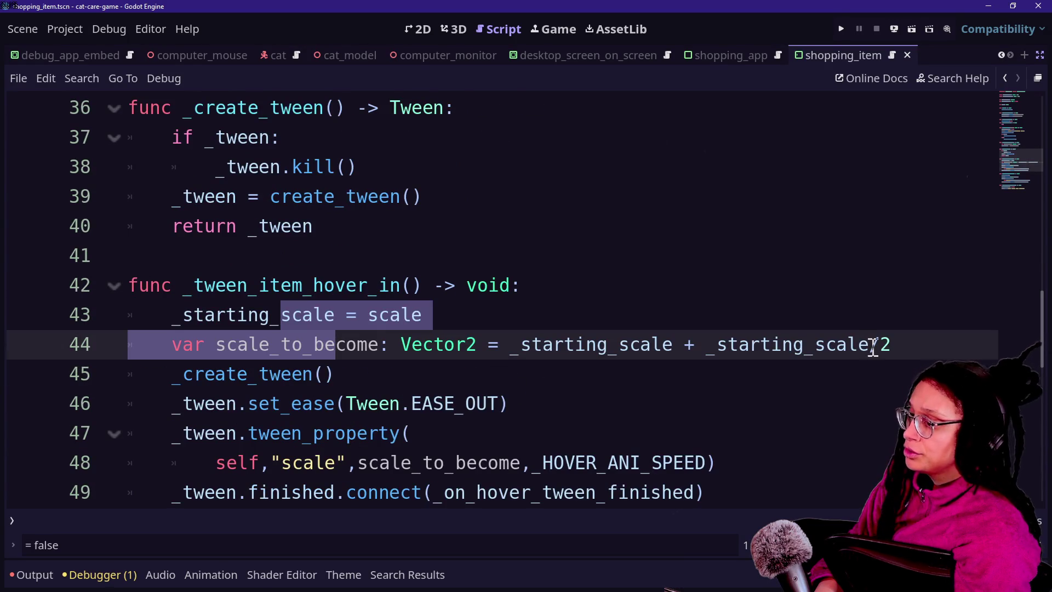
pyautogui.click(891, 346)
pyautogui.click(702, 290)
pyautogui.scroll(-1, 438, 361)
pyautogui.hotkey('ctrl', 's')
# - Remove the hard-coded divisor 2, splitting the scale expression with a backslash around _HOVER_SCALE_FACTOR
pyautogui.click(929, 249)
pyautogui.press('BackSpace')
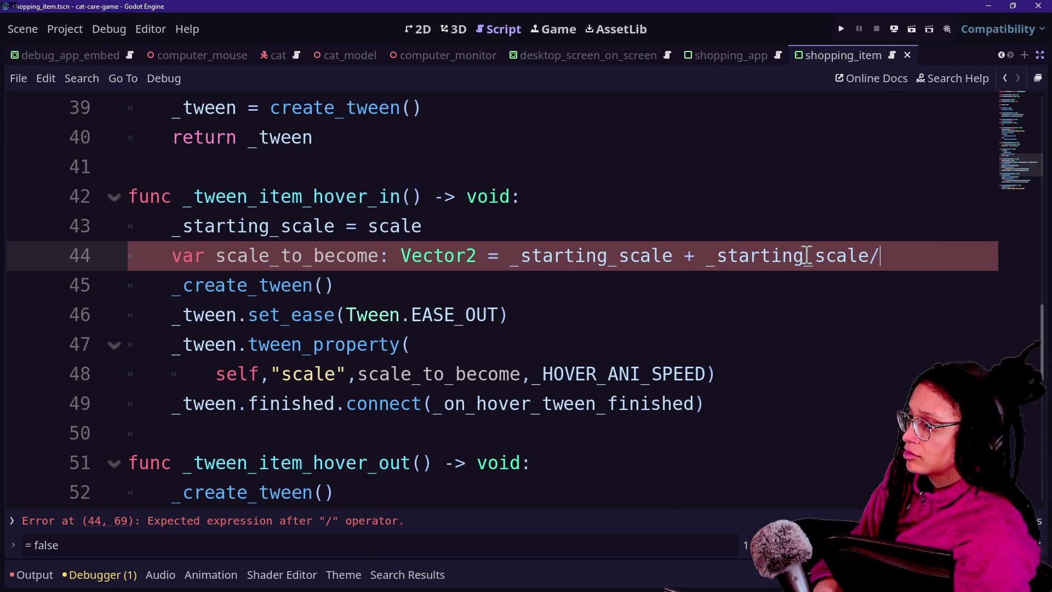
pyautogui.press('Return')
pyautogui.press('BackSpace')
pyautogui.write('\\')
pyautogui.press('Return')
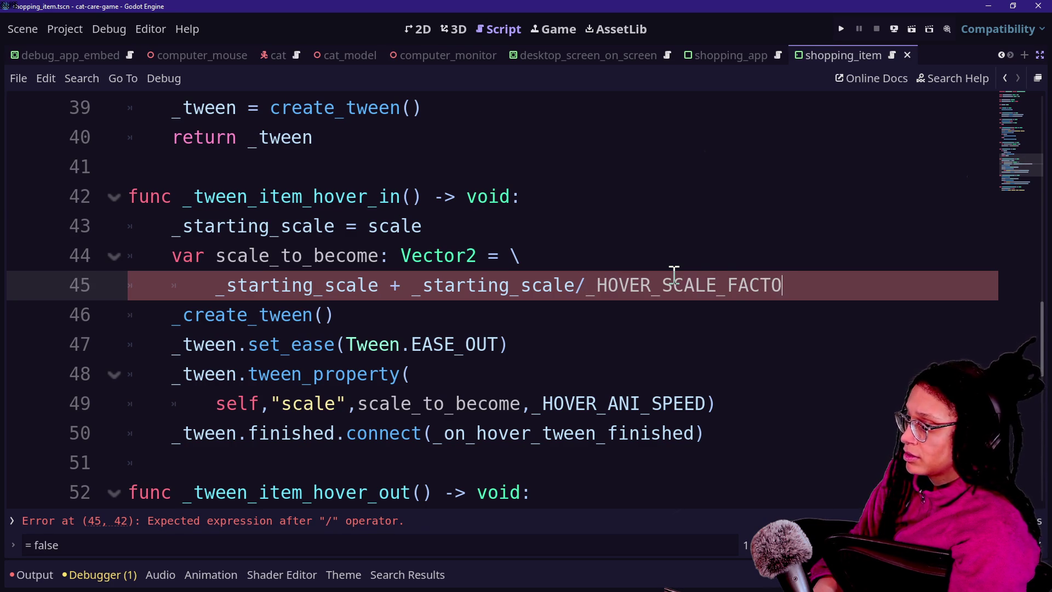
pyautogui.write('R')
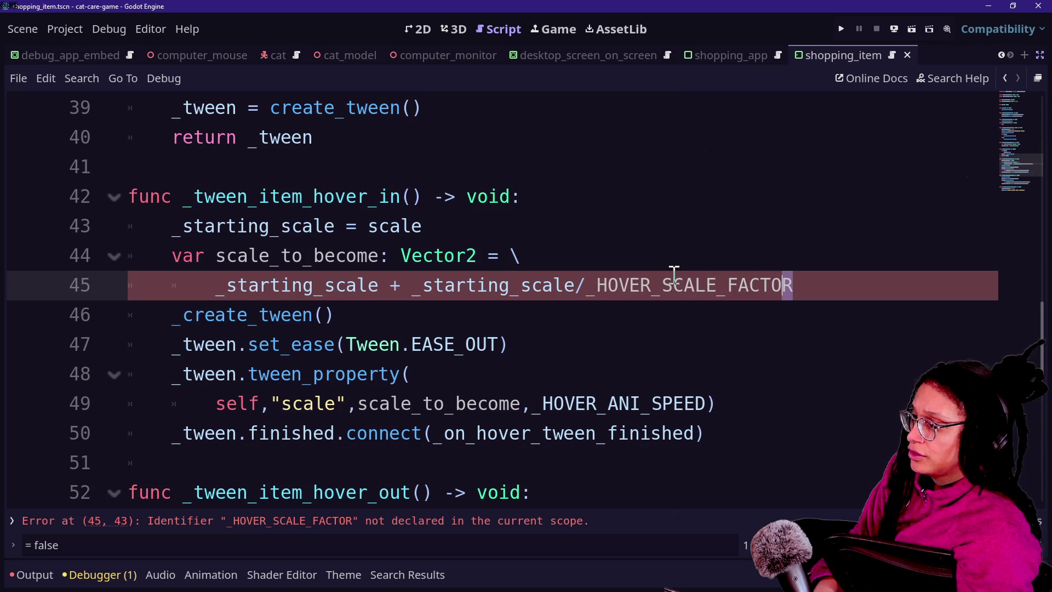
pyautogui.hotkey('shift', 'Left')
pyautogui.hotkey('shift', 'Left')
pyautogui.hotkey('shift', 'Left')
pyautogui.hotkey('ctrl', 'c')
# - Declare const _HOVER_SCALE_FACTOR: float = 3. in the constants block
pyautogui.scroll(12, 392, 256)
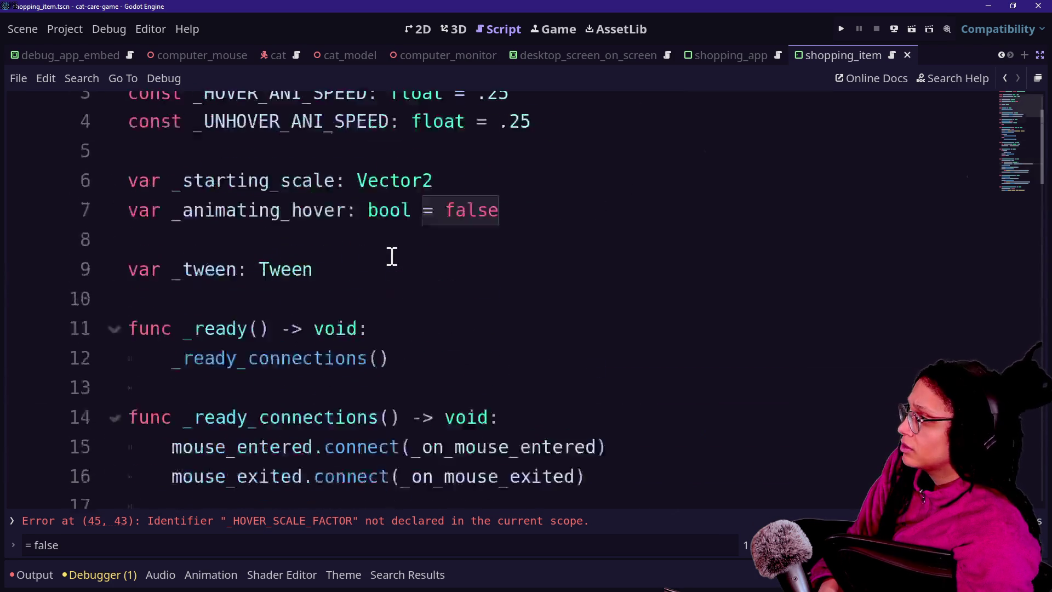
pyautogui.click(574, 194)
pyautogui.press('Return')
pyautogui.hotkey('ctrl', 'v')
pyautogui.click(129, 226)
pyautogui.write('const')
pyautogui.click(509, 229)
pyautogui.write(': fl')
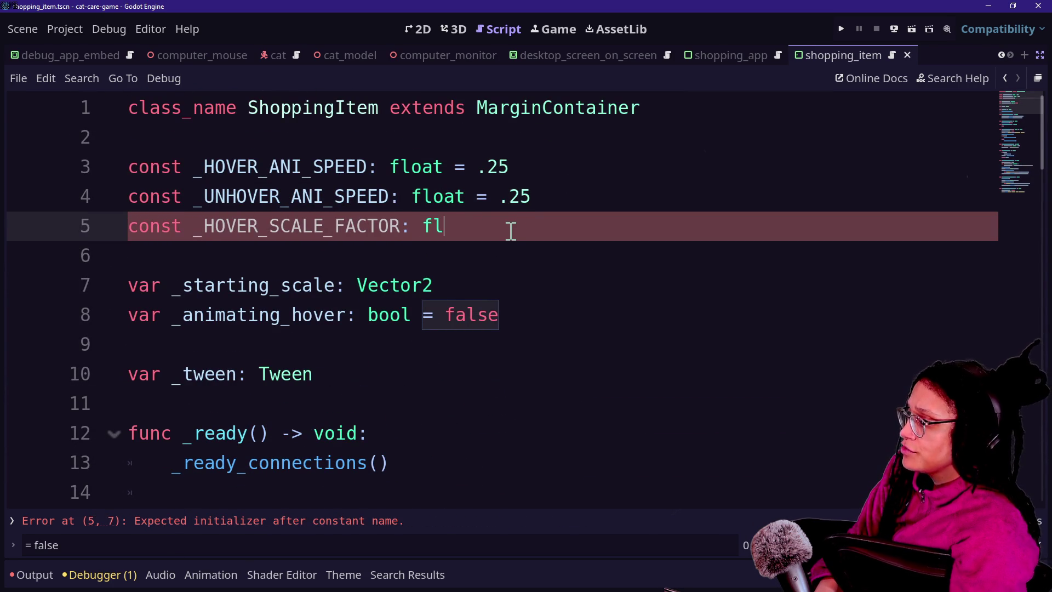
pyautogui.write('oat = ')
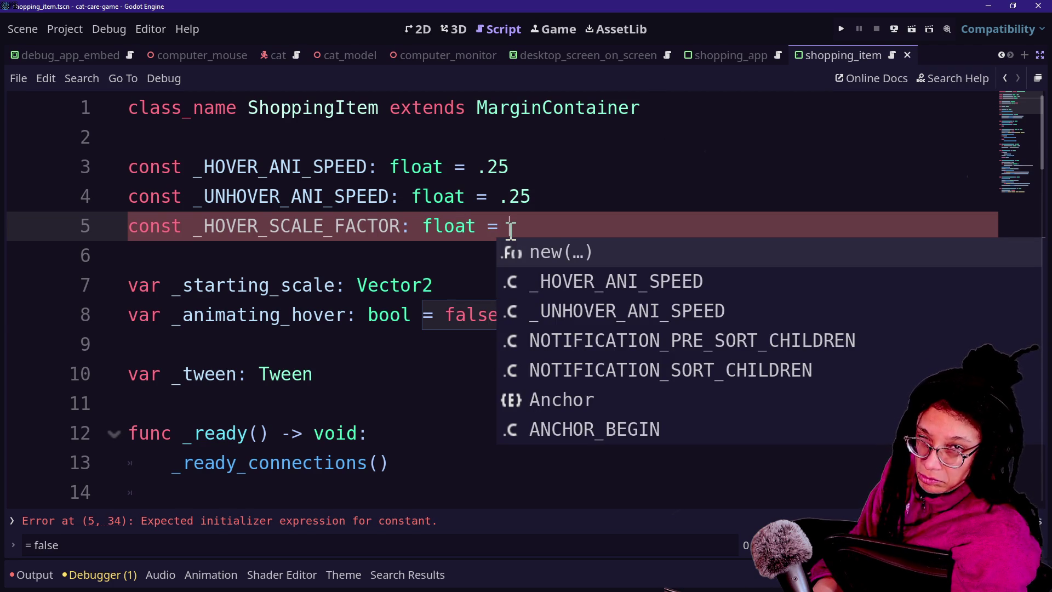
pyautogui.write('3.')
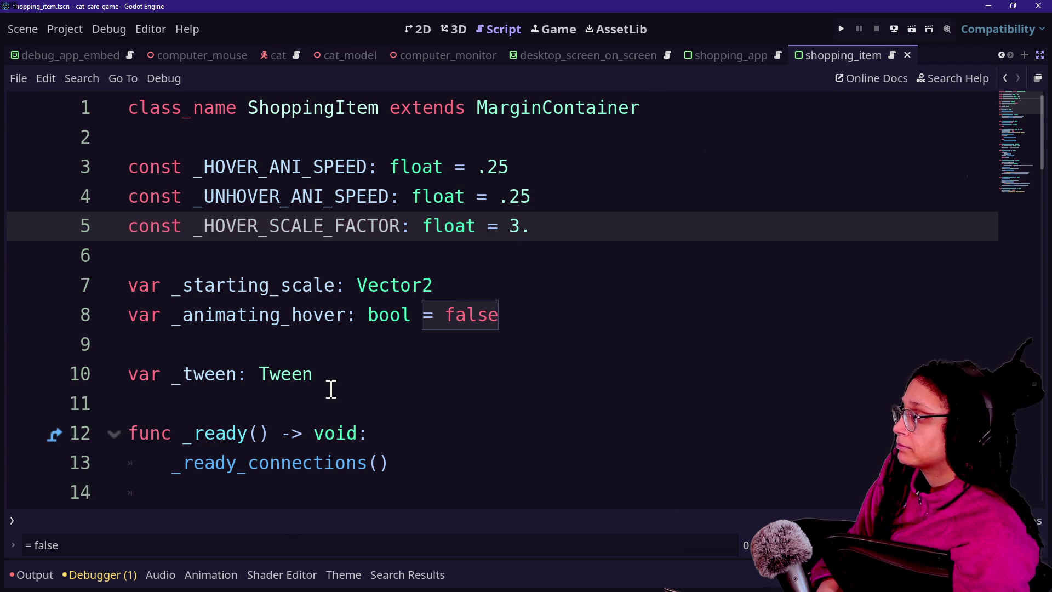
# - Insert a blank line between the scale calculation and the tween setup in _tween_item_hover_in
pyautogui.scroll(-15, 331, 389)
pyautogui.scroll(5, 331, 389)
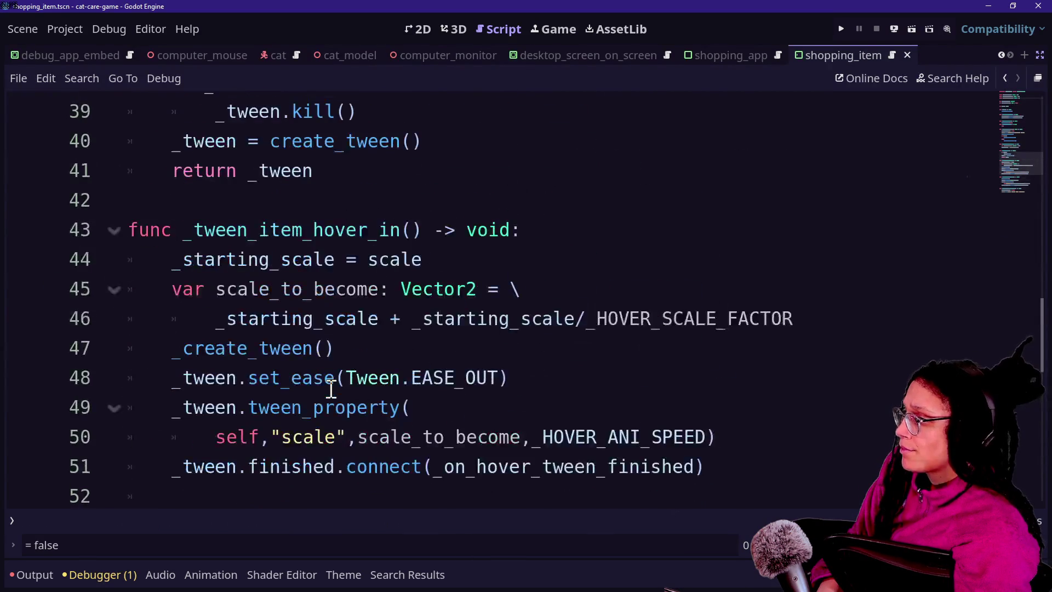
pyautogui.scroll(-7, 331, 389)
pyautogui.scroll(6, 498, 306)
pyautogui.scroll(-1, 498, 305)
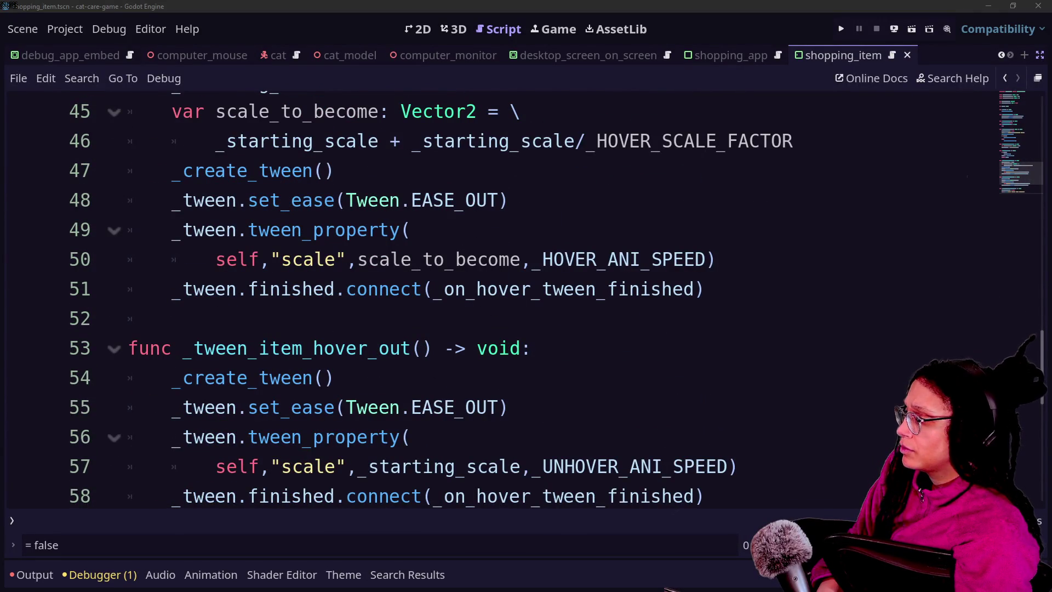
pyautogui.click(656, 247)
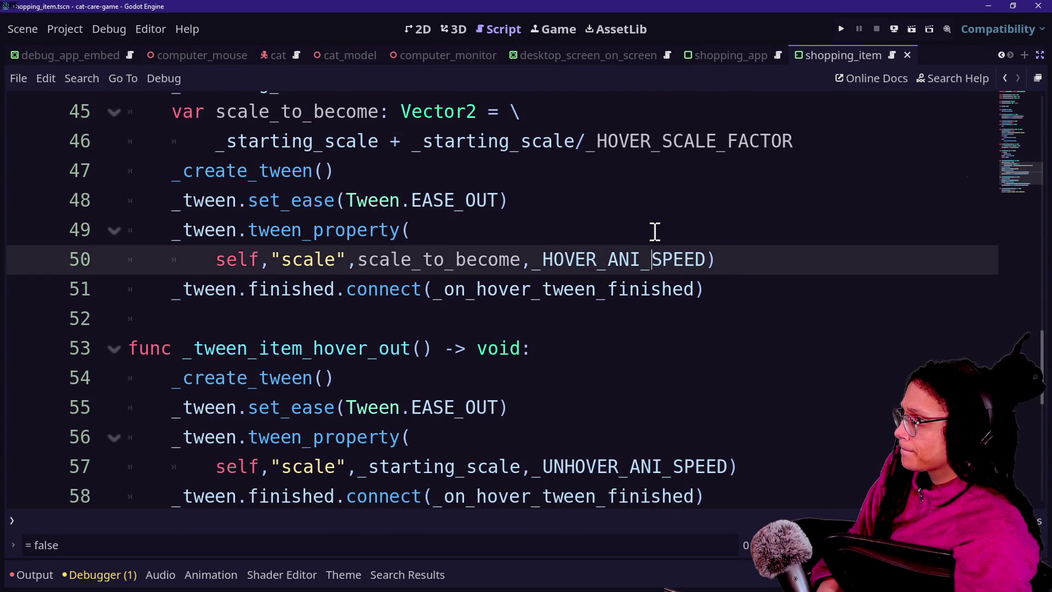
pyautogui.scroll(1, 655, 230)
pyautogui.click(390, 252)
pyautogui.click(847, 237)
pyautogui.press('Return')
# - Check the tween_property arguments and finished callback, then run the project with F5
pyautogui.click(423, 318)
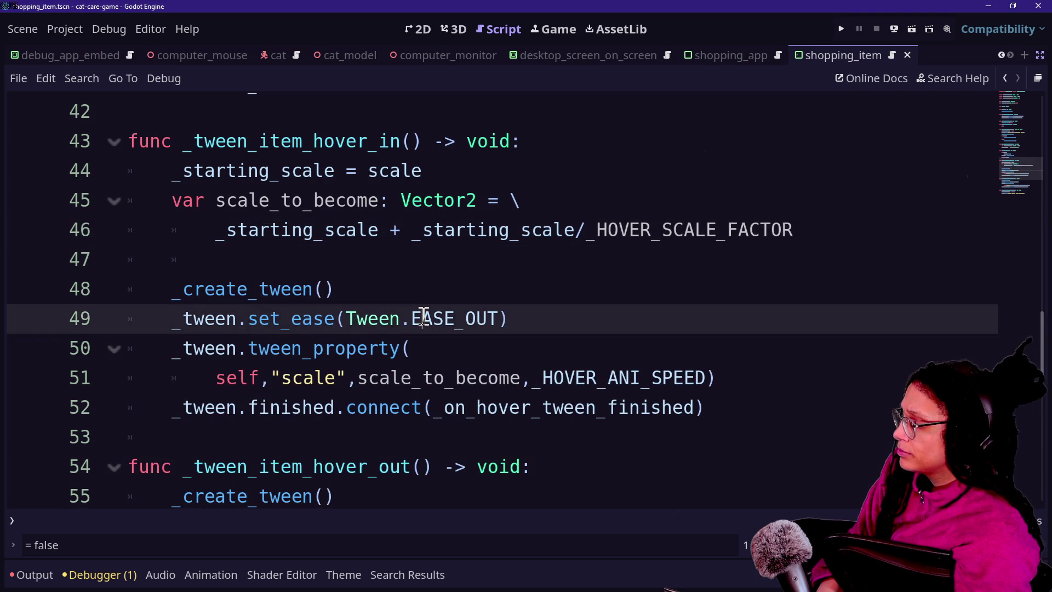
pyautogui.doubleClick(282, 349)
pyautogui.click(436, 362)
pyautogui.scroll(-1, 435, 361)
pyautogui.doubleClick(307, 288)
pyautogui.click(585, 291)
pyautogui.click(481, 323)
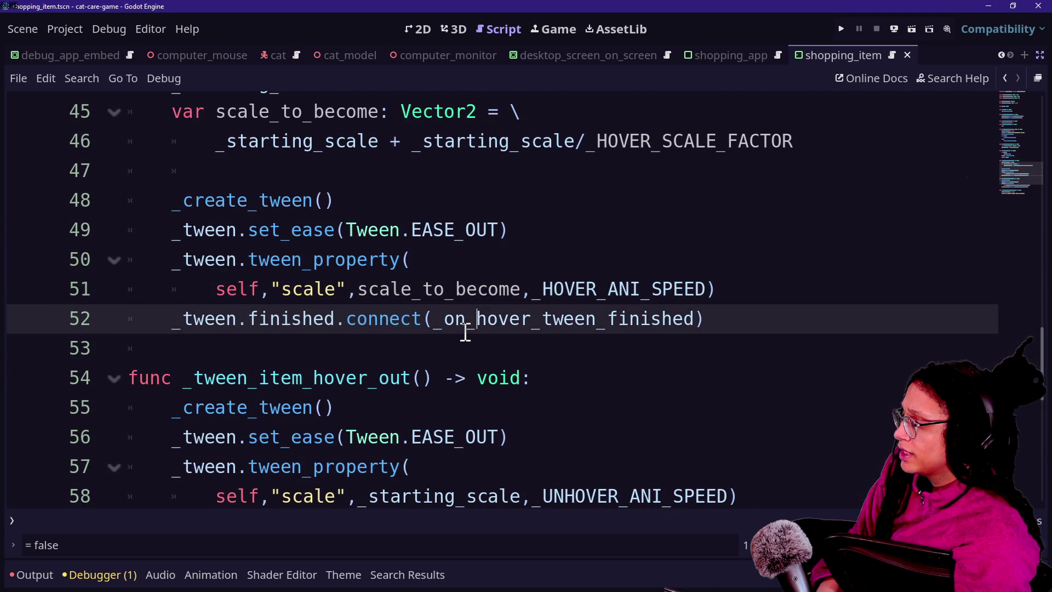
pyautogui.scroll(-6, 465, 332)
pyautogui.scroll(8, 465, 332)
pyautogui.scroll(-4, 176, 324)
pyautogui.scroll(-1, 190, 320)
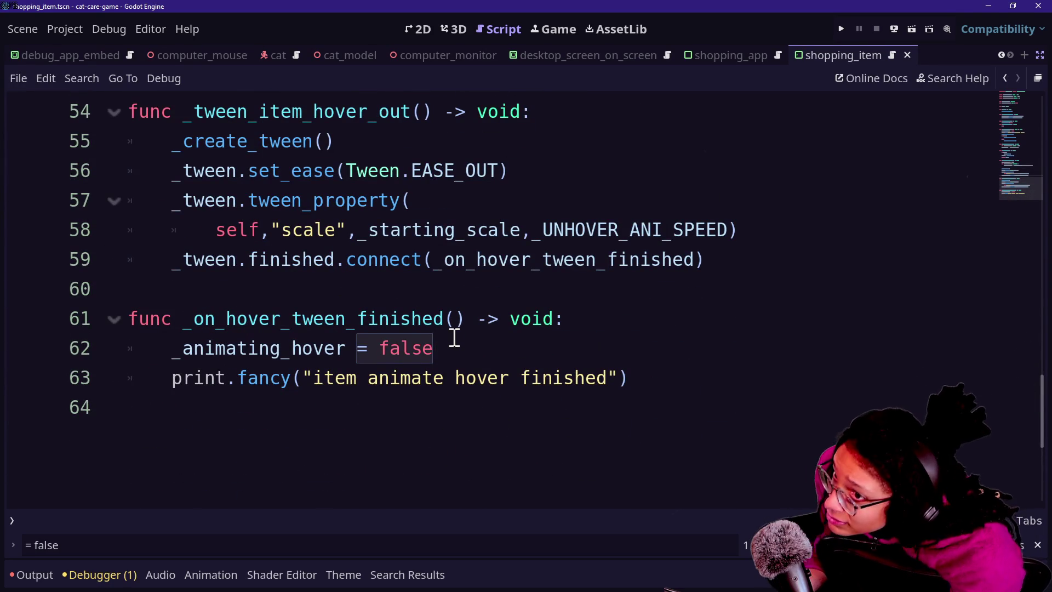
pyautogui.press('F5')
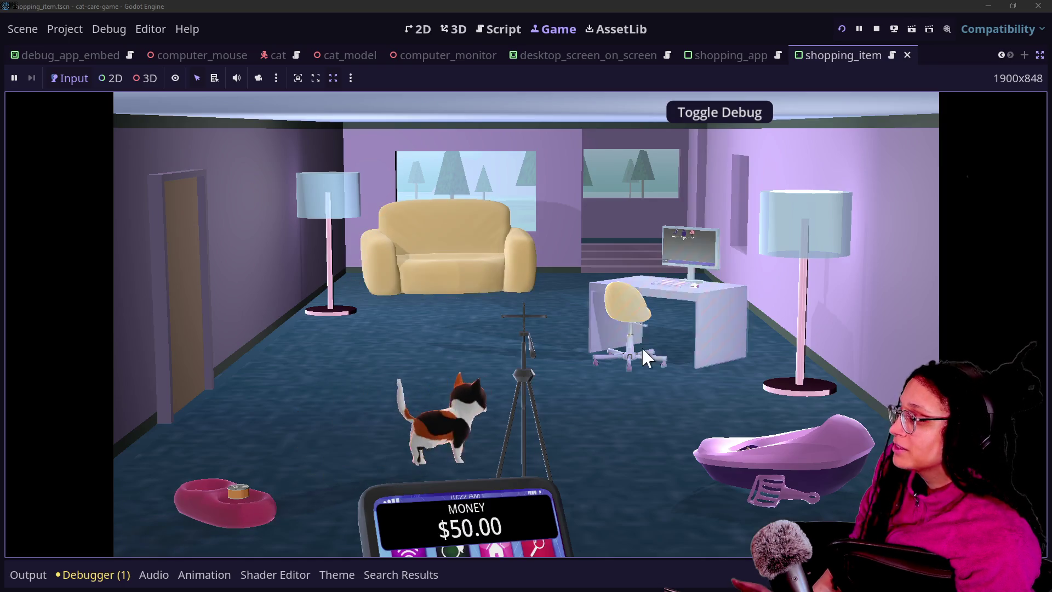
# - Open the desk computer's Shopping App, scroll through items to check hover enlargement, then stop the game
pyautogui.click(673, 294)
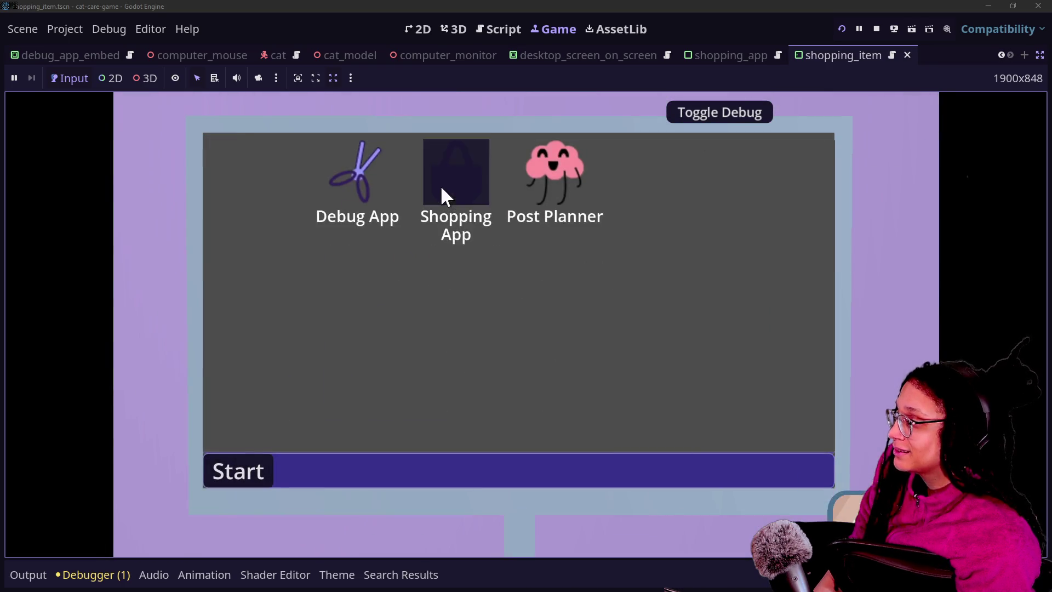
pyautogui.click(441, 186)
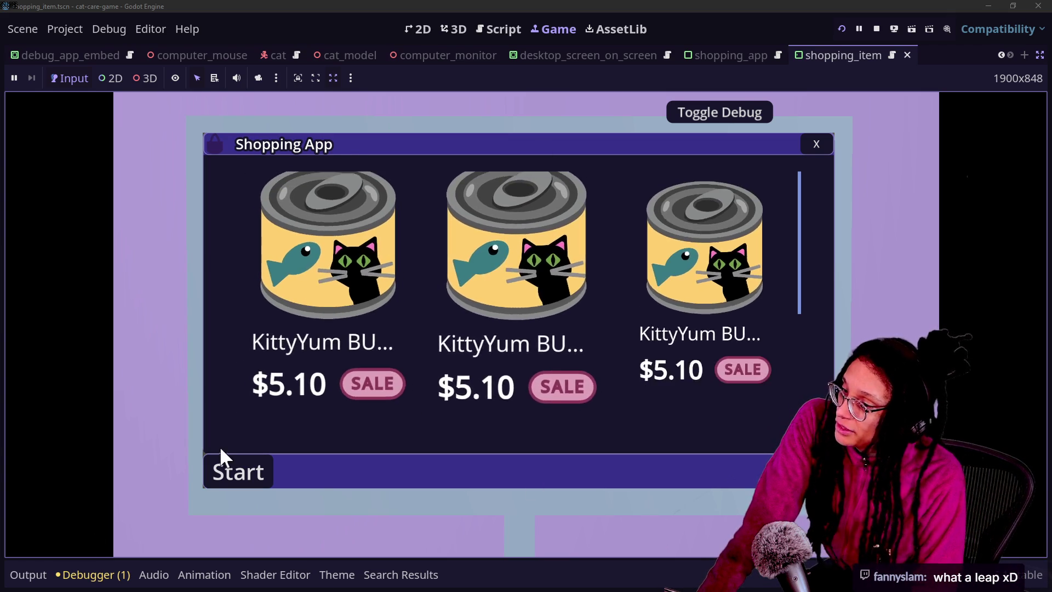
pyautogui.scroll(-5, 636, 347)
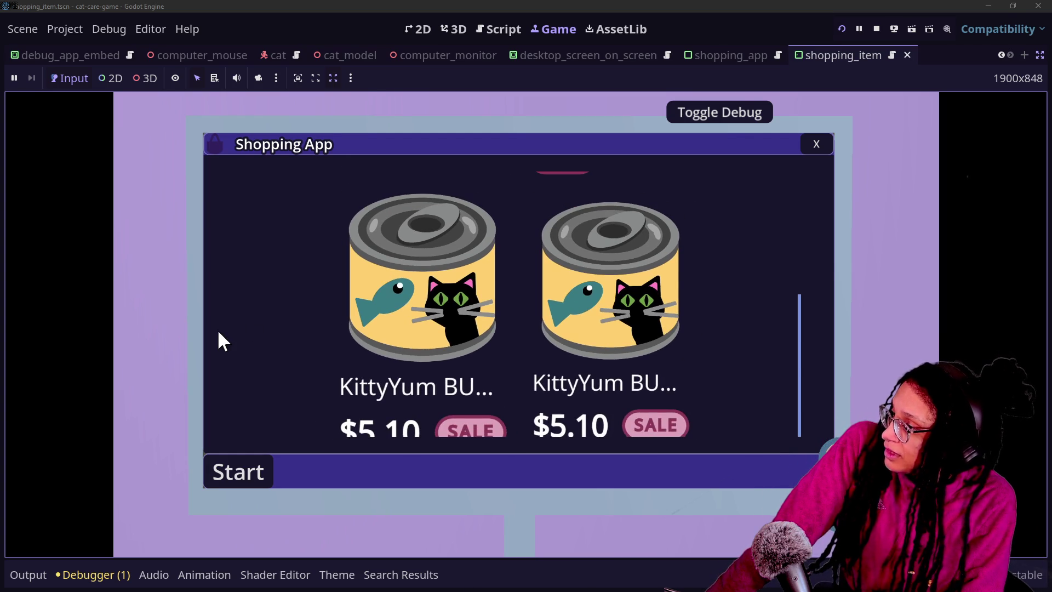
pyautogui.scroll(5, 252, 358)
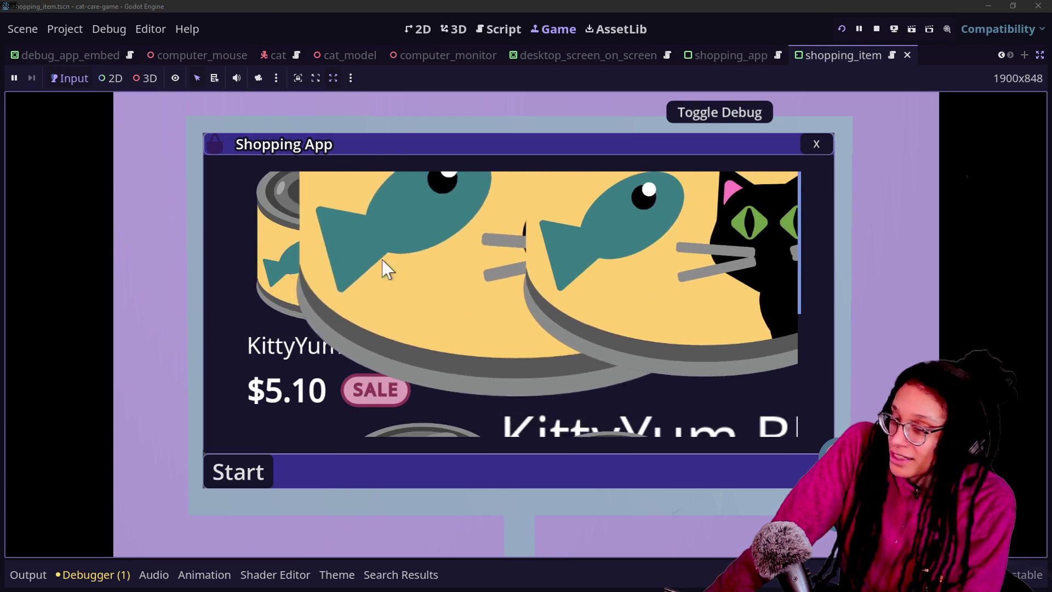
pyautogui.scroll(-3, 627, 315)
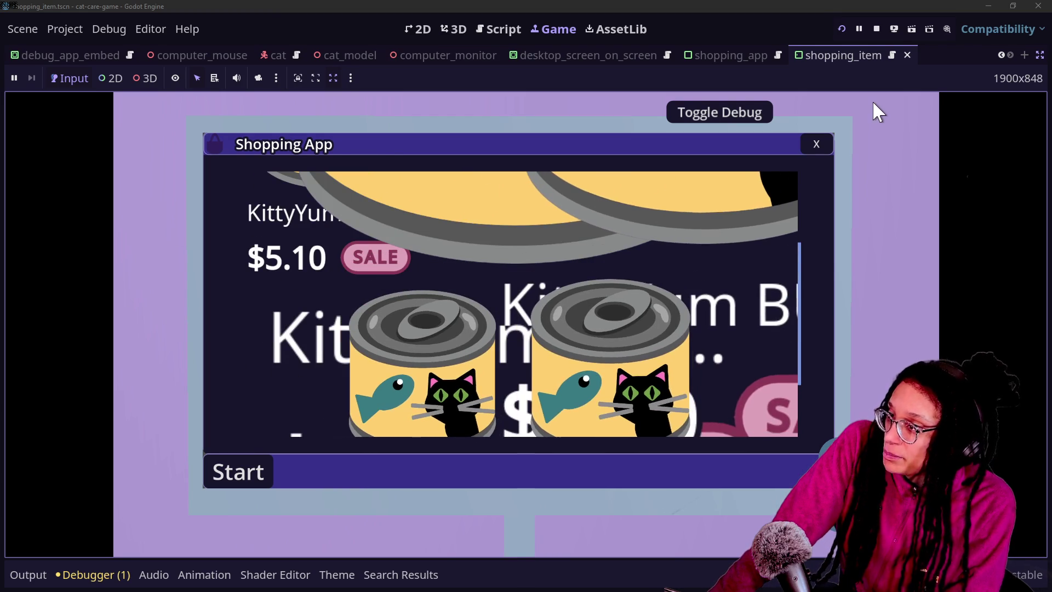
pyautogui.click(876, 28)
pyautogui.scroll(5, 495, 291)
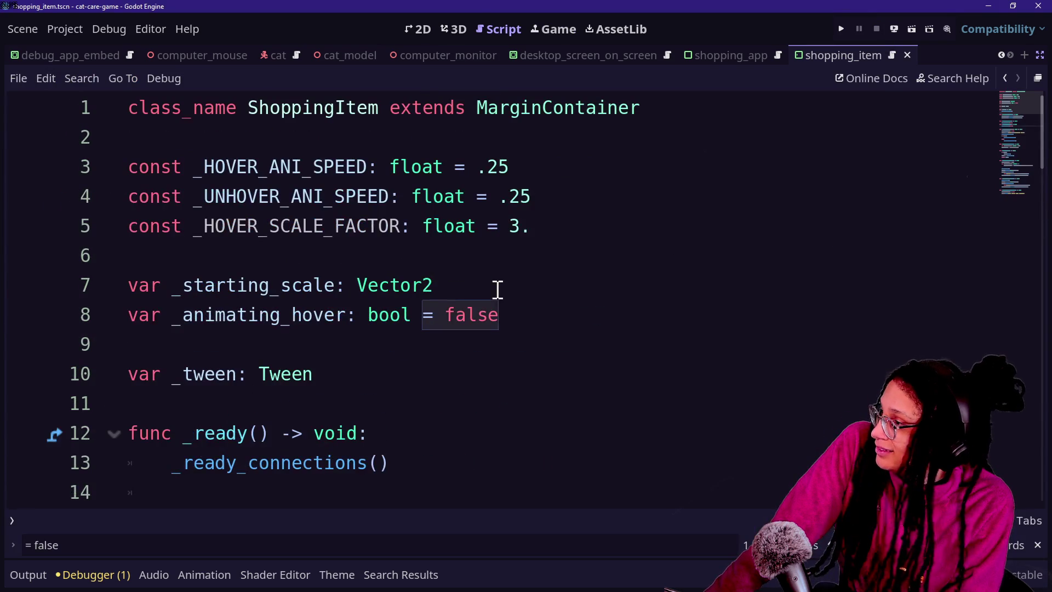
# - In shopping_item.gd, change the hover speed to .1 and the unhover speed to .05
pyautogui.click(497, 290)
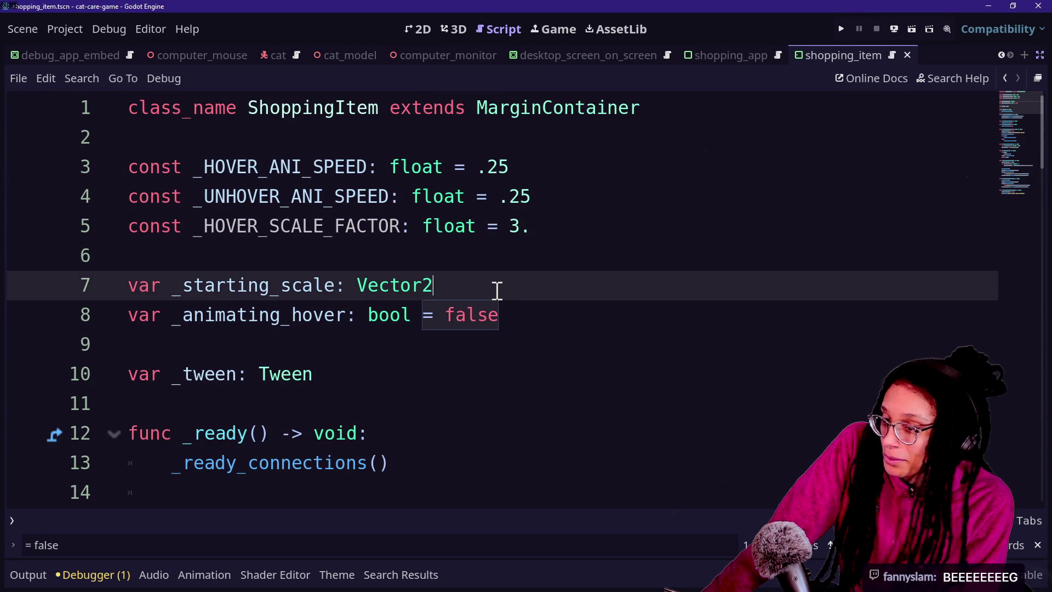
pyautogui.press('Down')
pyautogui.press('Down')
pyautogui.press('Up')
pyautogui.press('Up')
pyautogui.press('Up')
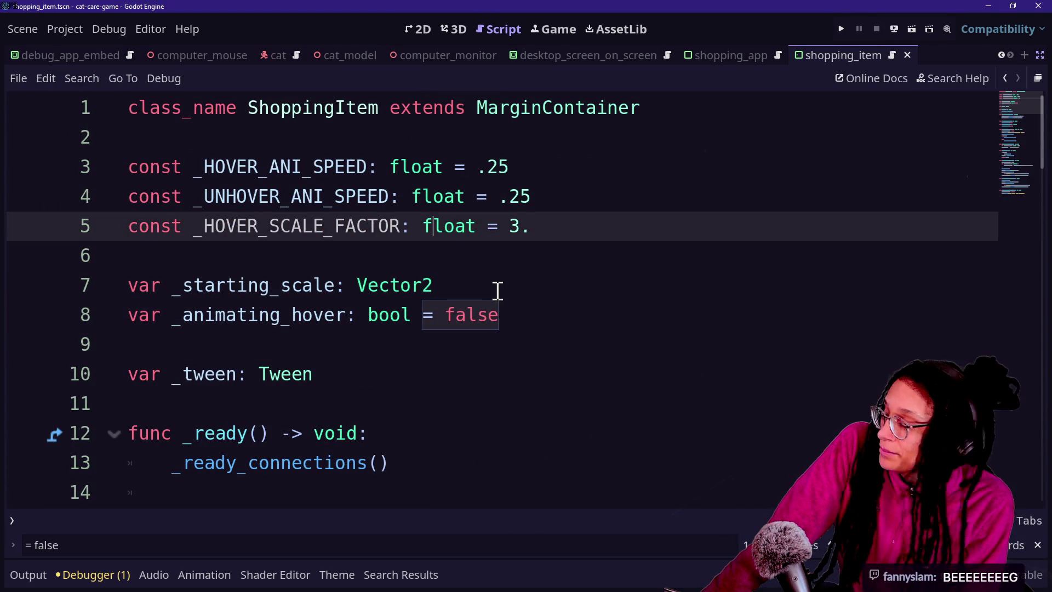
pyautogui.click(368, 283)
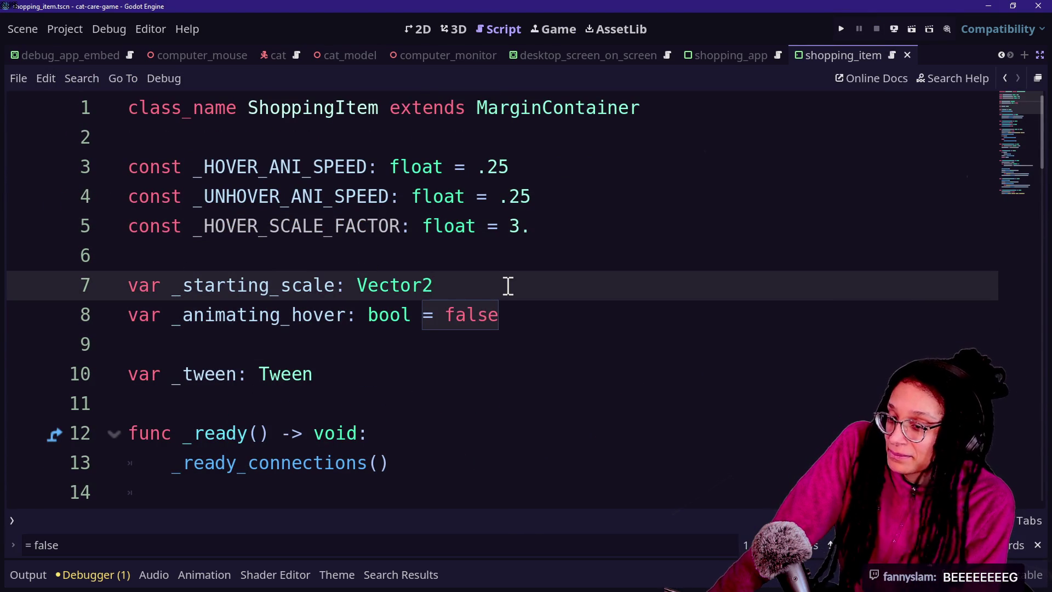
pyautogui.press('Up')
pyautogui.click(527, 238)
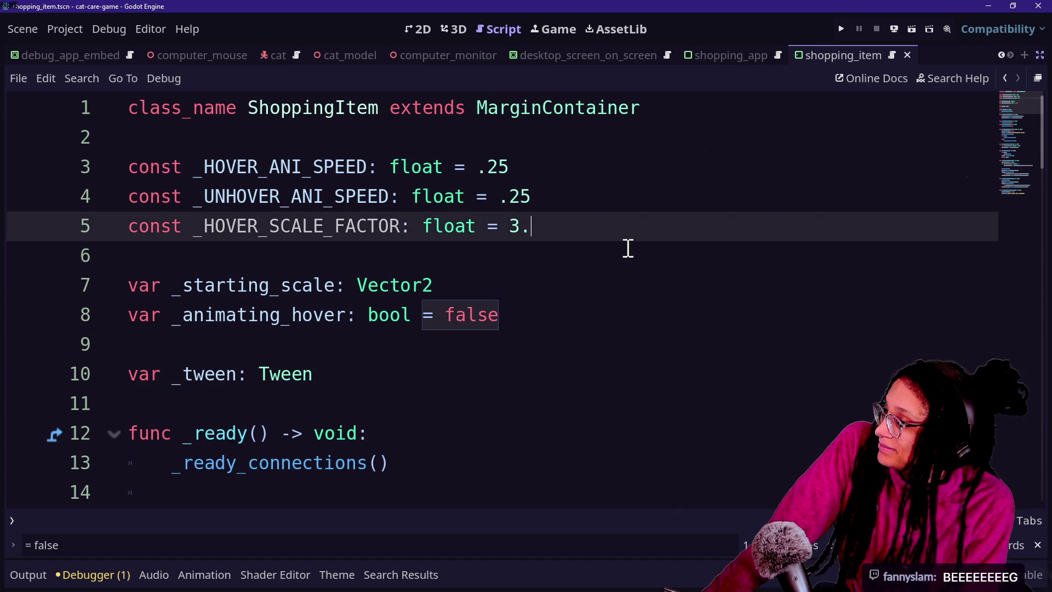
pyautogui.press('Up')
pyautogui.press('Up')
pyautogui.press('Down')
pyautogui.press('Down')
pyautogui.press('Up')
pyautogui.press('Up')
pyautogui.press('Down')
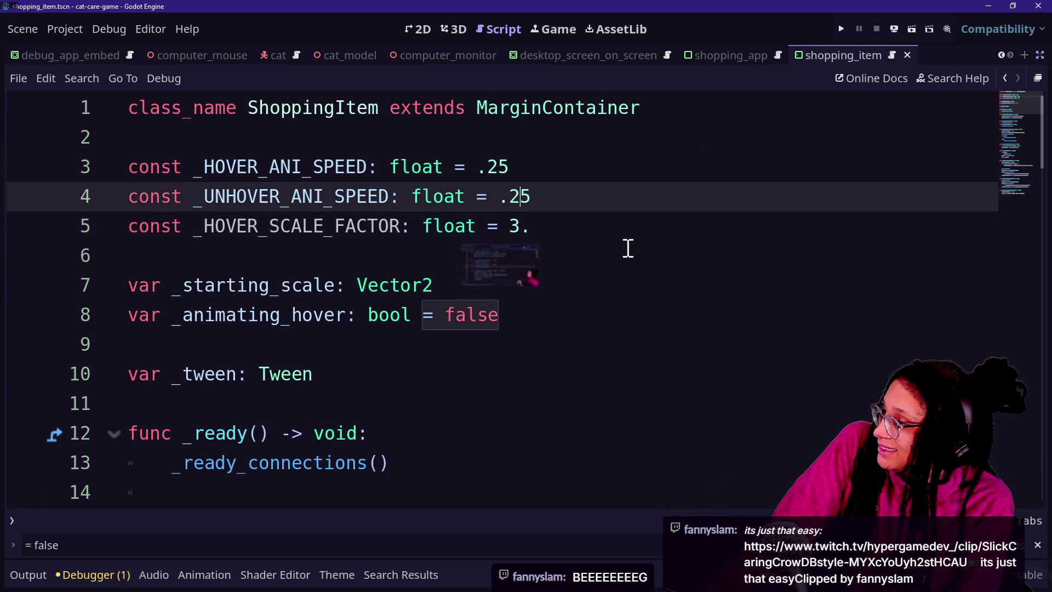
pyautogui.press('Up')
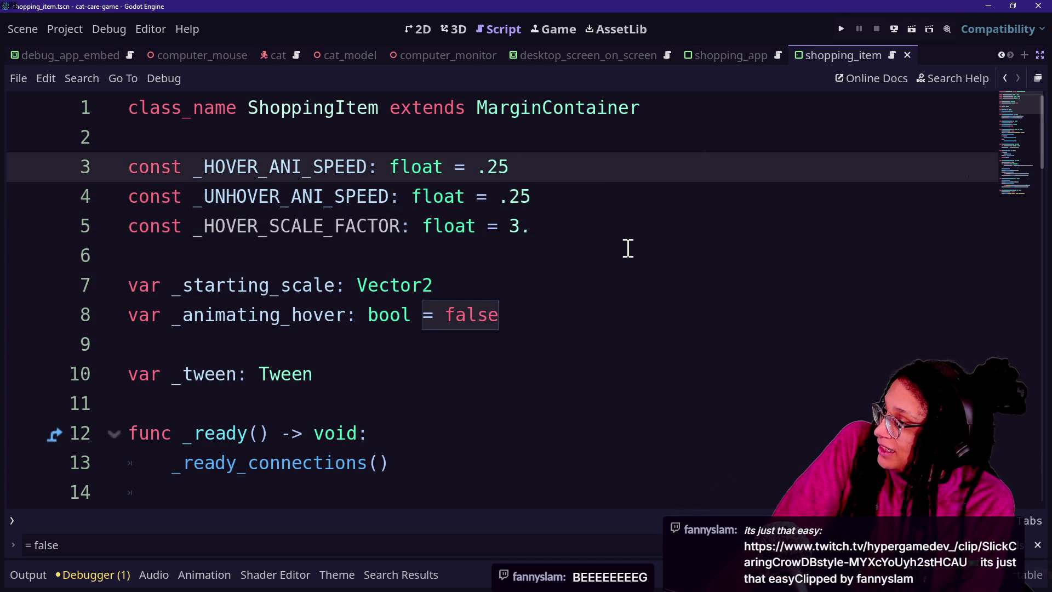
pyautogui.write('1')
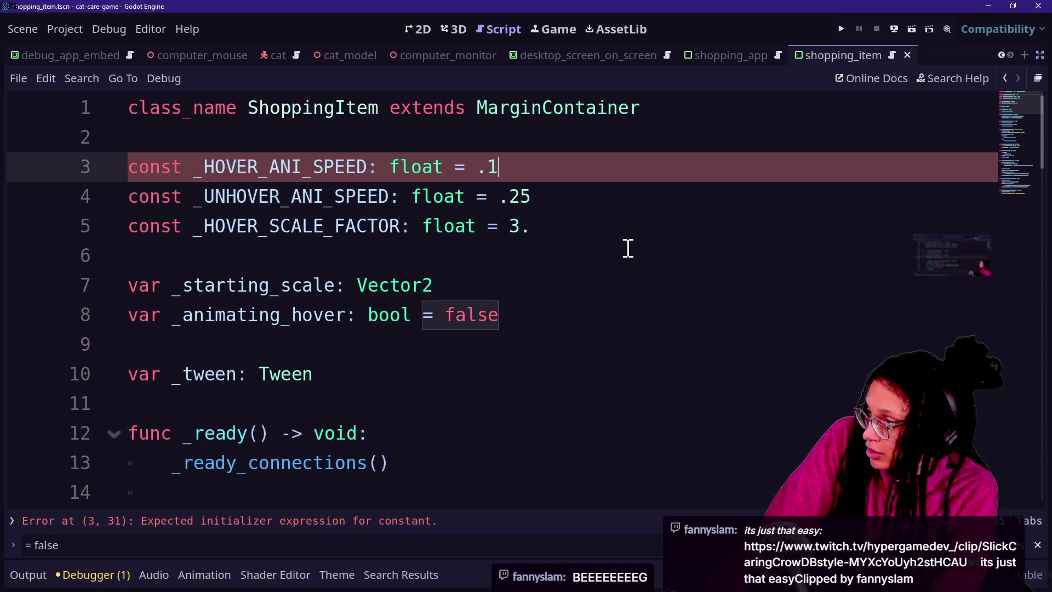
pyautogui.press('Down')
pyautogui.press('BackSpace')
pyautogui.press('BackSpace')
pyautogui.write('05')
# - Save the edited script and run the project again
pyautogui.click(679, 347)
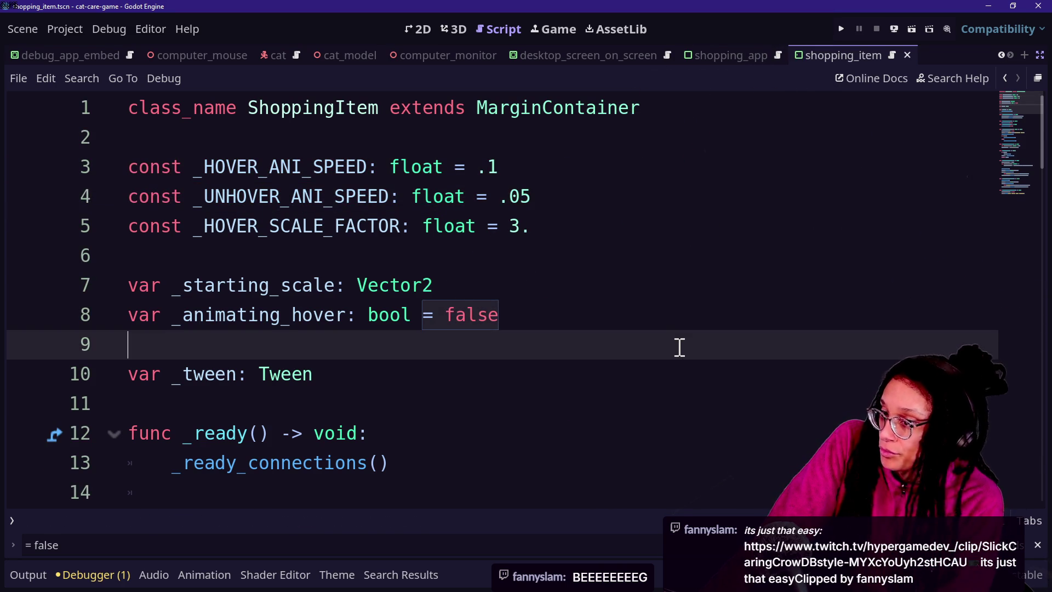
pyautogui.write('s')
pyautogui.click(564, 302)
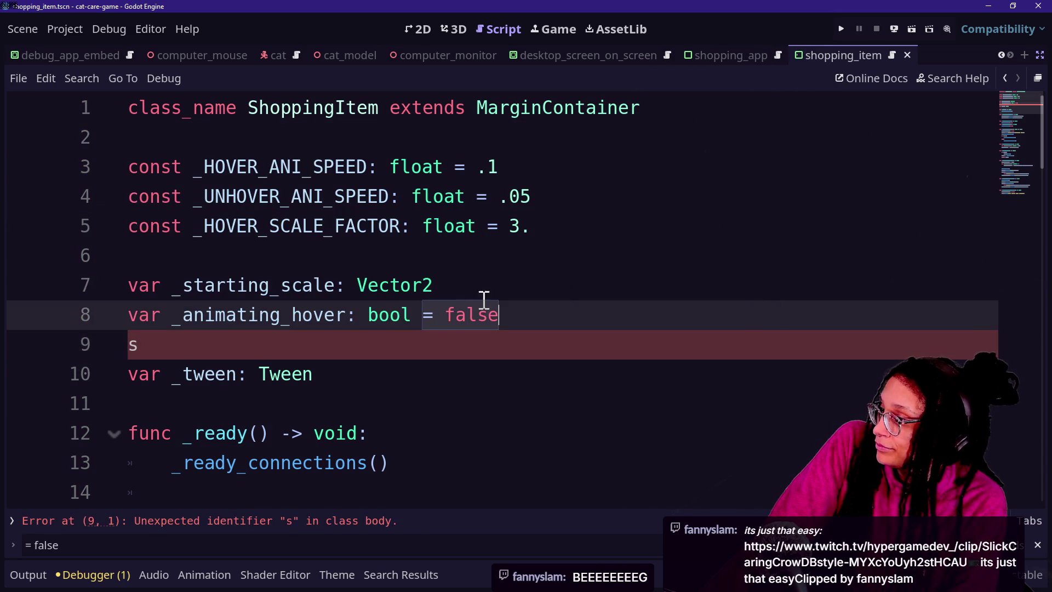
pyautogui.click(465, 336)
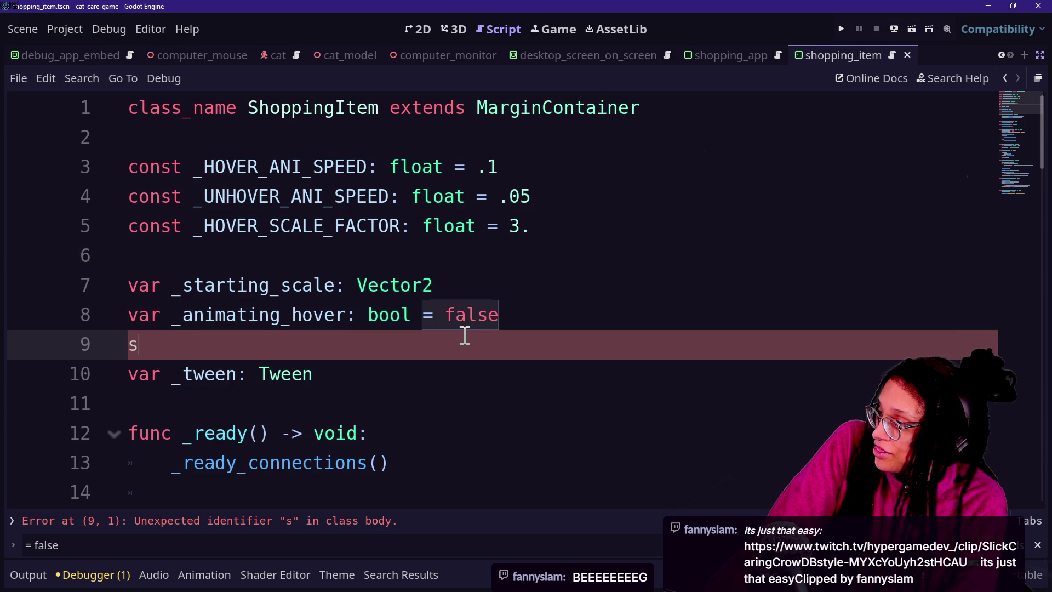
pyautogui.hotkey('ctrl', 's')
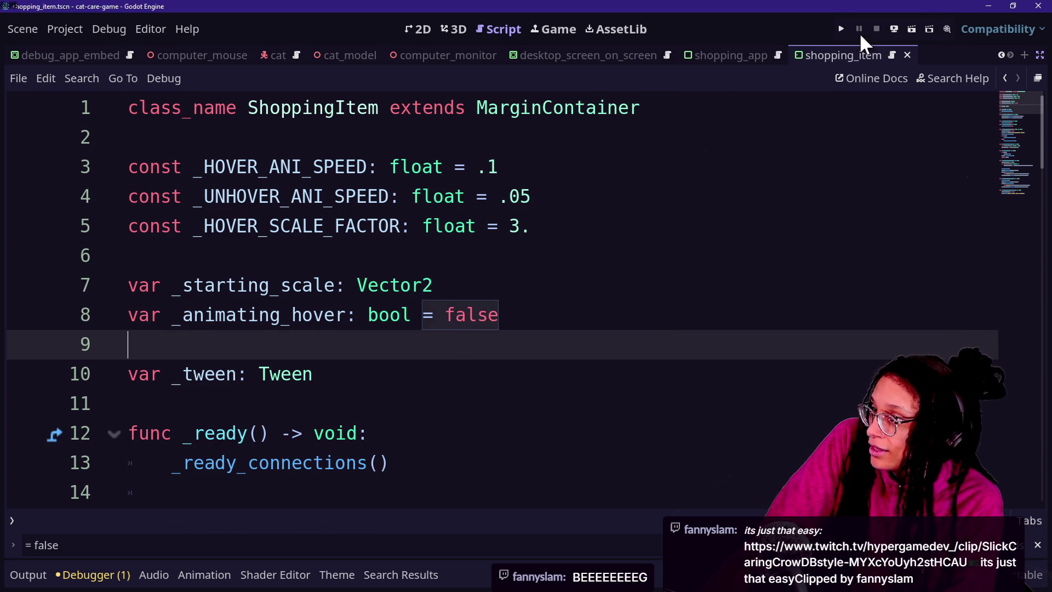
pyautogui.click(840, 29)
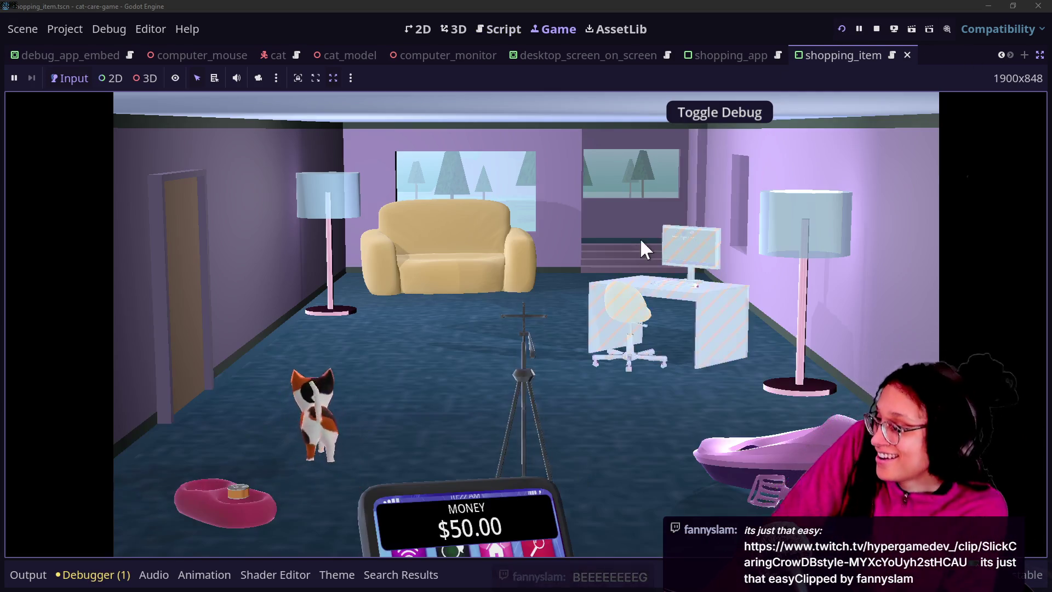
# - Open the Shopping App on the desk computer, reopening it repeatedly to test item hover enlargement
pyautogui.click(640, 244)
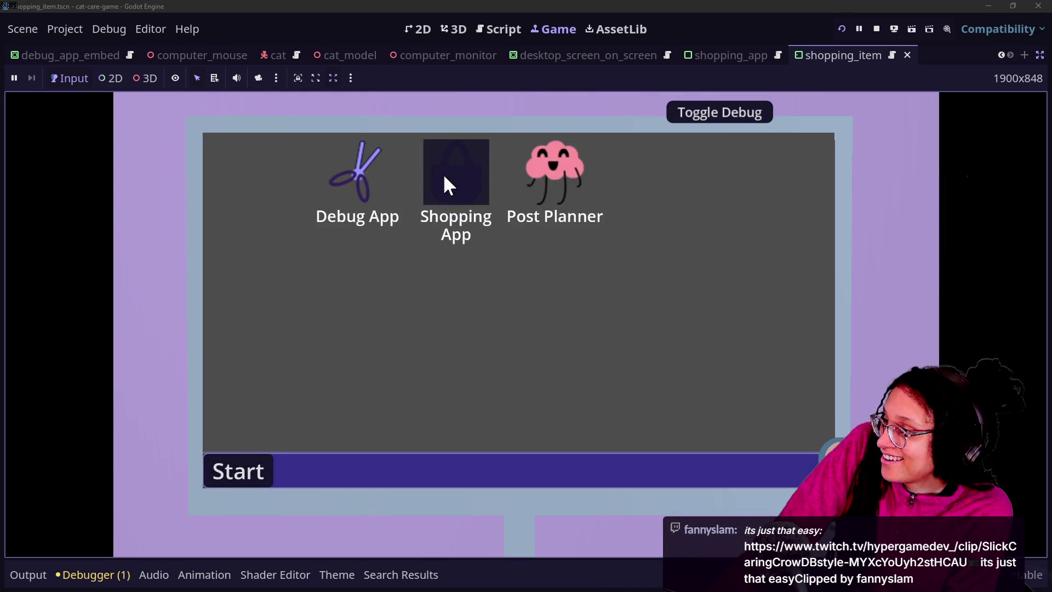
pyautogui.click(443, 176)
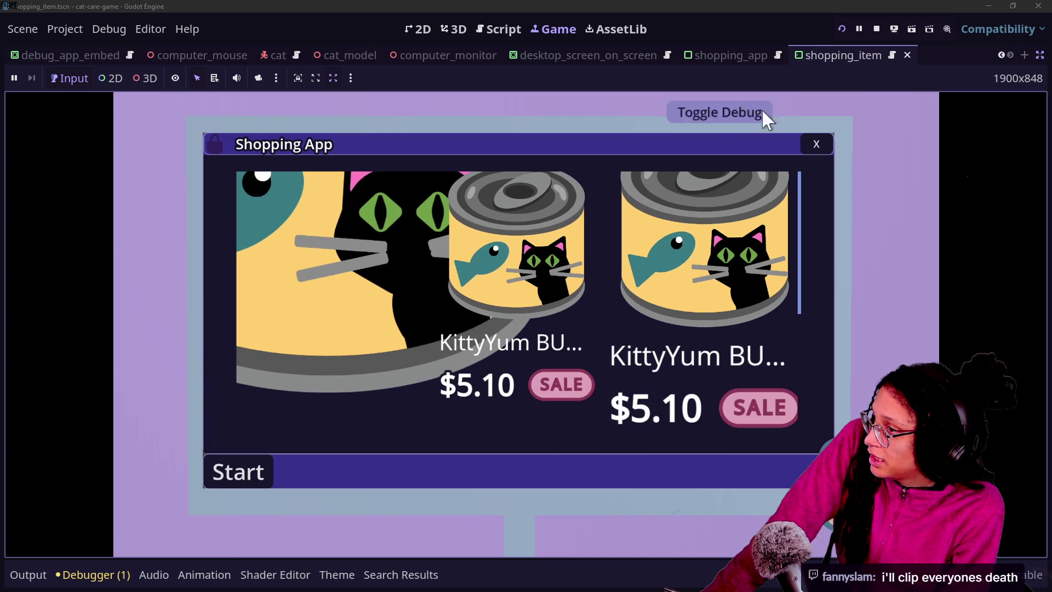
pyautogui.click(816, 144)
pyautogui.click(431, 174)
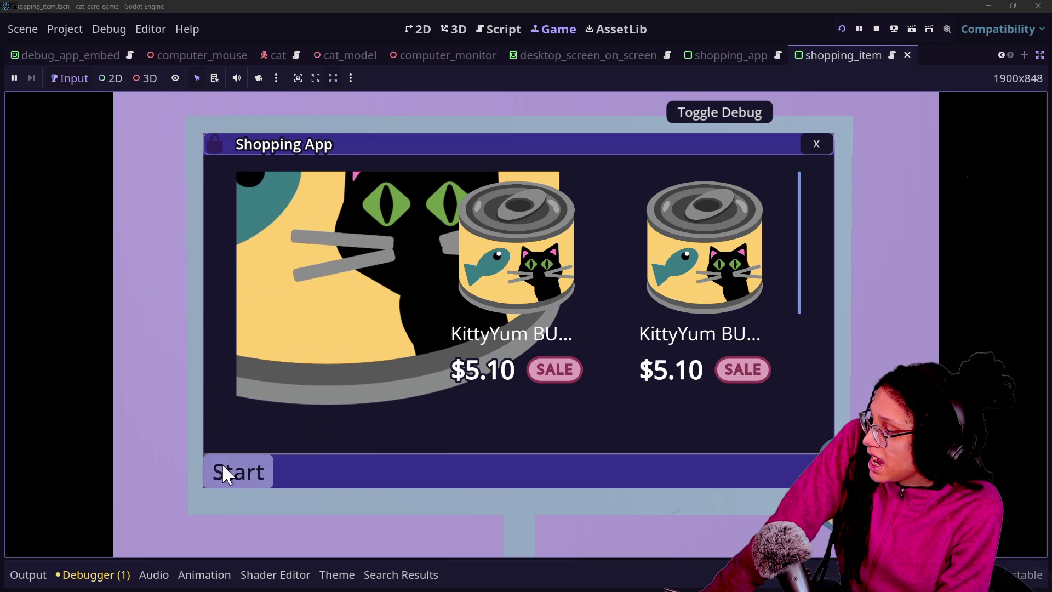
pyautogui.click(816, 144)
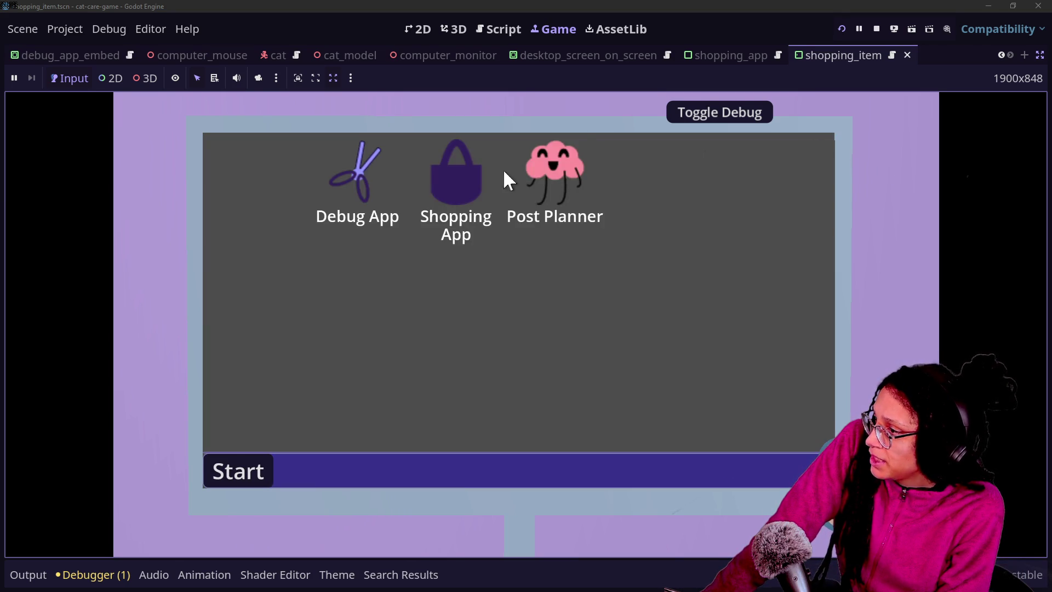
pyautogui.doubleClick(444, 195)
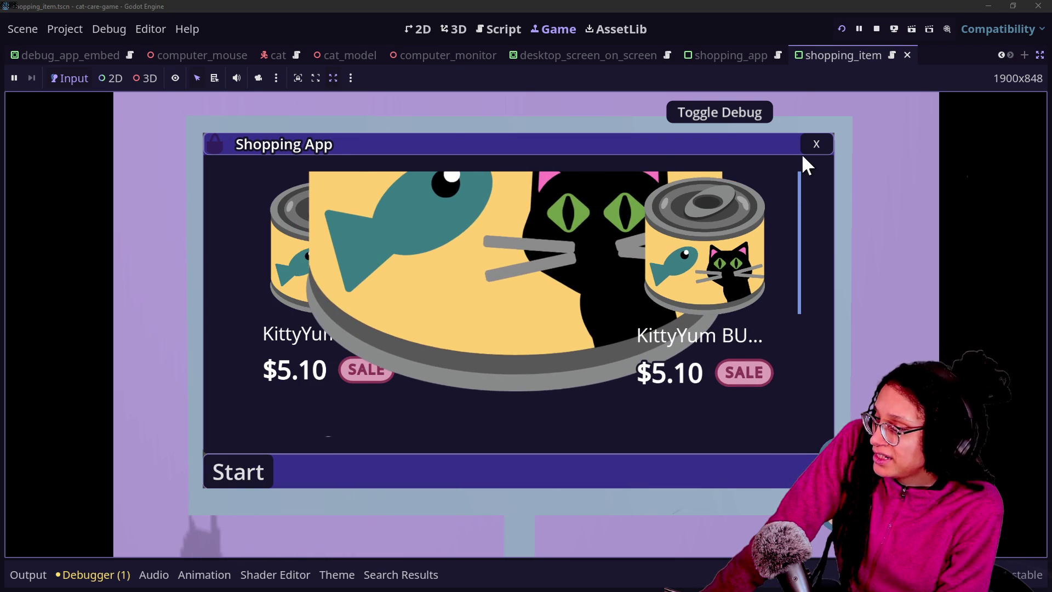
pyautogui.click(813, 144)
pyautogui.click(476, 181)
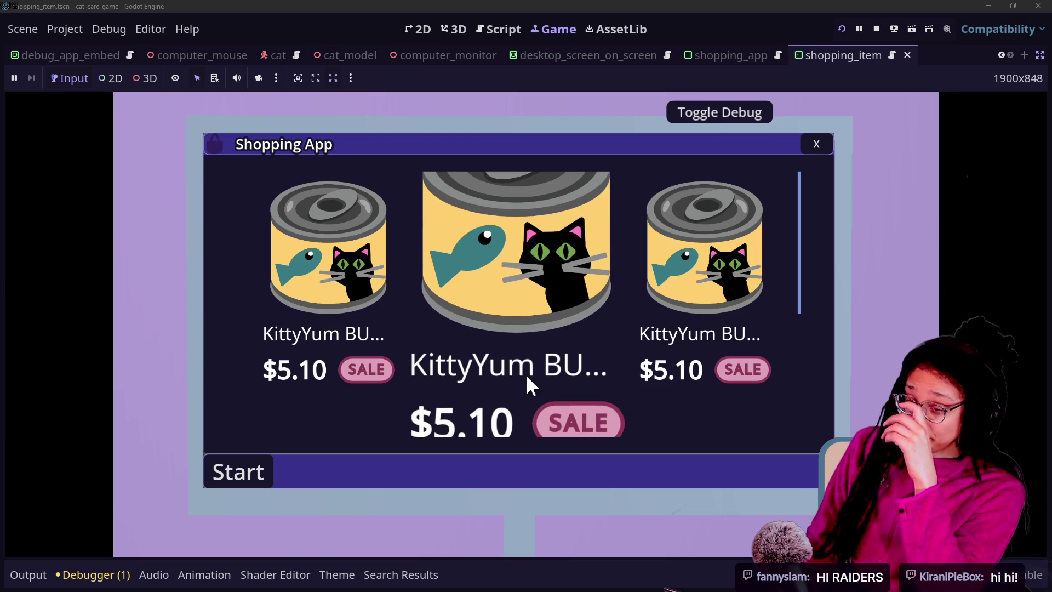
pyautogui.hotkey('alt', 'Tab')
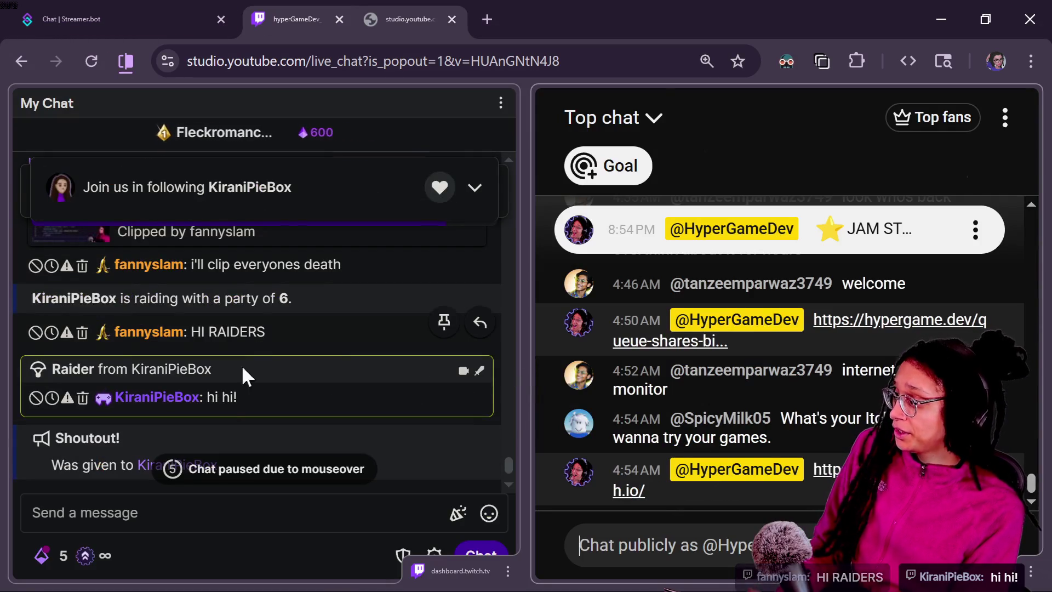
# - Open the raiding streamer's channel and skip ahead through its past stream in fullscreen
pyautogui.click(140, 469)
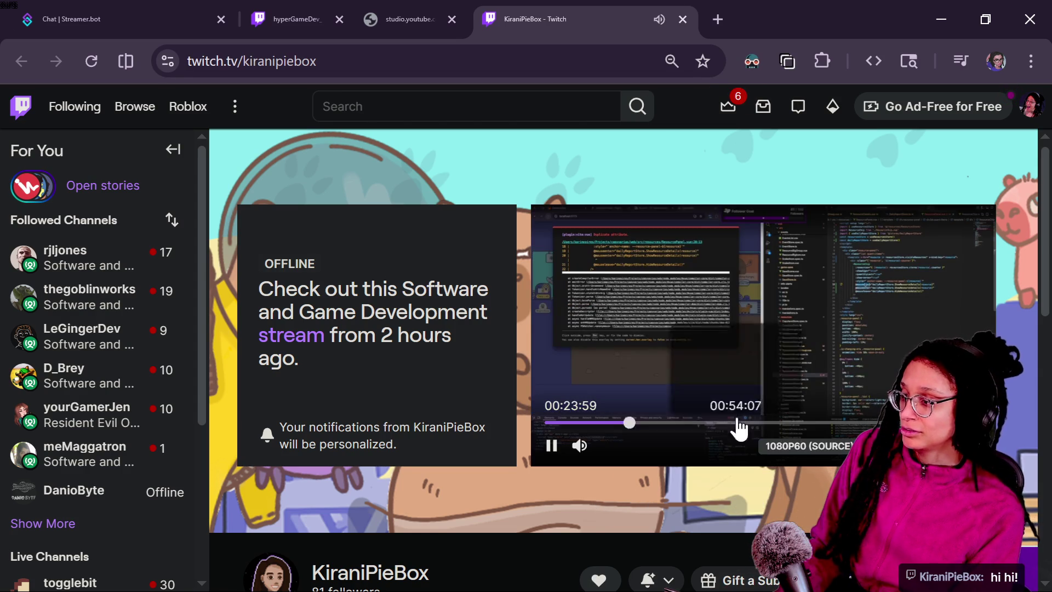
pyautogui.click(702, 424)
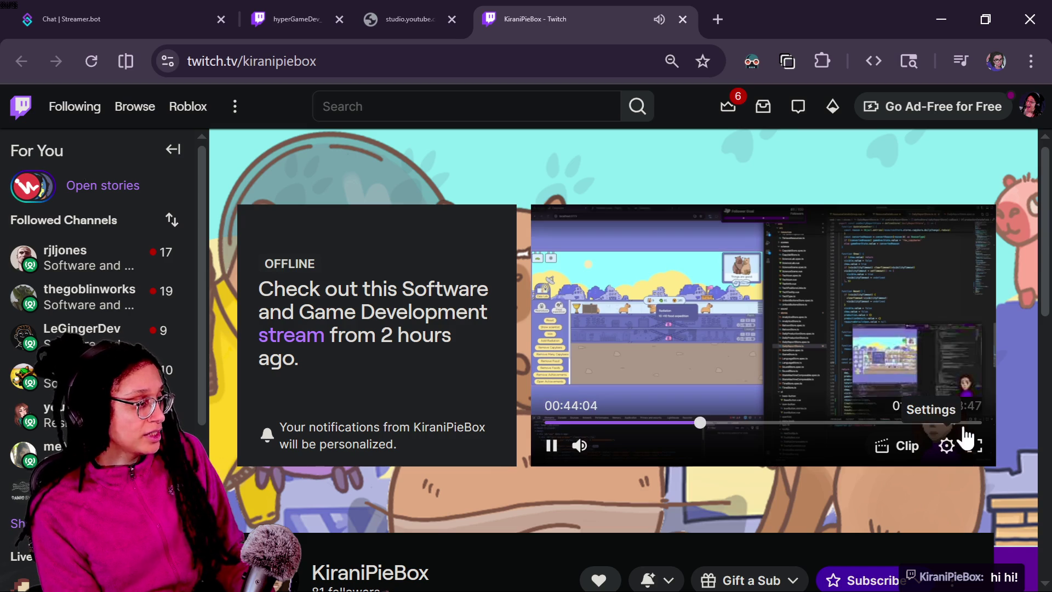
pyautogui.click(971, 445)
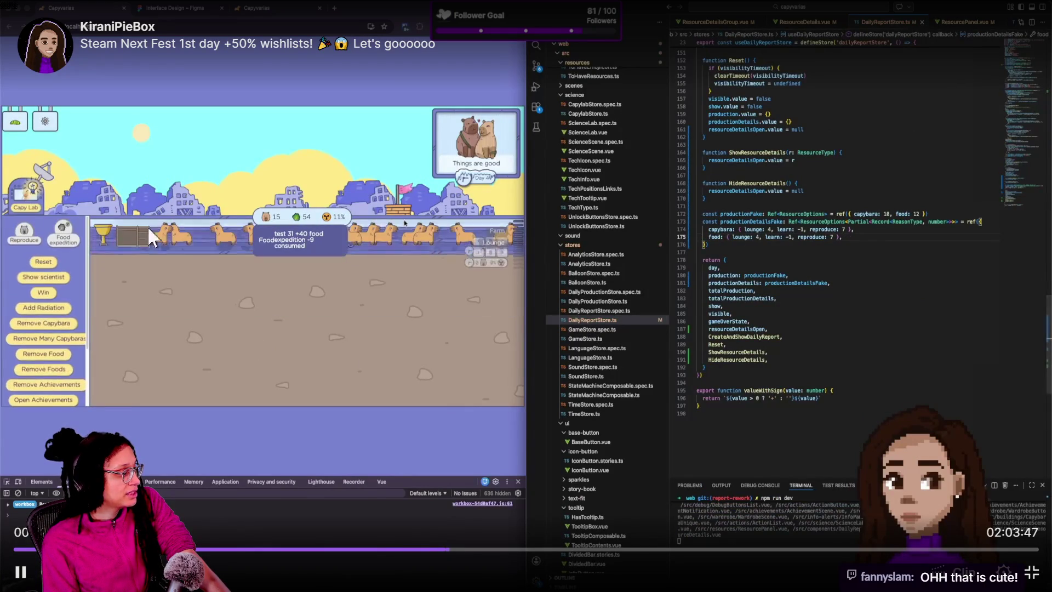
pyautogui.click(573, 549)
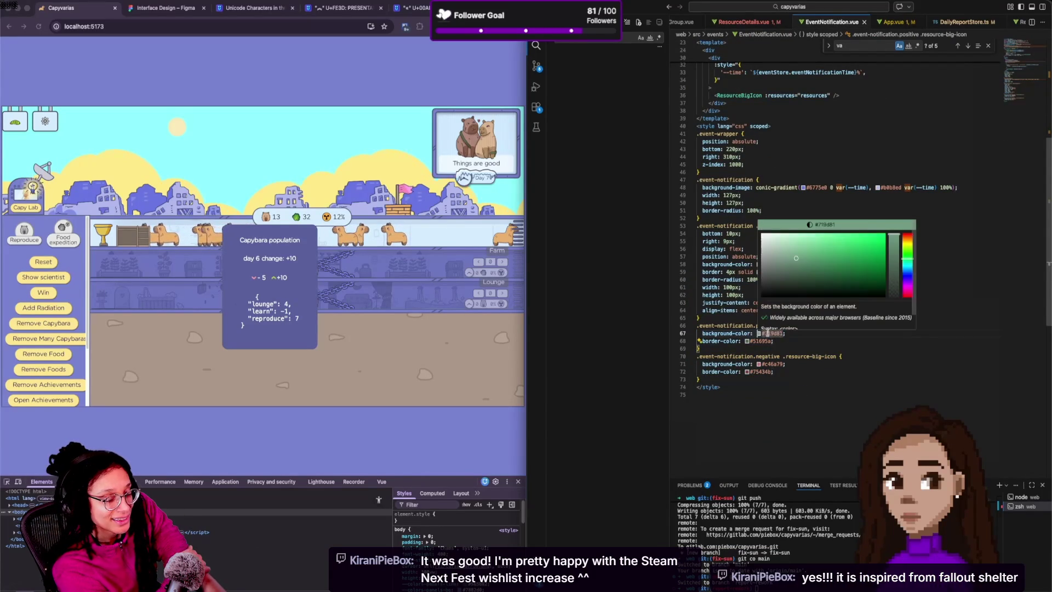
# - Type 'var(' into the selected text field and scroll down
pyautogui.doubleClick(769, 333)
pyautogui.write('var(--color-green')
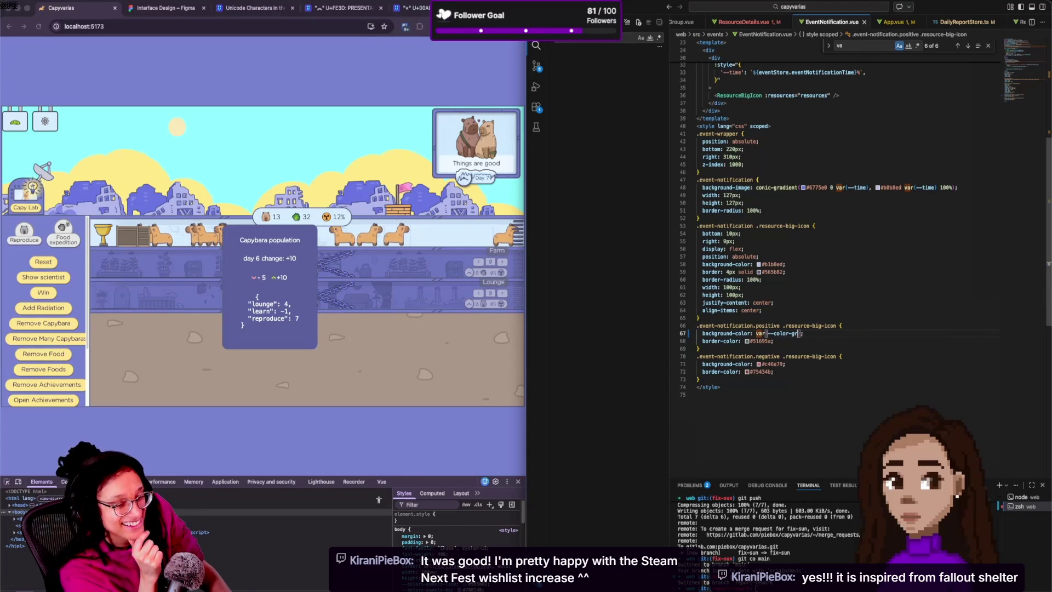
pyautogui.click(746, 341)
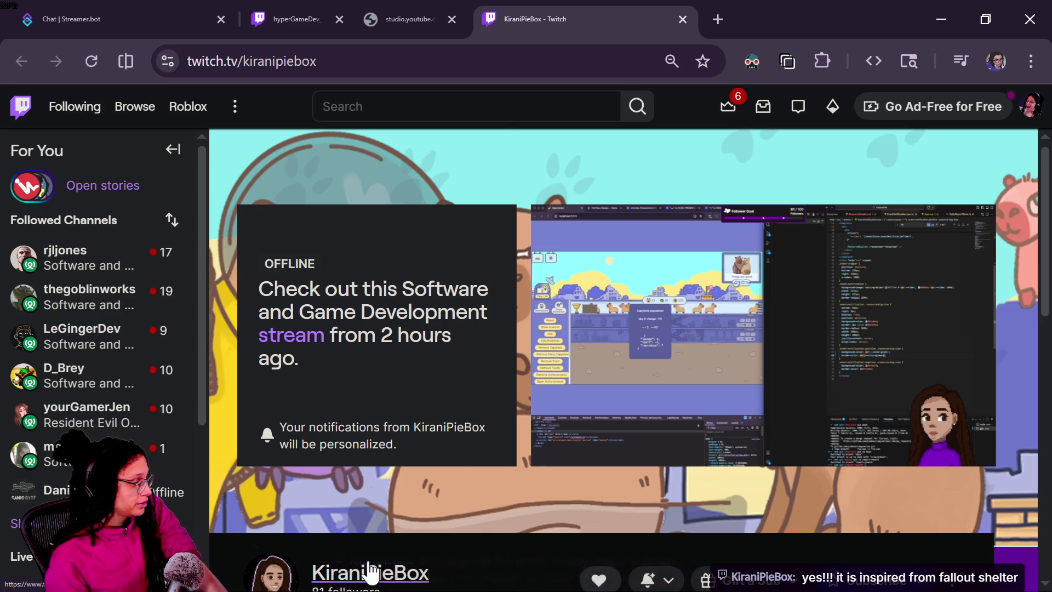
pyautogui.scroll(-5, 369, 573)
# - Open the channel's About section and follow its linktr.ee link in a new tab
pyautogui.click(326, 355)
pyautogui.scroll(-2, 519, 412)
pyautogui.scroll(2, 482, 377)
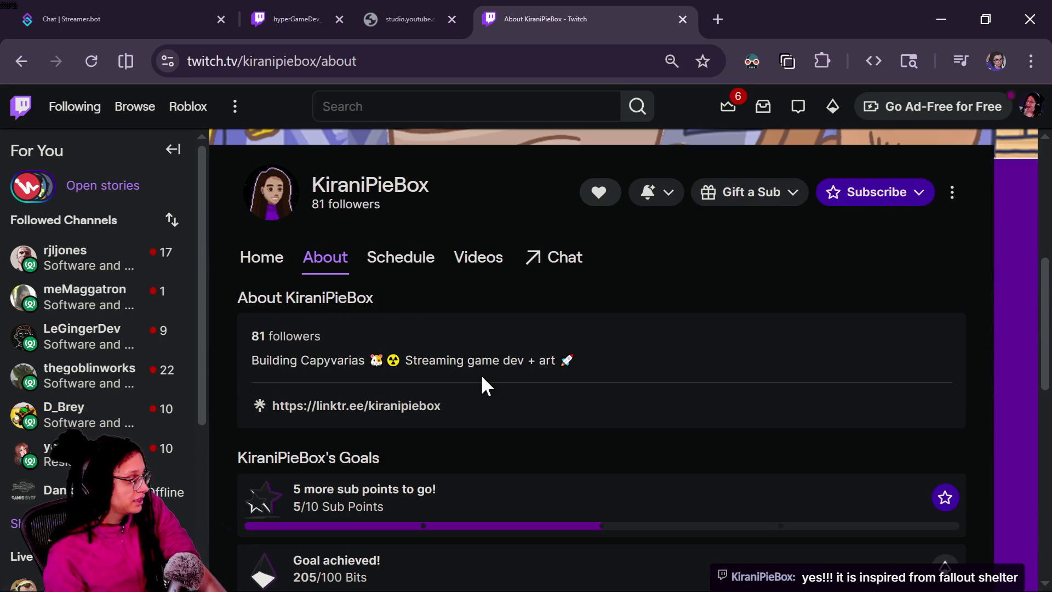
pyautogui.click(390, 409)
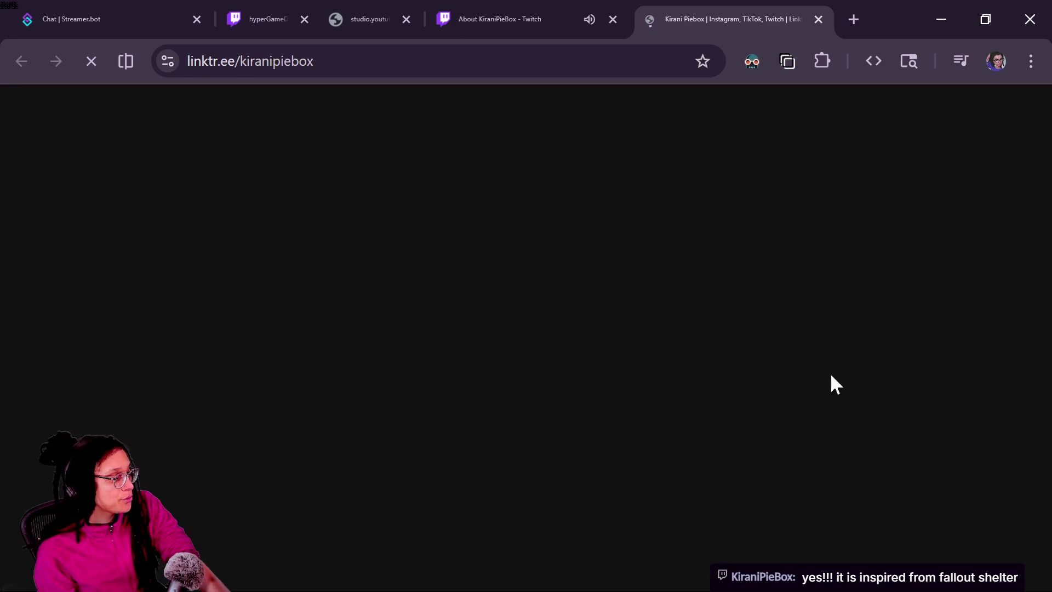
pyautogui.scroll(-4, 649, 315)
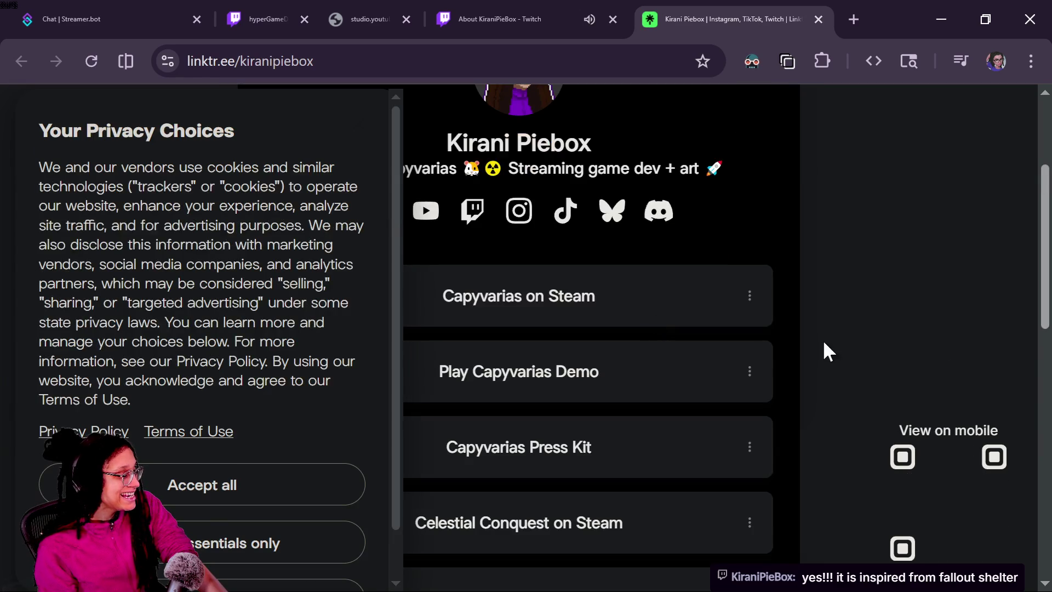
pyautogui.scroll(-1, 291, 517)
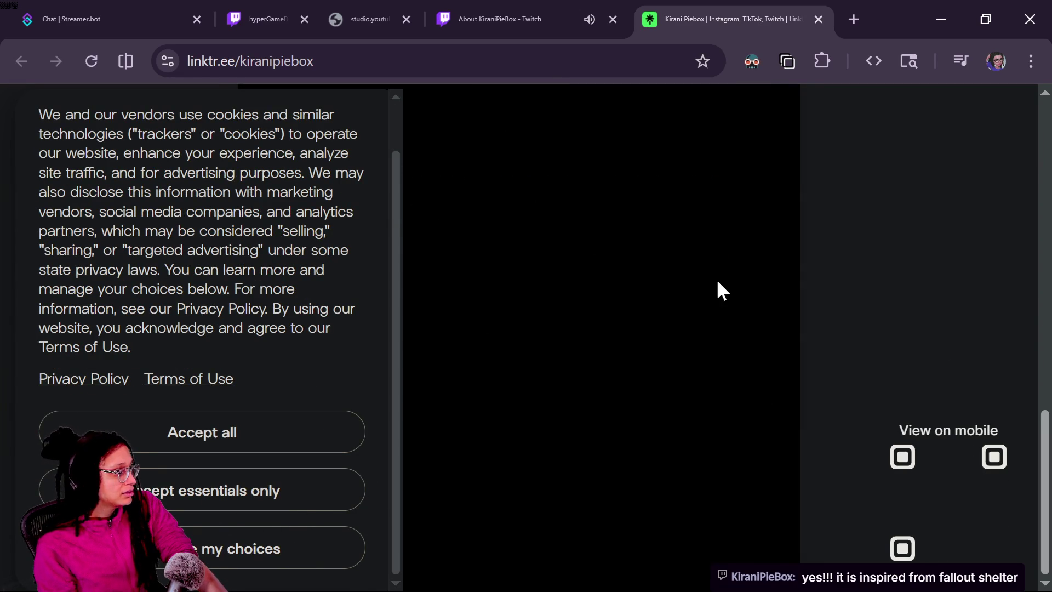
# - Remove the cookie privacy panel with uBlock Origin Lite's zapper and reload the Linktree page
pyautogui.click(820, 61)
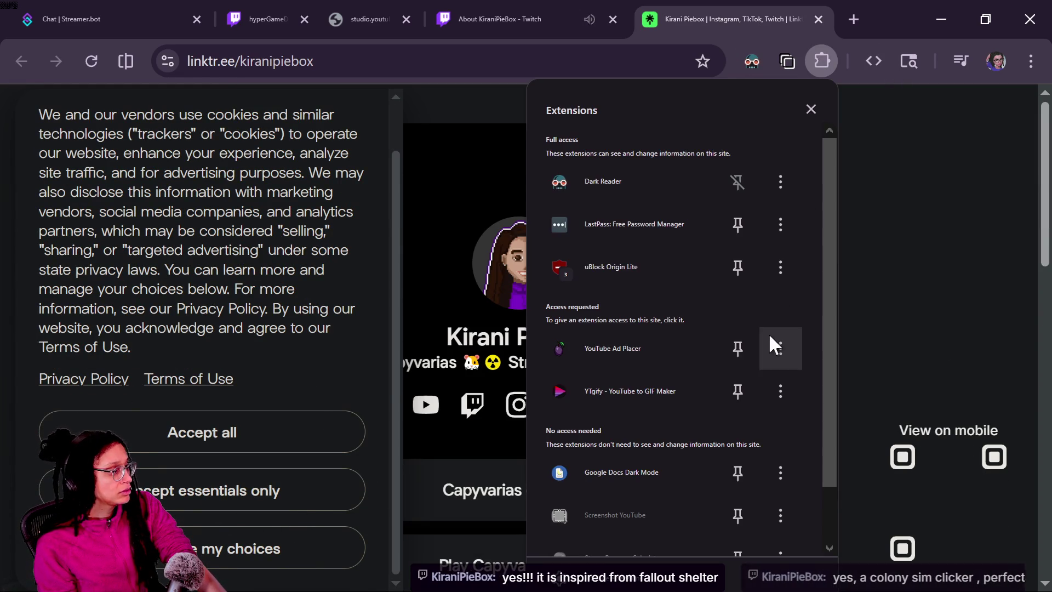
pyautogui.click(644, 266)
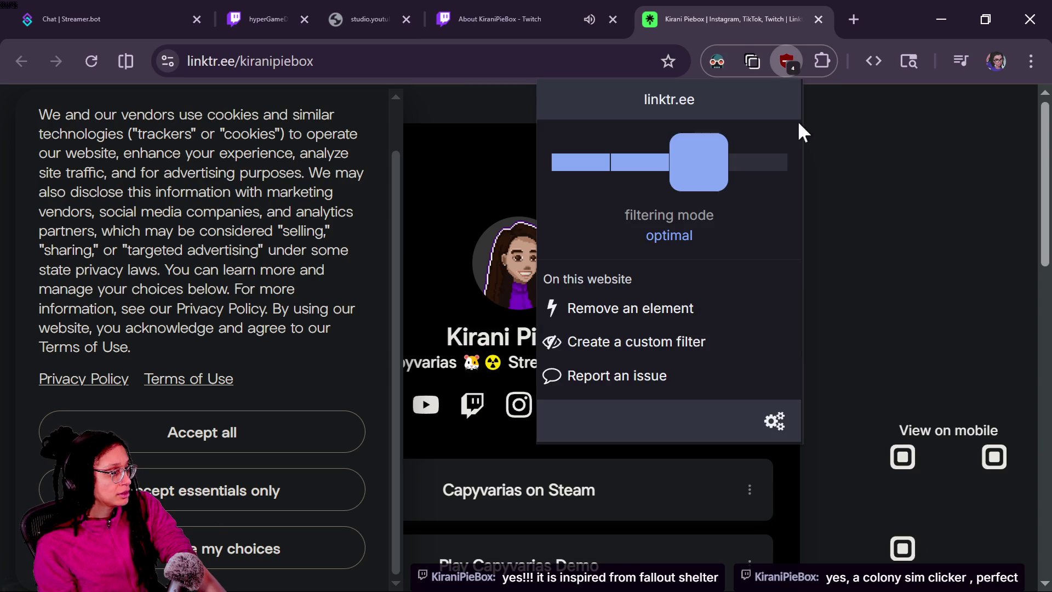
pyautogui.click(396, 317)
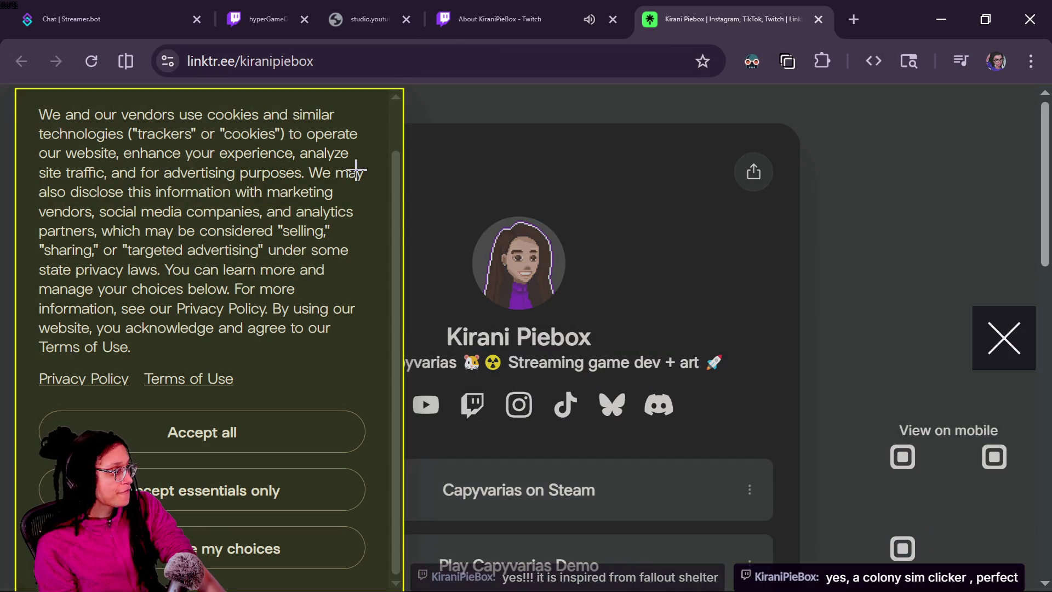
pyautogui.click(357, 167)
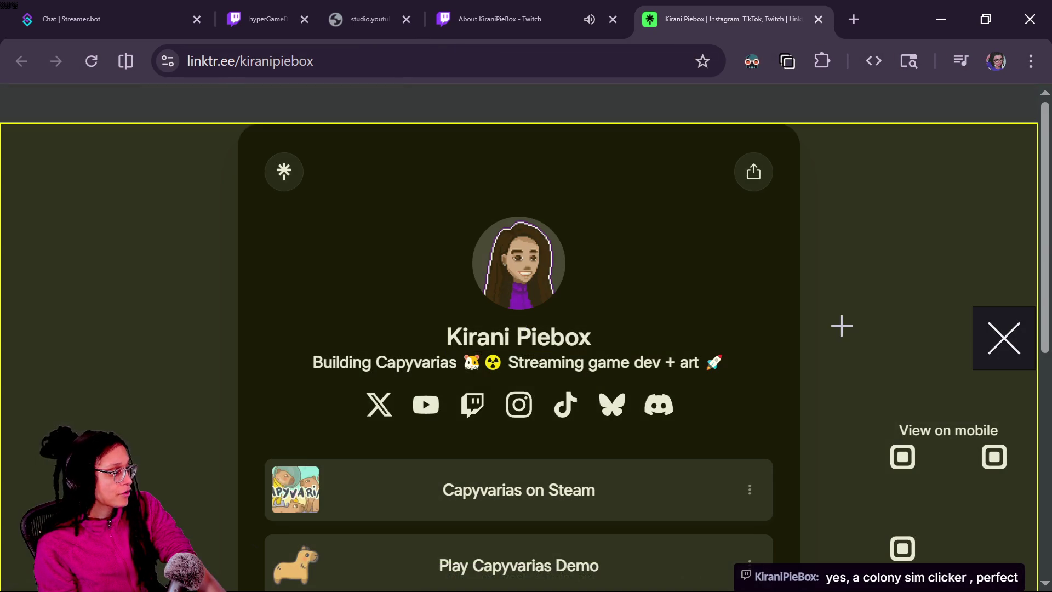
pyautogui.click(948, 313)
pyautogui.click(987, 333)
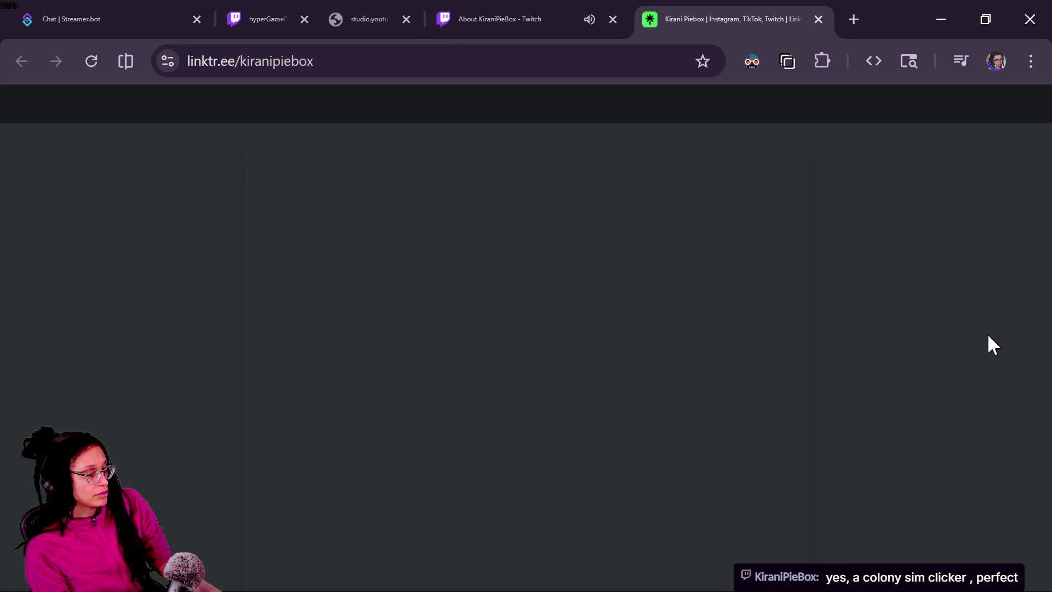
pyautogui.press('F5')
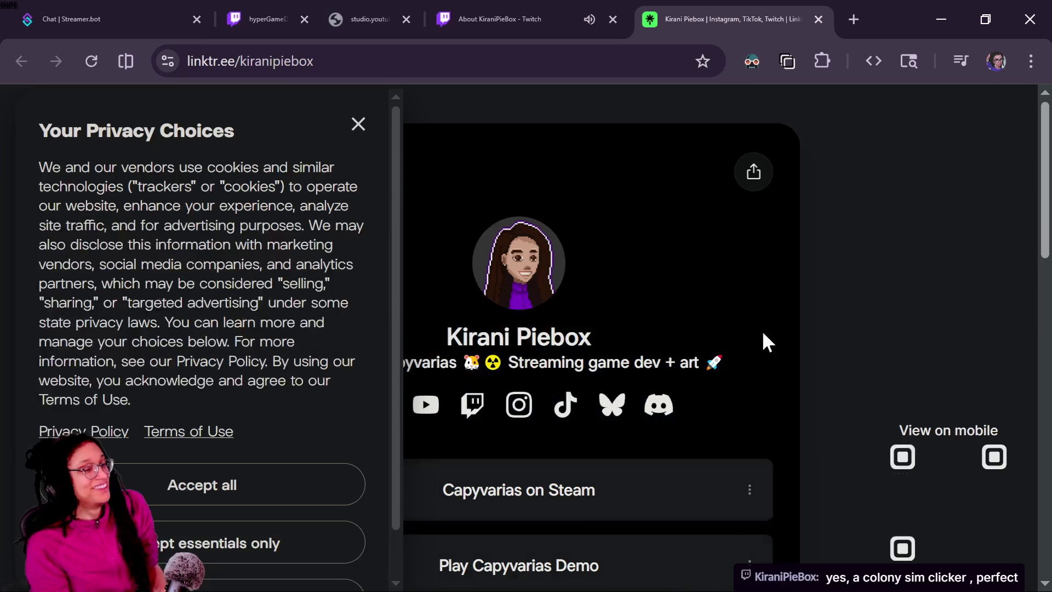
# - Cancel a second element pick and open the Play Capyvarias Demo link
pyautogui.click(821, 61)
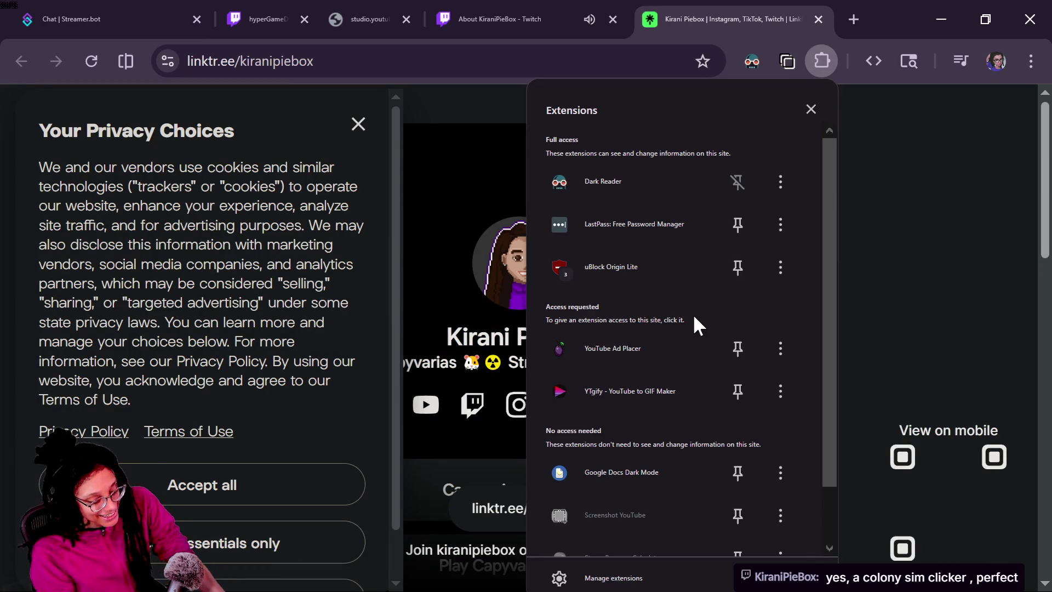
pyautogui.click(710, 282)
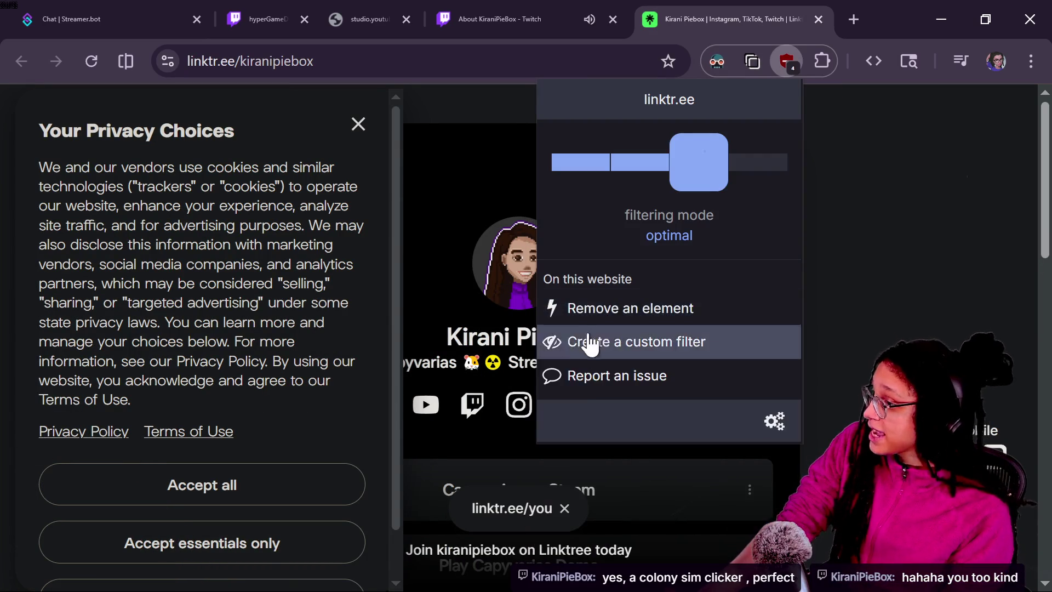
pyautogui.click(559, 340)
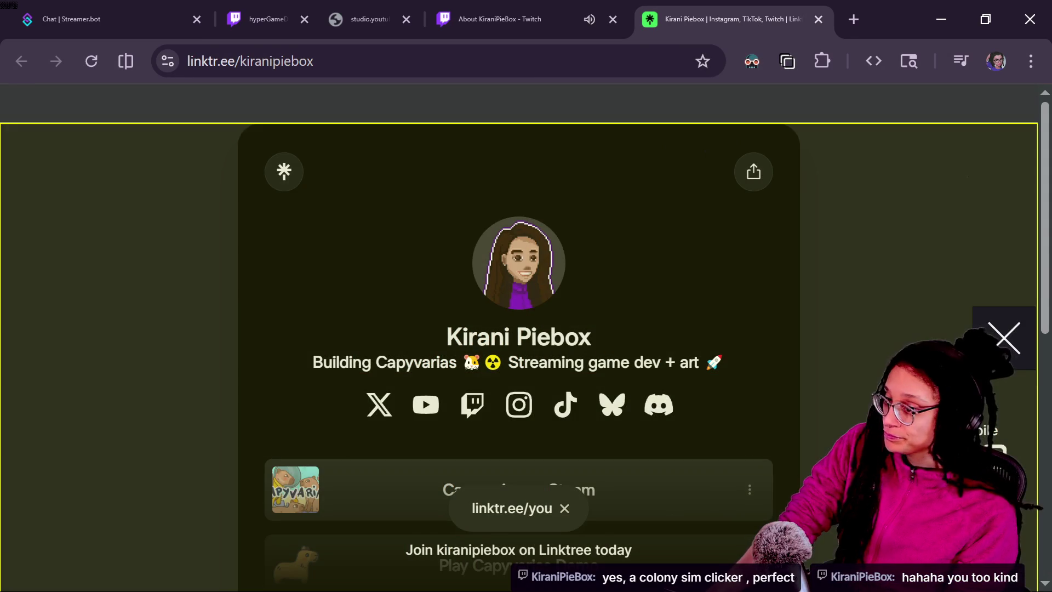
pyautogui.press('Escape')
pyautogui.scroll(-7, 769, 517)
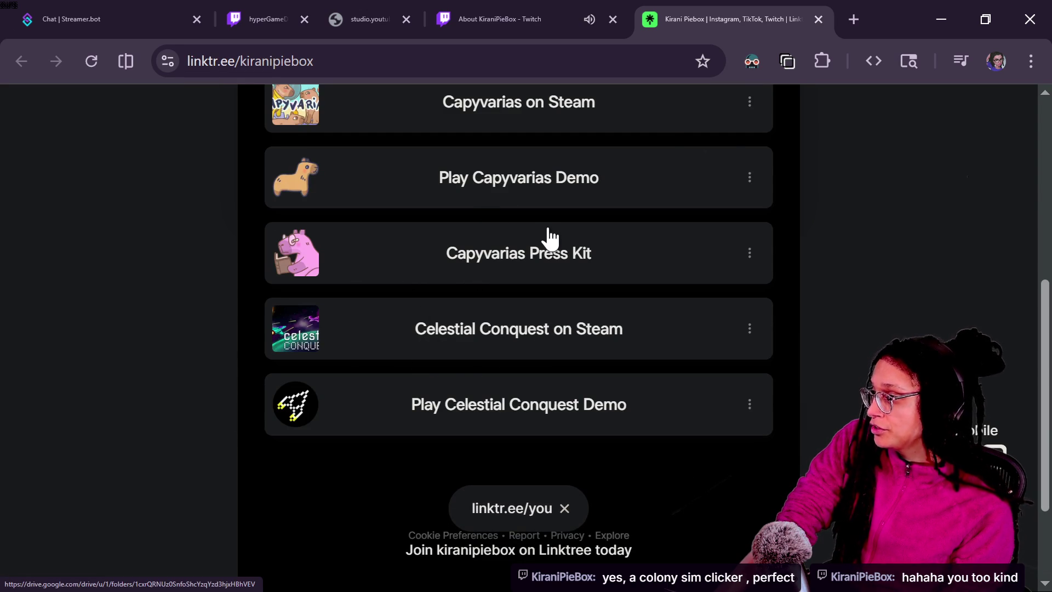
pyautogui.click(575, 192)
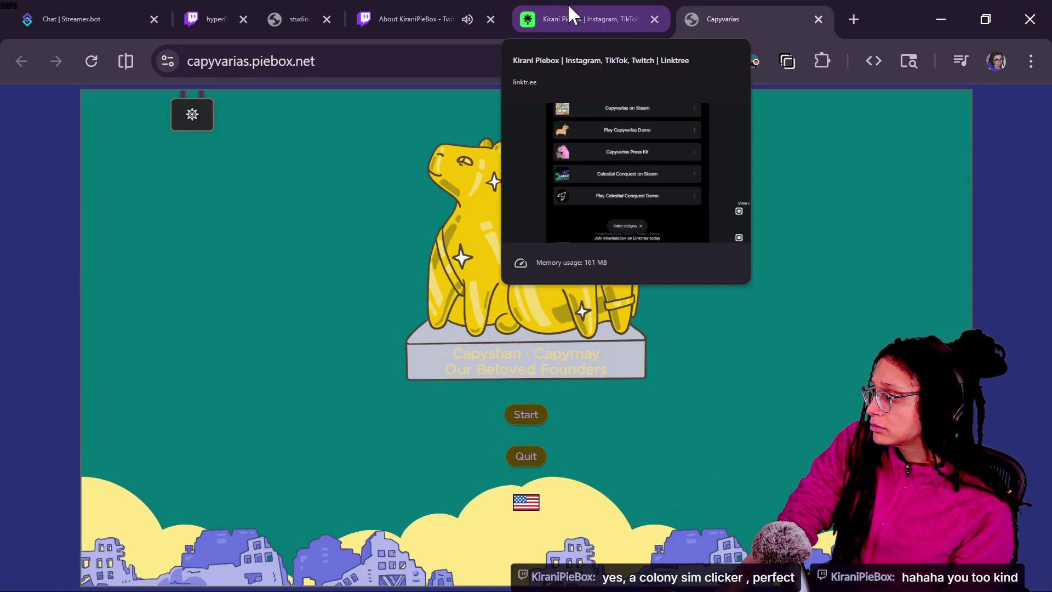
# - Return to the Capyvarias tab and start a new game
pyautogui.click(393, 27)
pyautogui.scroll(7, 319, 276)
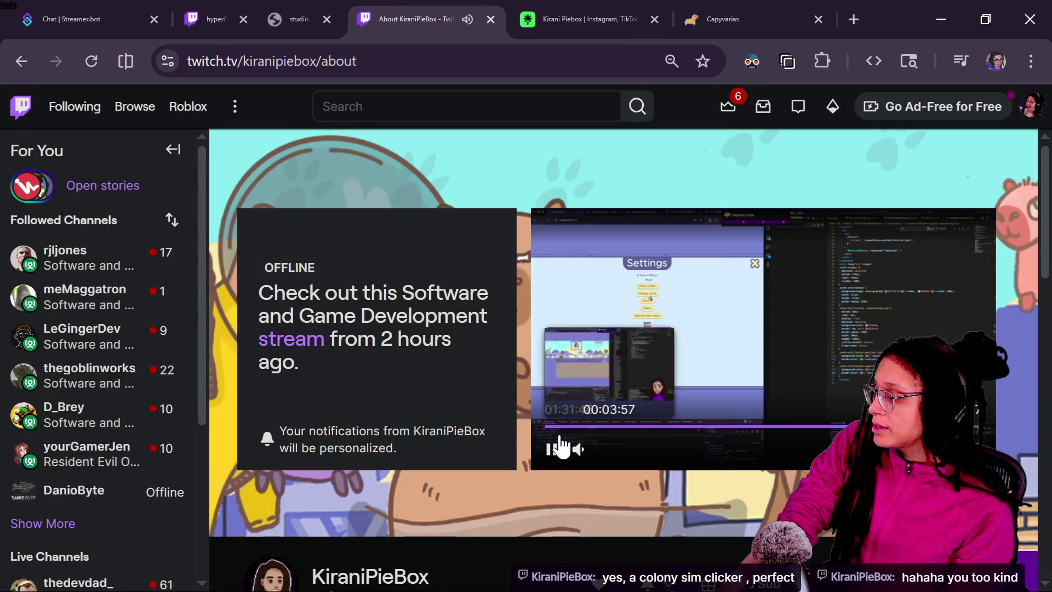
pyautogui.click(585, 10)
pyautogui.click(711, 11)
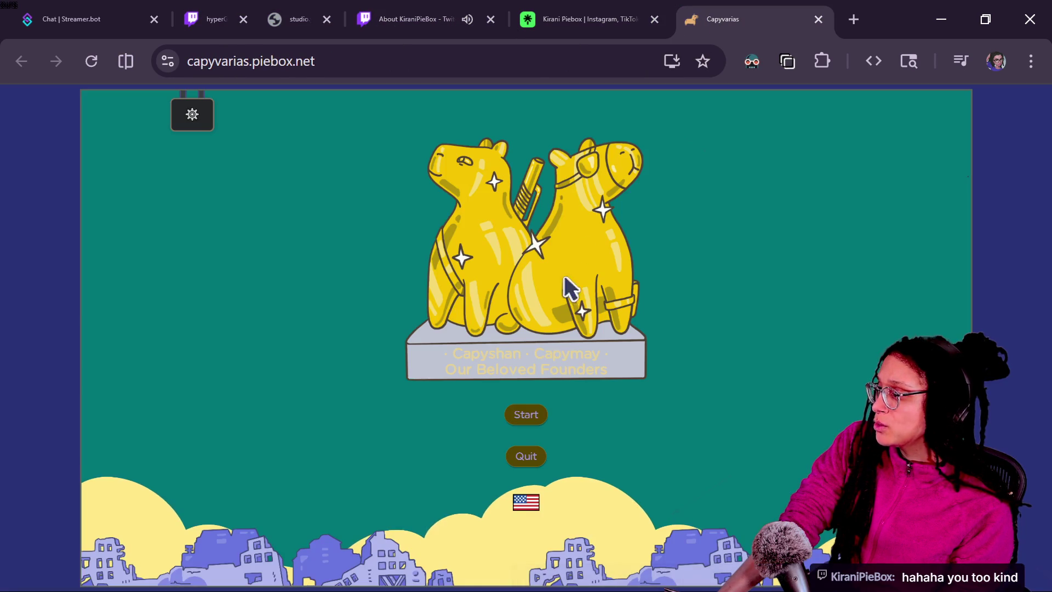
pyautogui.click(532, 421)
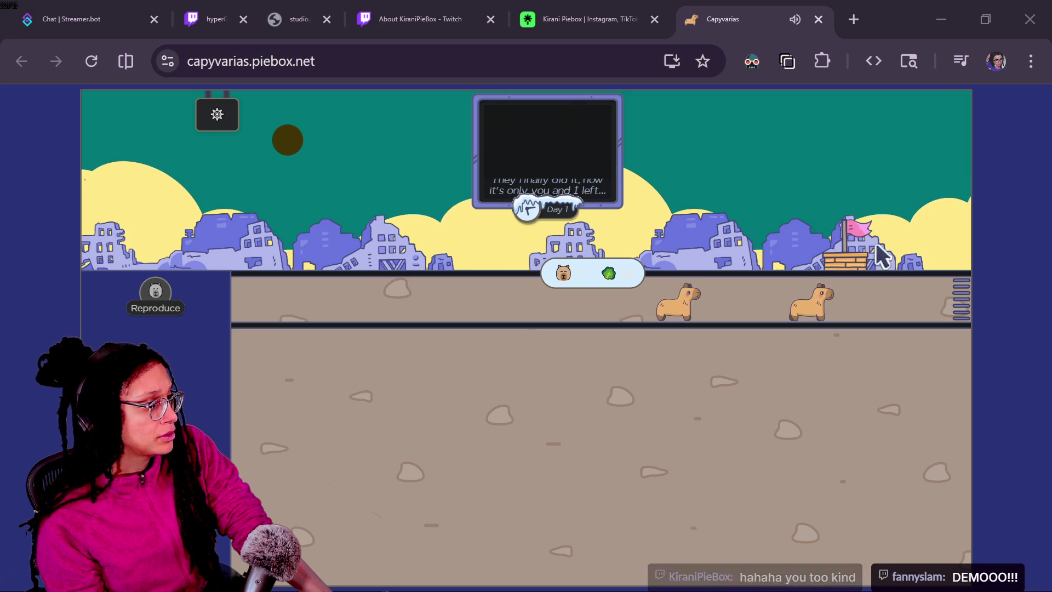
pyautogui.click(556, 200)
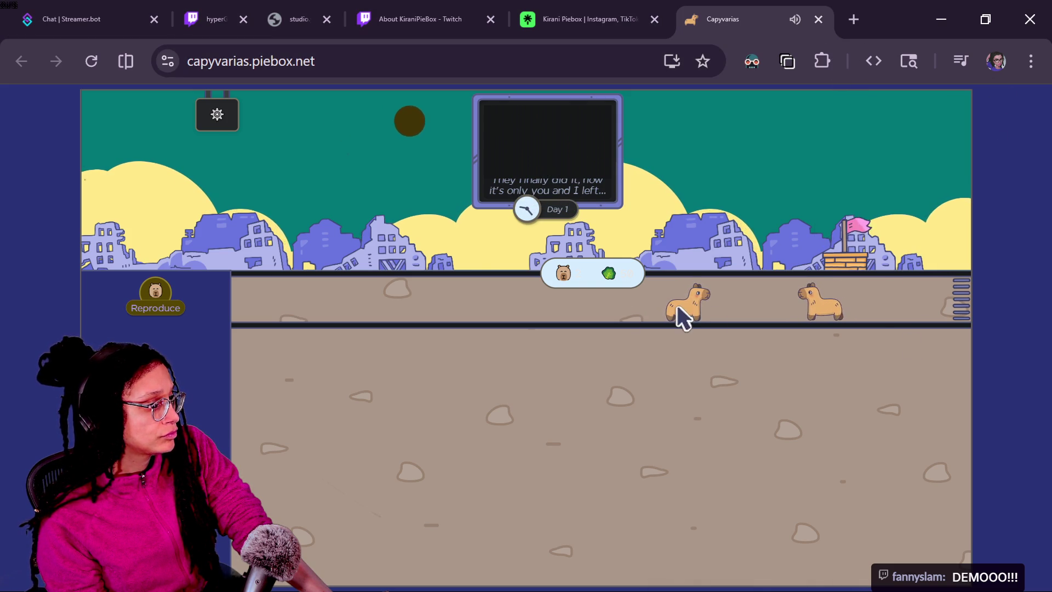
# - Breed the first baby capybara, disable Dark Reader for the site, and view the First of many achievement
pyautogui.click(159, 290)
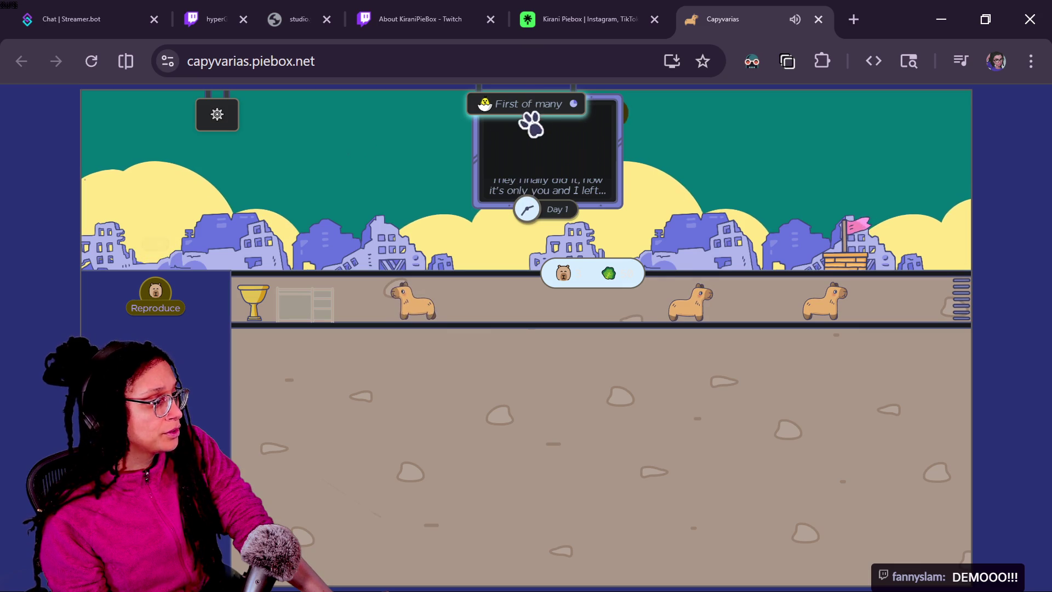
pyautogui.click(552, 119)
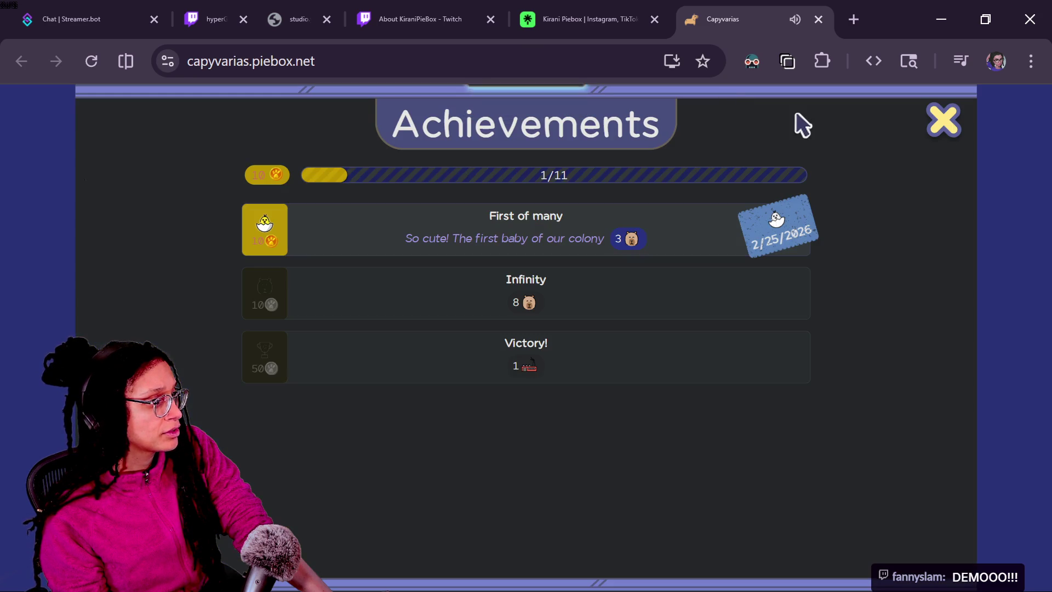
pyautogui.click(752, 61)
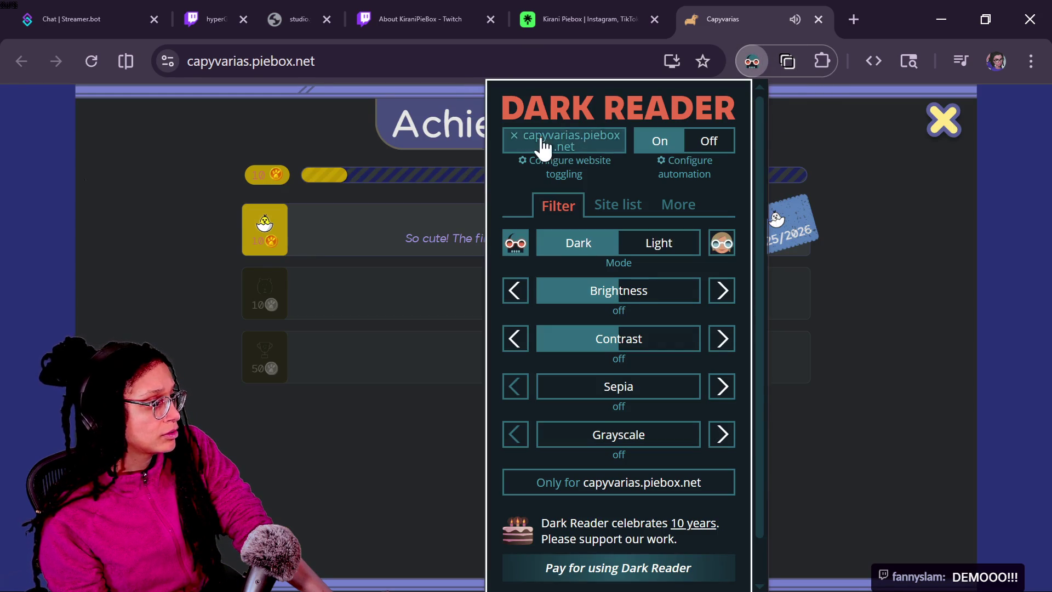
pyautogui.click(542, 143)
pyautogui.click(170, 174)
pyautogui.click(945, 131)
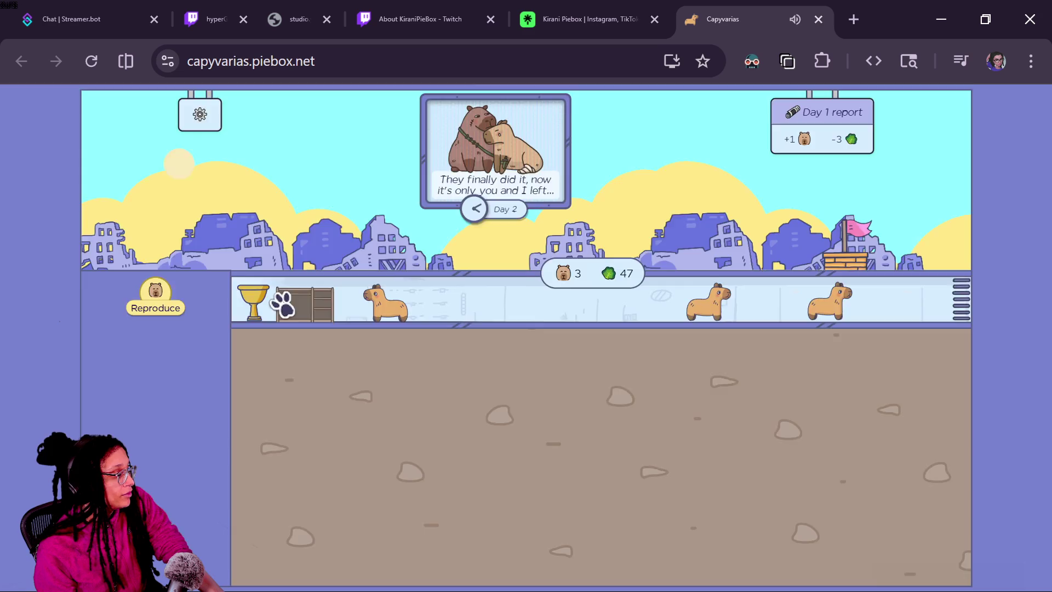
pyautogui.click(266, 303)
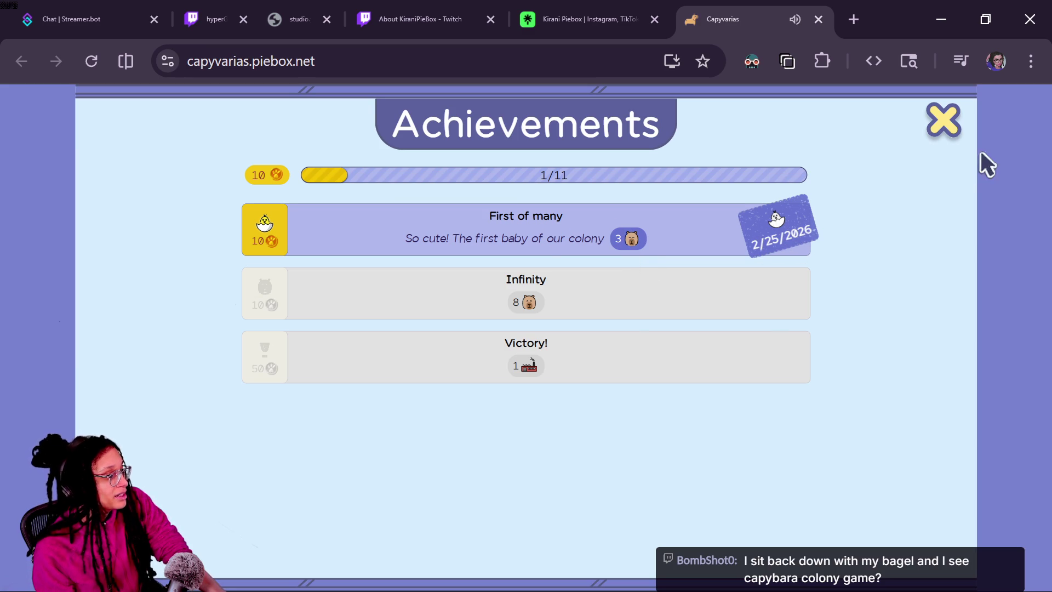
pyautogui.click(619, 9)
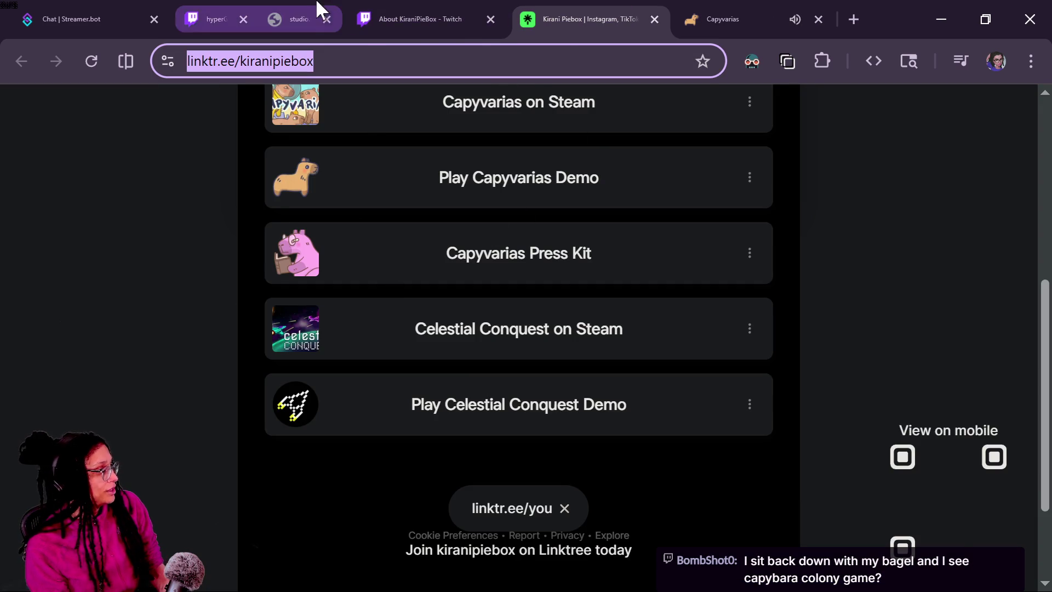
# - Paste the Linktree URL into the YouTube live chat, post it, and go back to Capyvarias
pyautogui.click(219, 19)
pyautogui.click(323, 506)
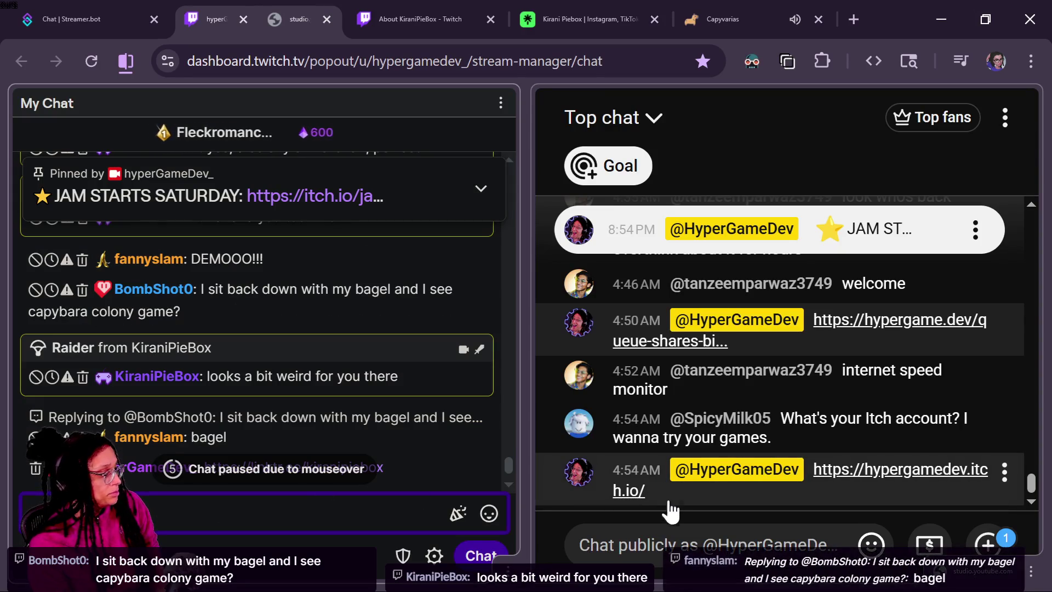
pyautogui.click(673, 539)
pyautogui.write('https://linktr.ee/kiranipiebox')
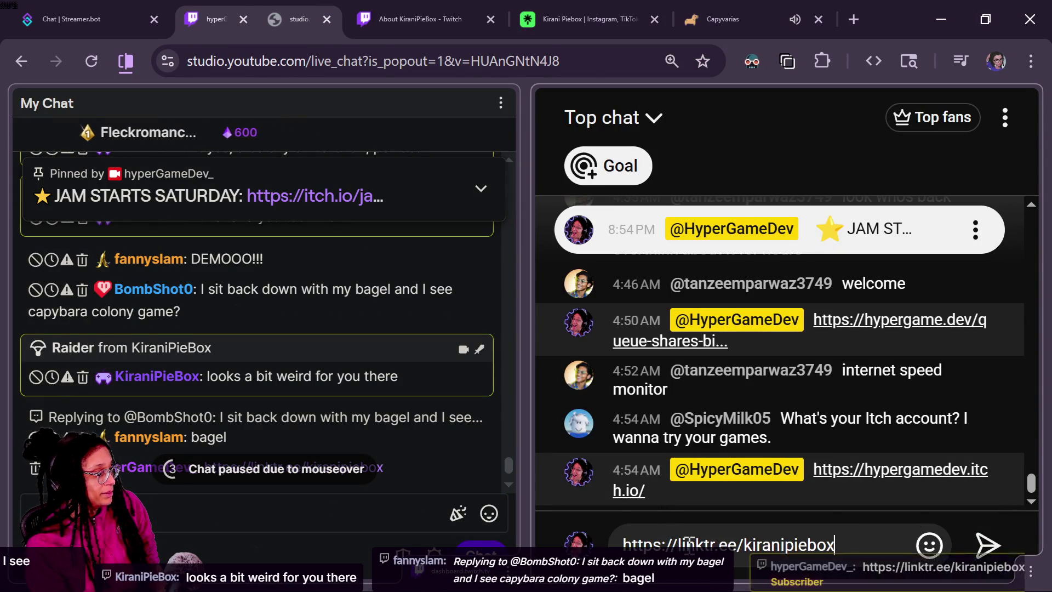
pyautogui.press('Return')
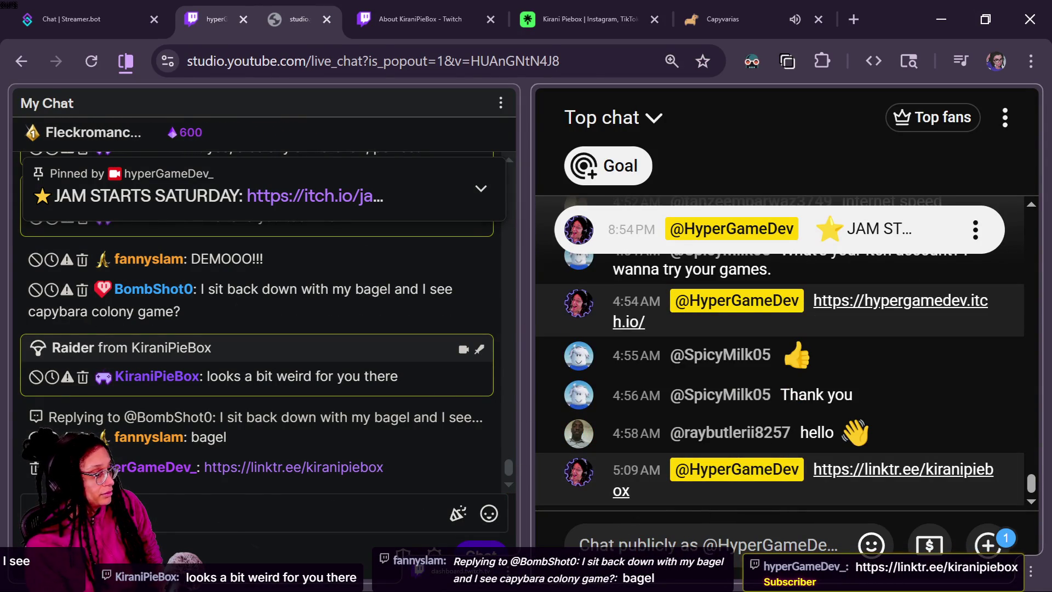
pyautogui.press('alt')
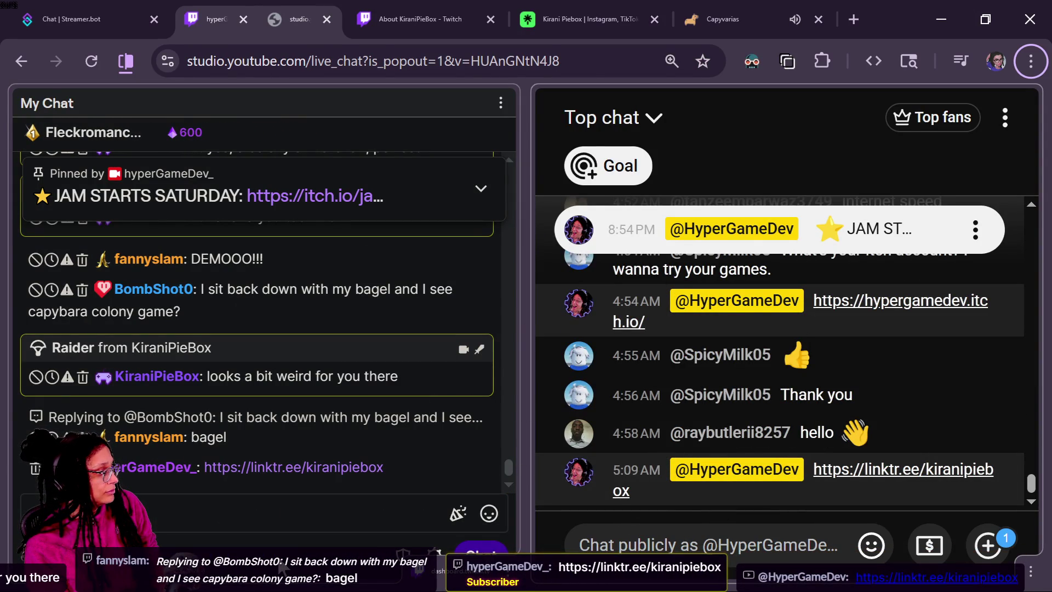
pyautogui.moveTo(541, 436)
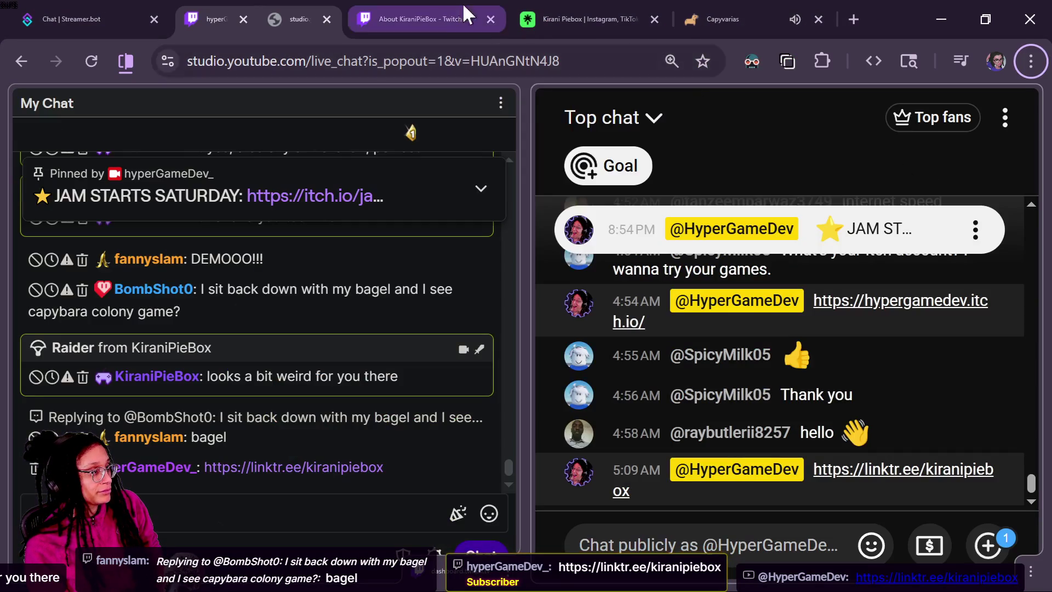
pyautogui.click(731, 11)
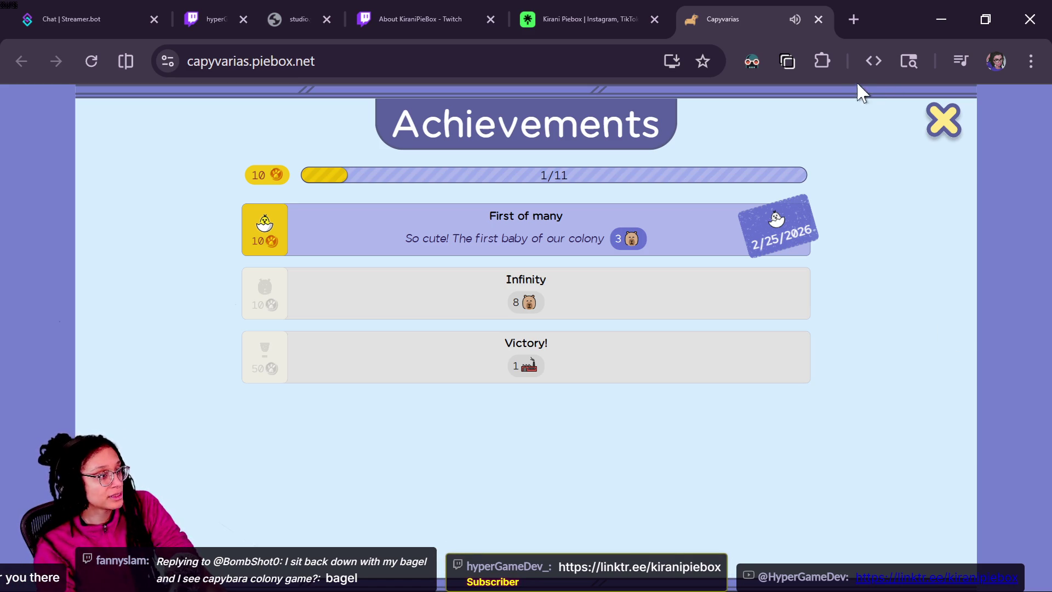
# - Enable Dark Reader for Capyvarias and search the DevTools element tree for darkreader styles
pyautogui.click(824, 68)
pyautogui.click(910, 107)
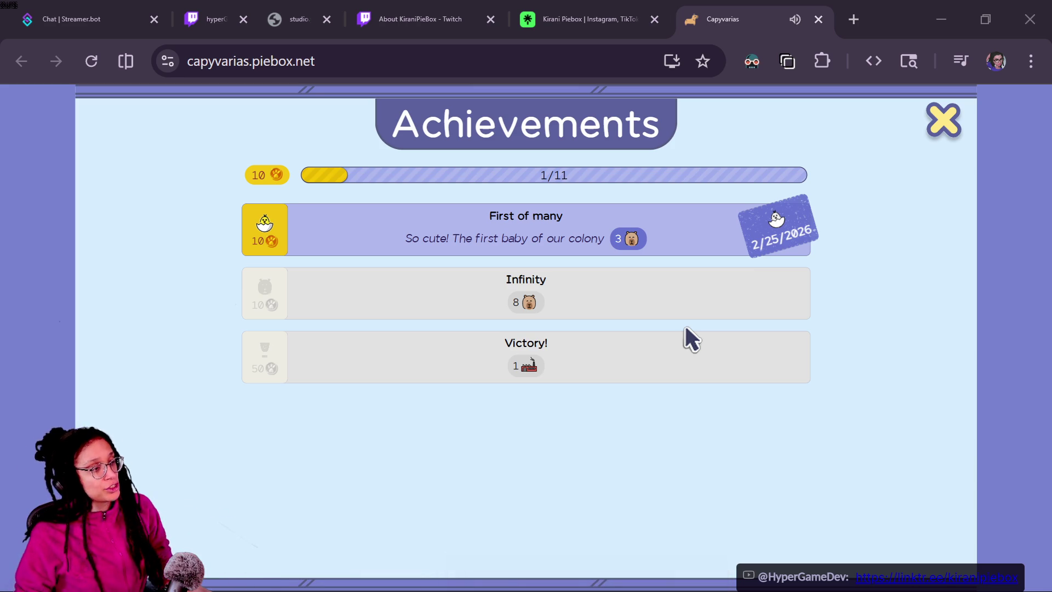
pyautogui.click(751, 61)
pyautogui.hotkey('alt', 'shift', 'a')
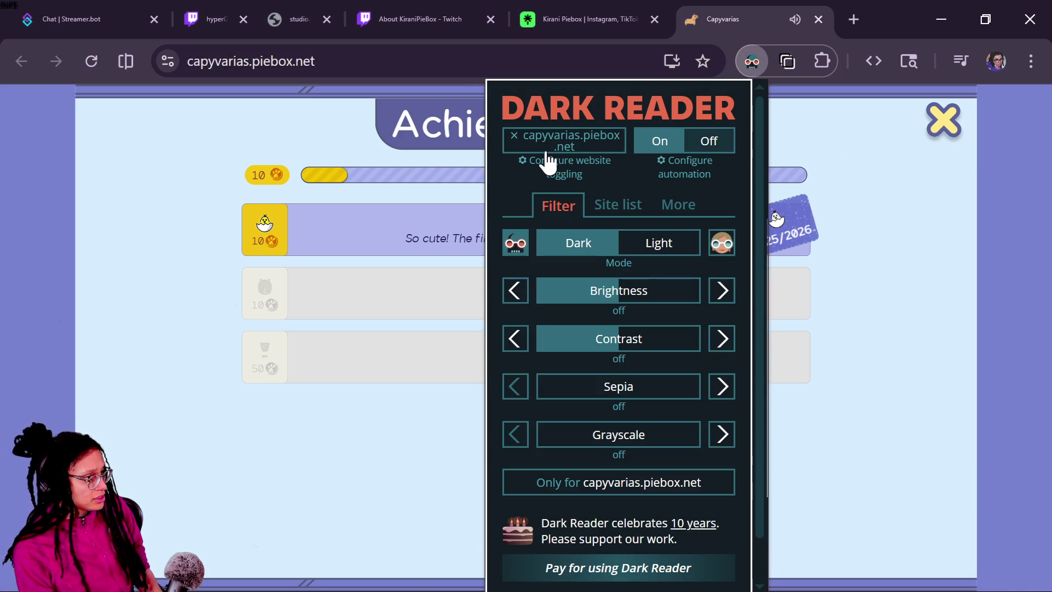
pyautogui.press('F12')
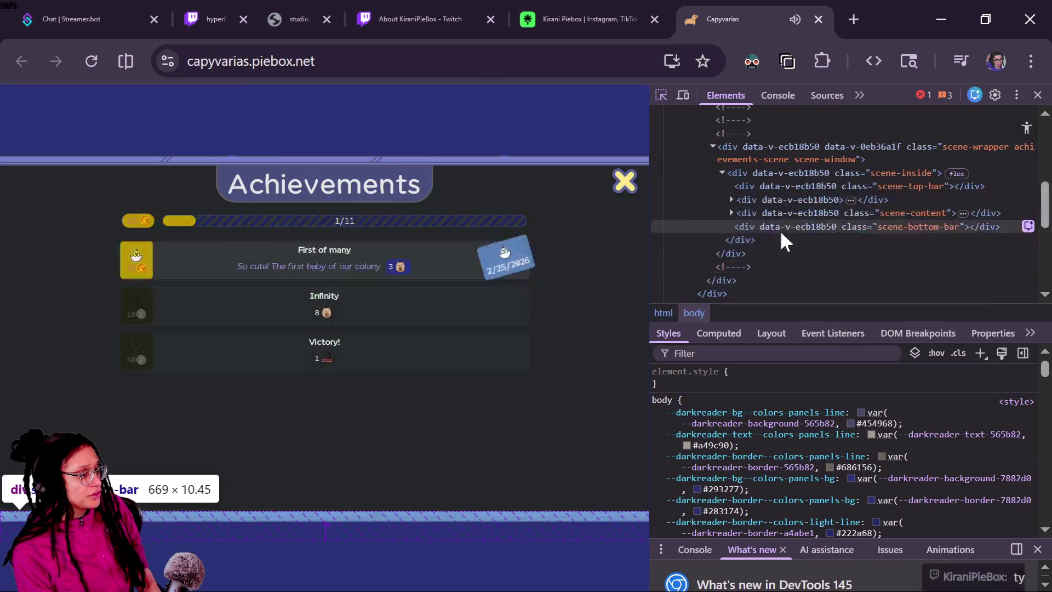
pyautogui.hotkey('ctrl', 'f')
pyautogui.write('htm')
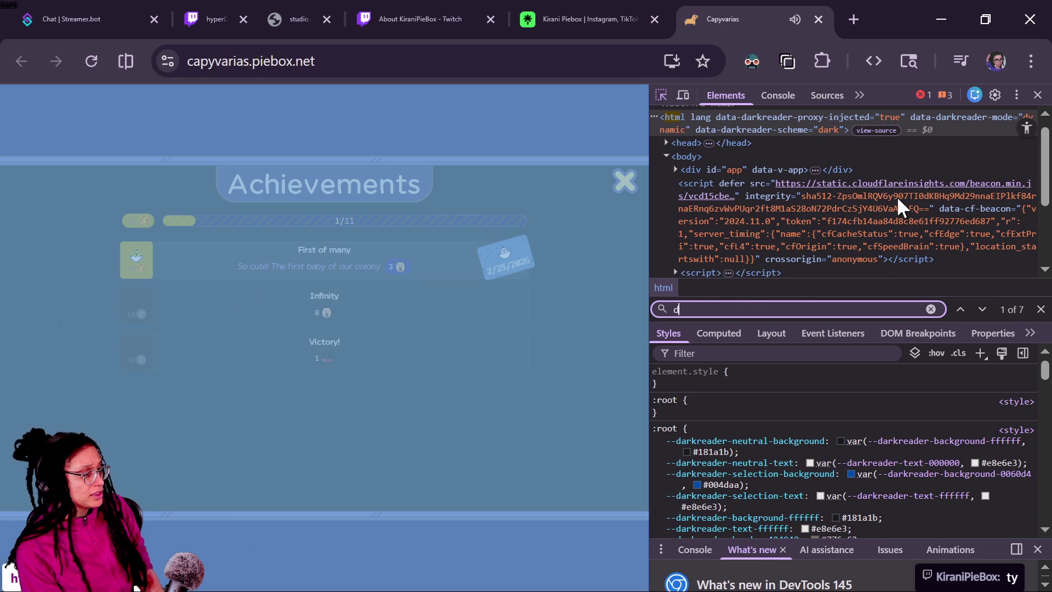
pyautogui.write('arkreader')
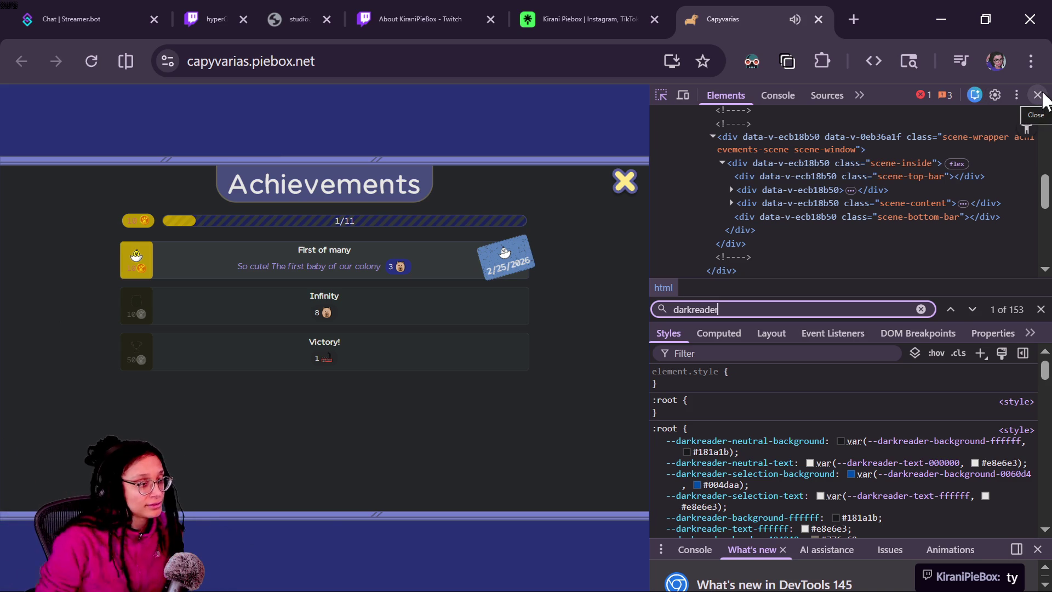
pyautogui.click(1041, 96)
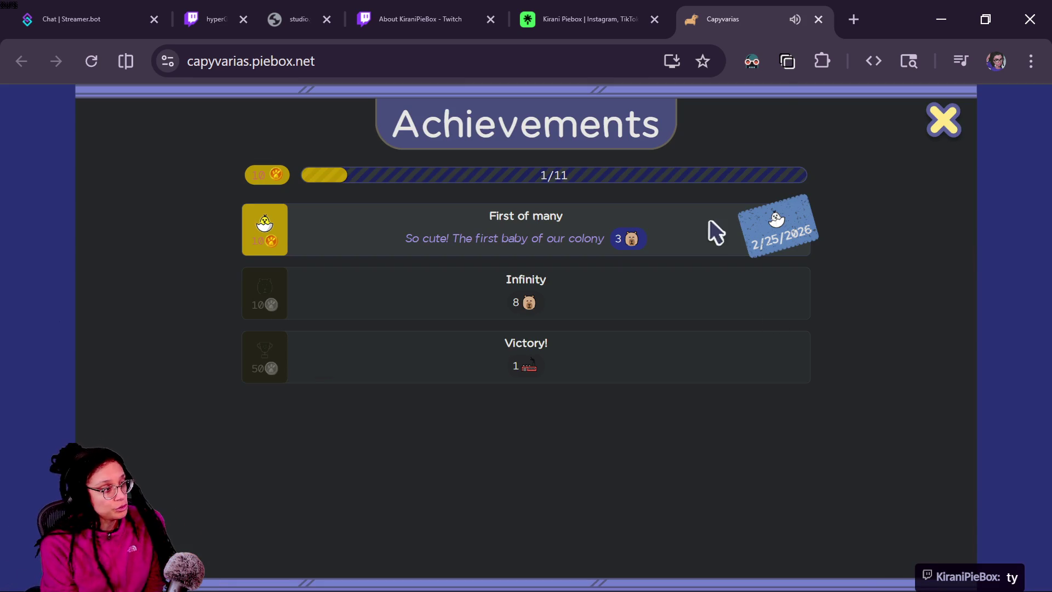
# - Turn Dark Reader off for the Capyvarias site
pyautogui.click(751, 61)
pyautogui.click(596, 145)
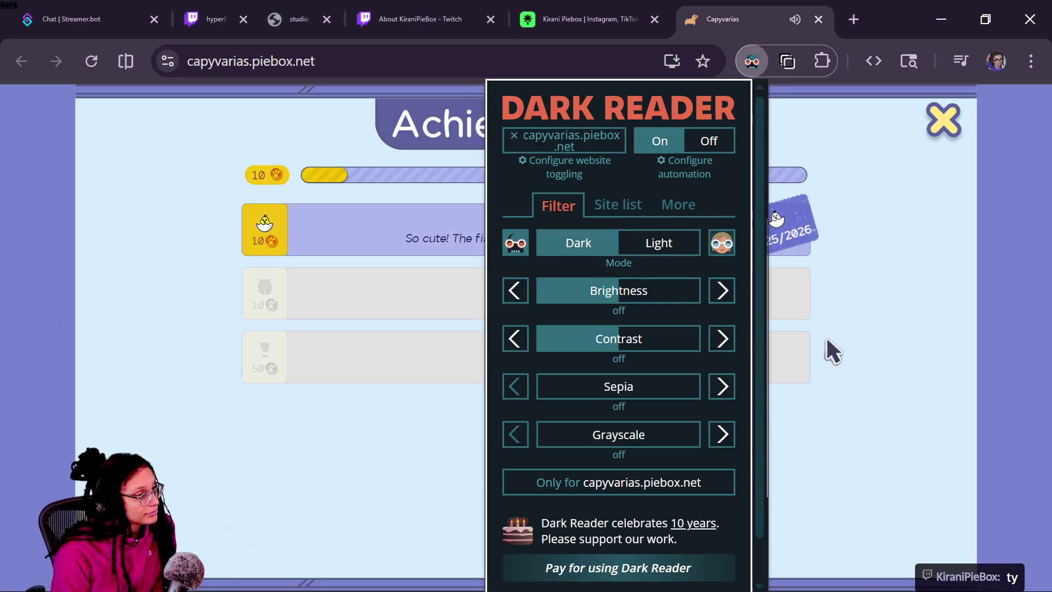
pyautogui.click(871, 195)
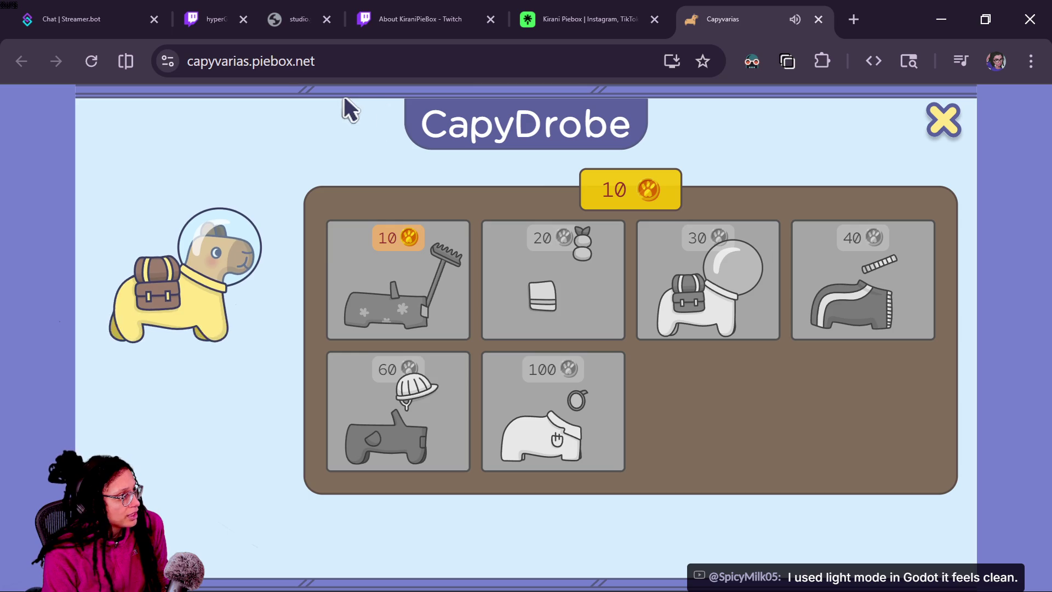
# - Buy the 10-coin flower coat with rake in CapyDrobe and close the wardrobe
pyautogui.click(376, 62)
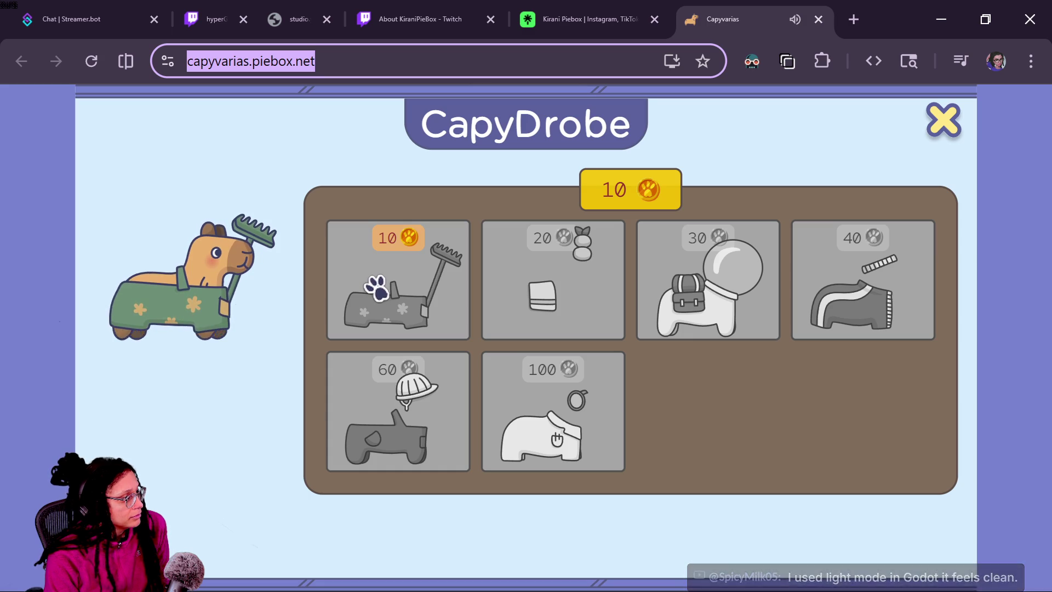
pyautogui.click(429, 446)
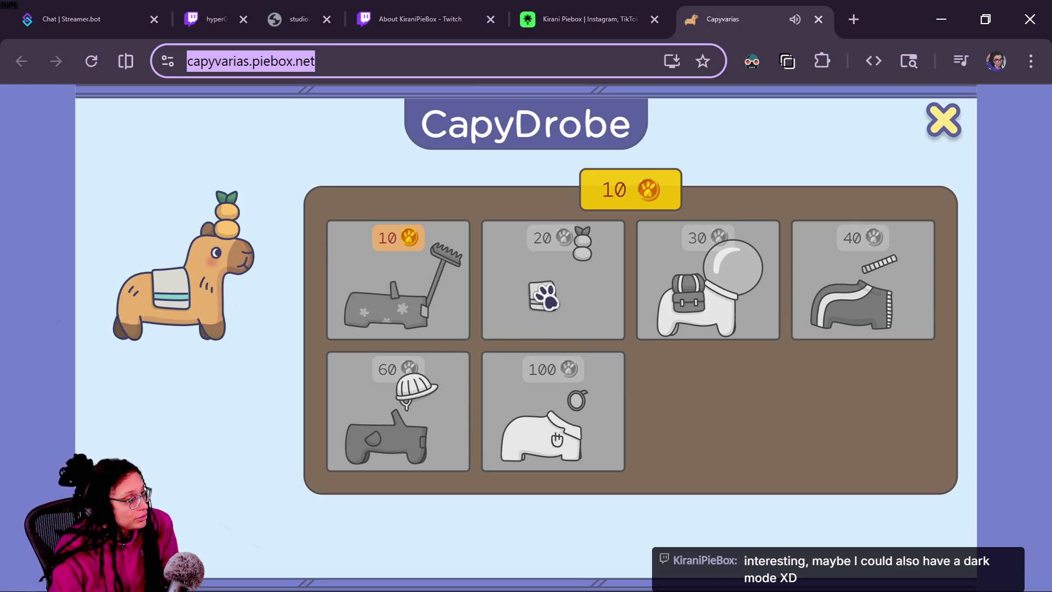
pyautogui.click(391, 331)
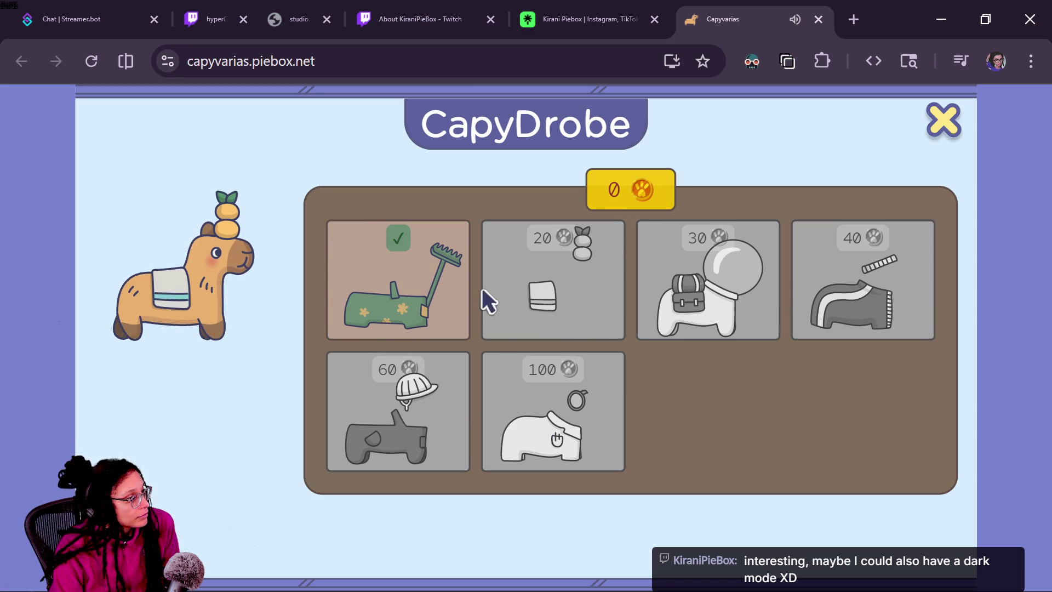
pyautogui.click(938, 123)
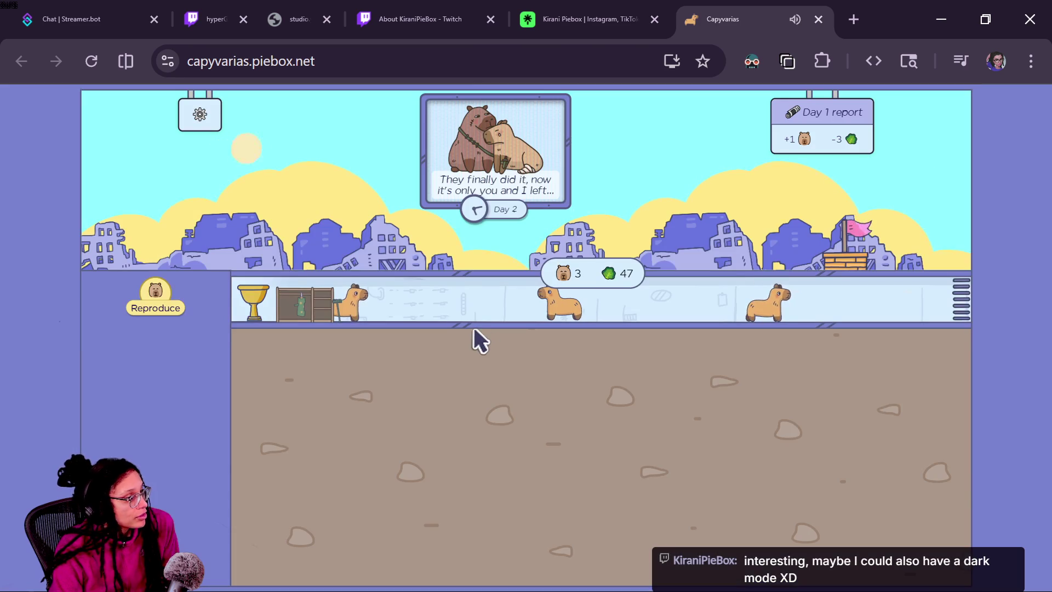
# - Let the colony advance to Day 3, copy the game's address, and close the Capyvarias tab
pyautogui.moveTo(482, 236)
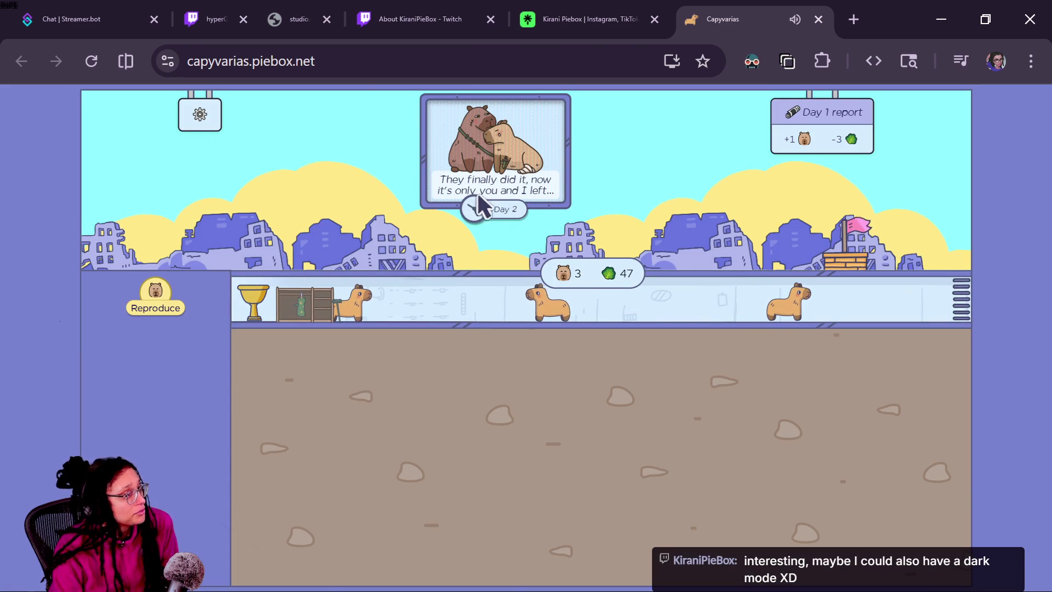
pyautogui.moveTo(478, 206)
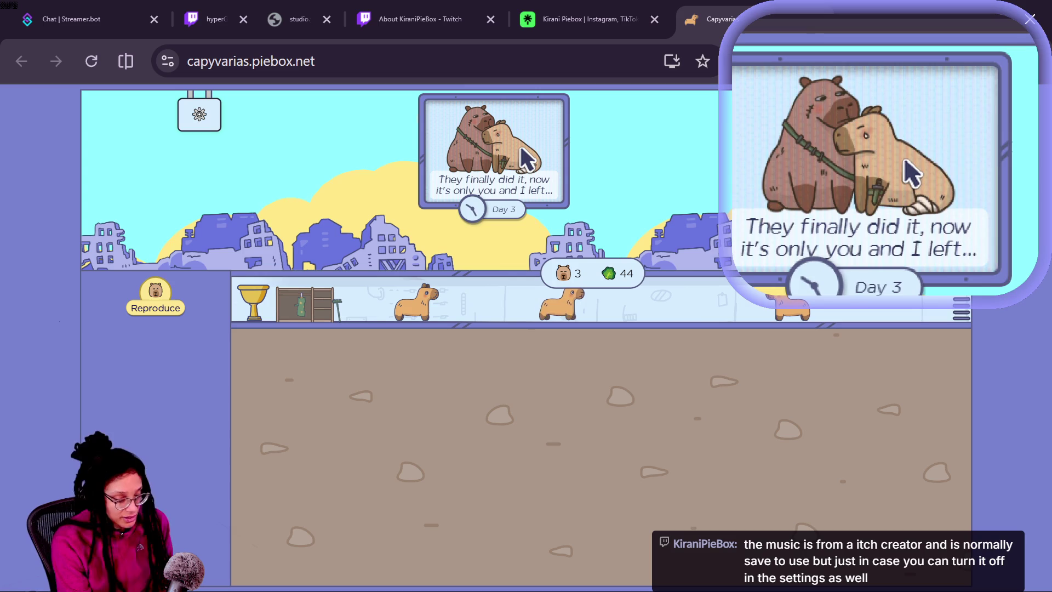
pyautogui.click(241, 65)
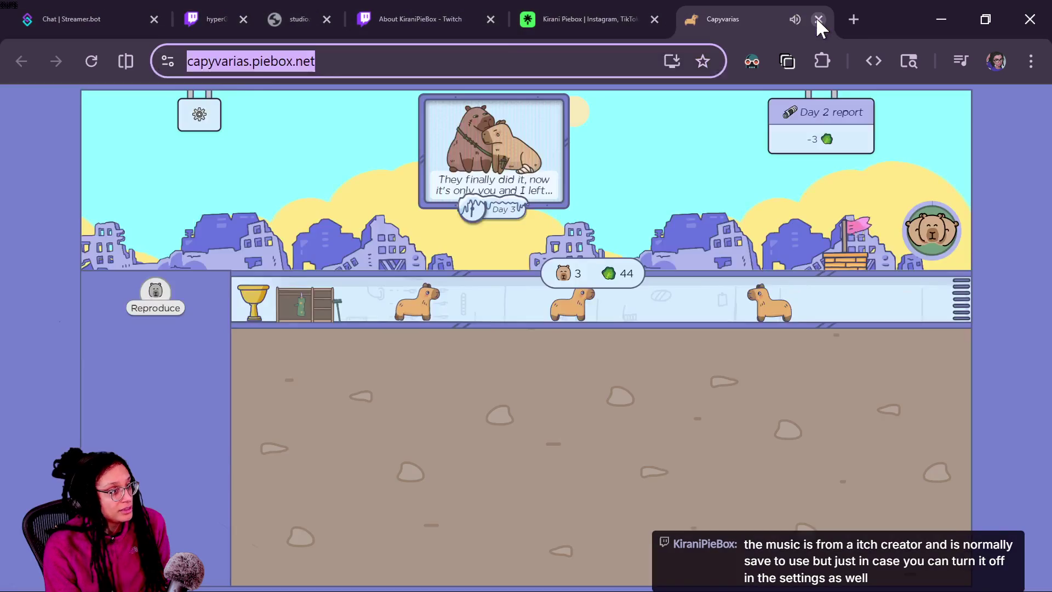
pyautogui.click(818, 19)
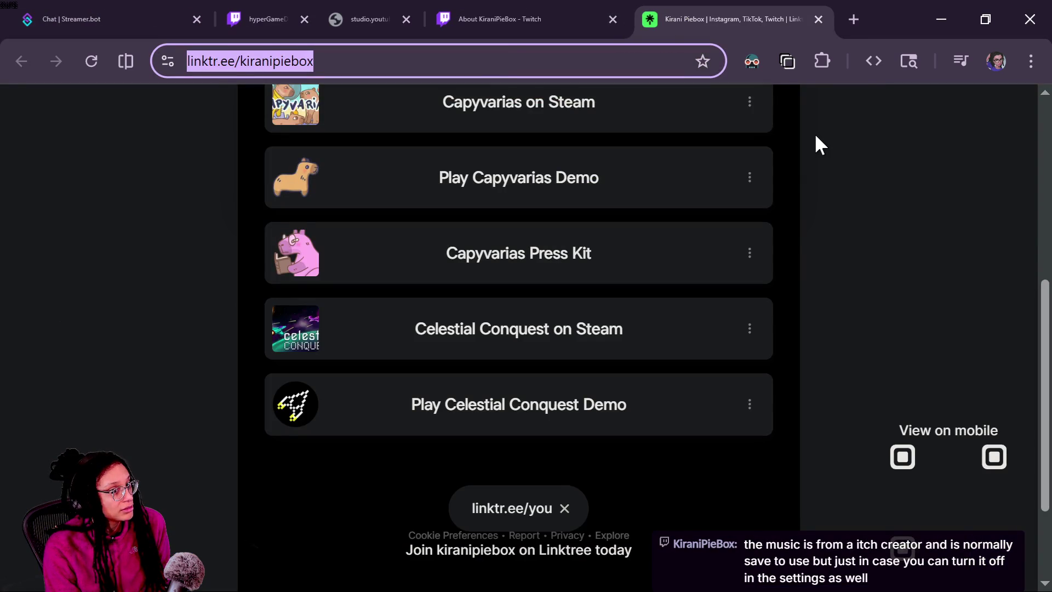
# - Load the copied Capyvarias URL in a new Firefox tab with Dark Reader off for it
pyautogui.hotkey('alt', 'Tab')
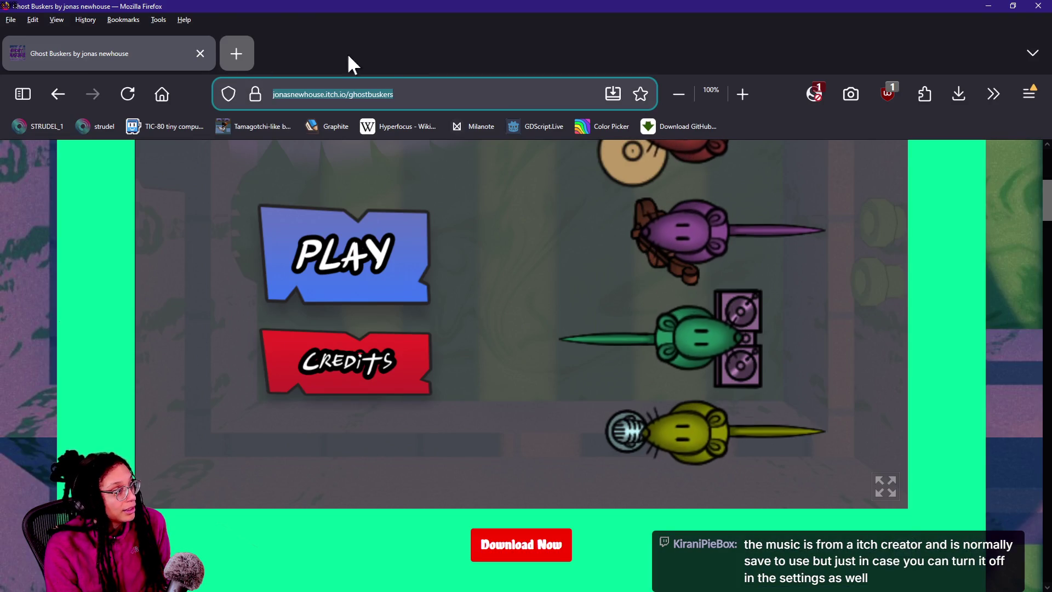
pyautogui.hotkey('ctrl', 't')
pyautogui.write('https://capyvarias.piebox.net/')
pyautogui.press('Return')
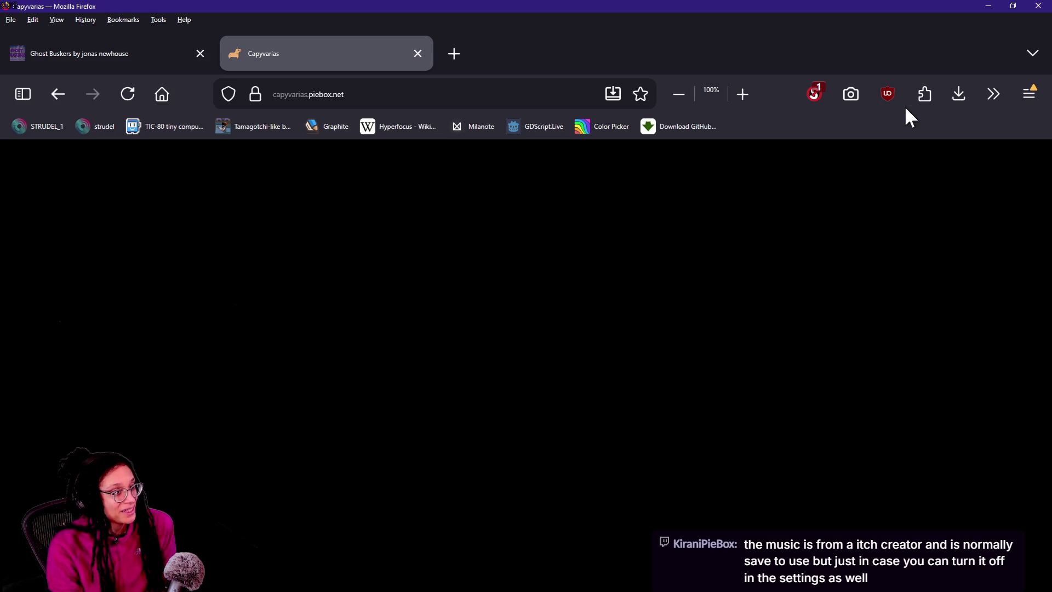
pyautogui.click(922, 94)
pyautogui.click(817, 202)
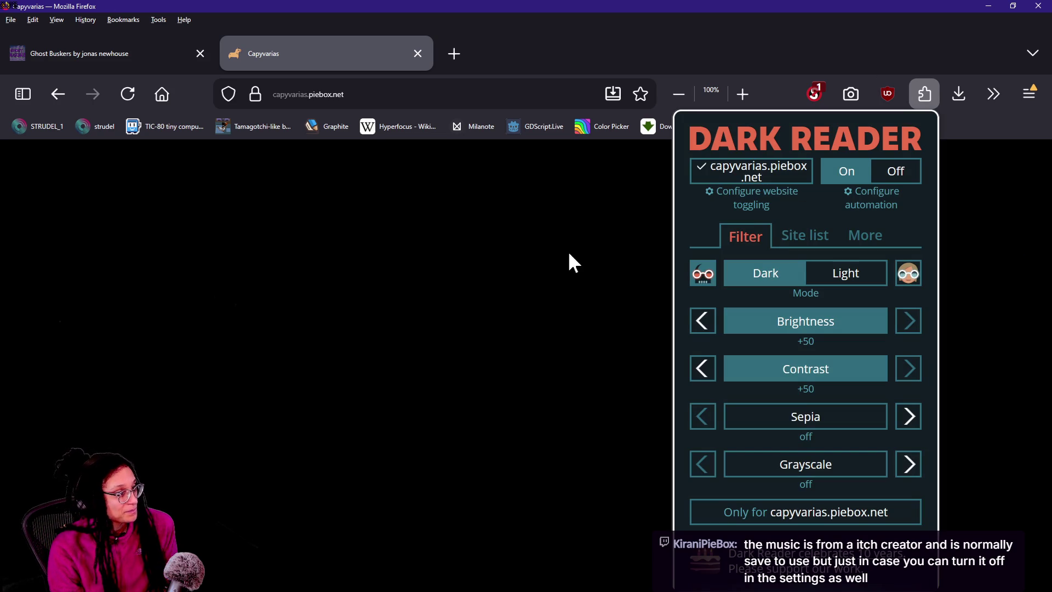
pyautogui.click(714, 180)
pyautogui.click(620, 208)
# - Trust capyvarias.piebox.net, piebox.net, and the cdnfonts.com font sources in NoScript, reloading the game
pyautogui.click(815, 93)
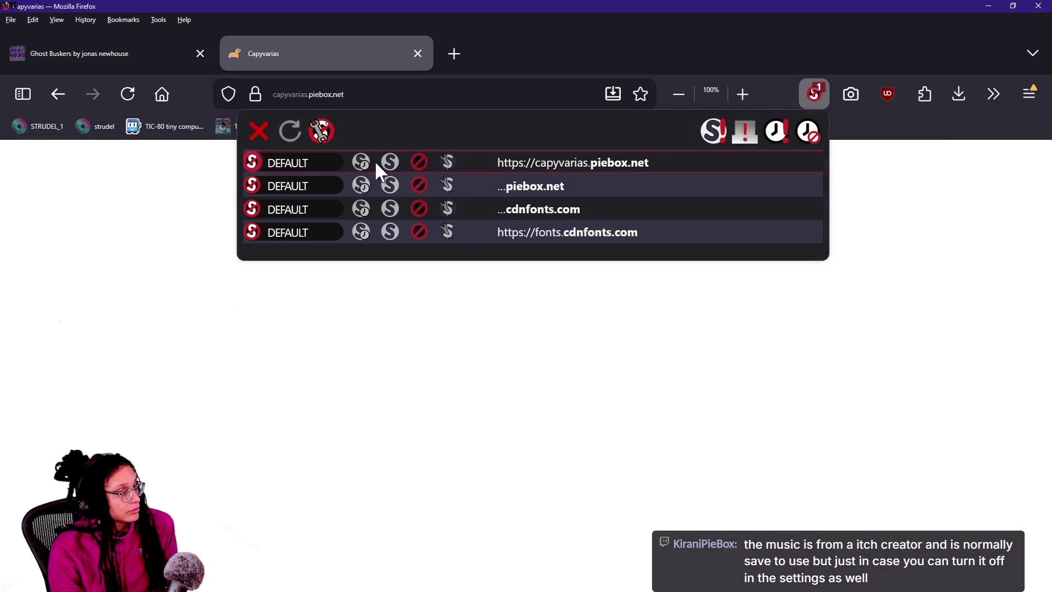
pyautogui.click(390, 163)
pyautogui.click(389, 186)
pyautogui.click(448, 371)
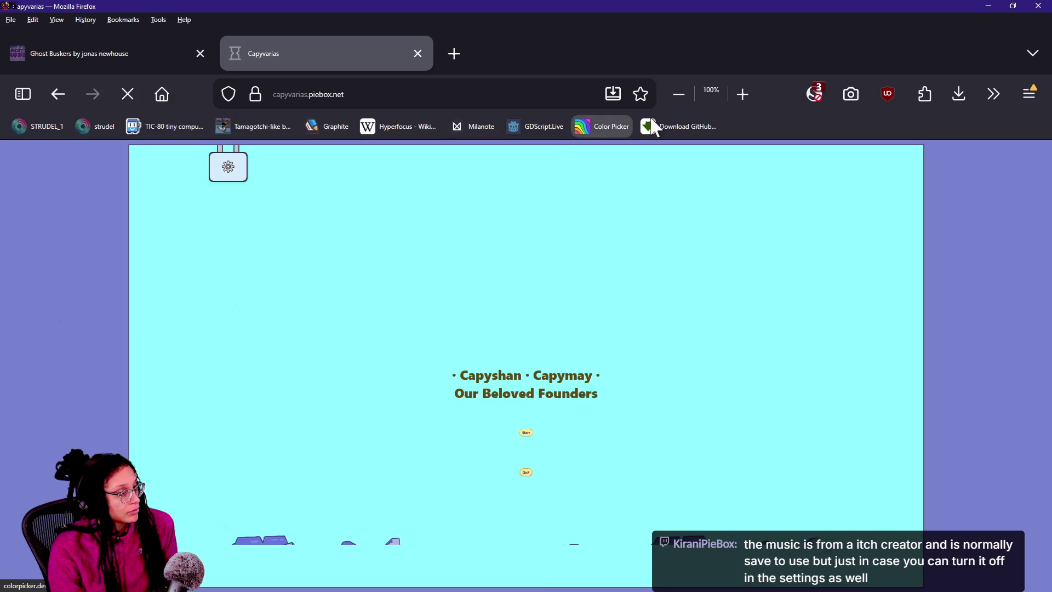
pyautogui.click(821, 92)
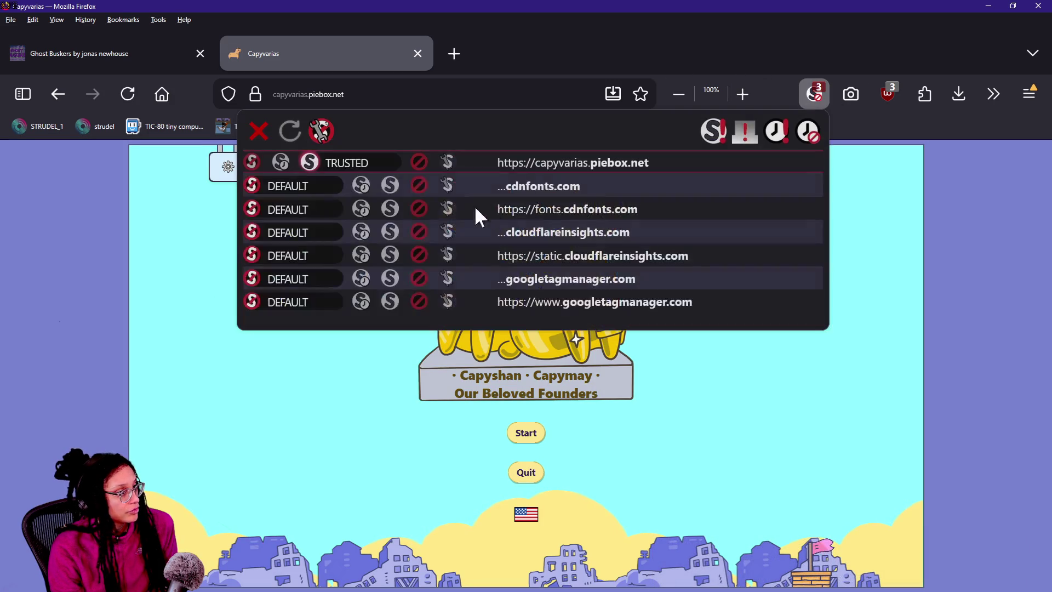
pyautogui.click(361, 186)
pyautogui.click(361, 209)
pyautogui.click(922, 418)
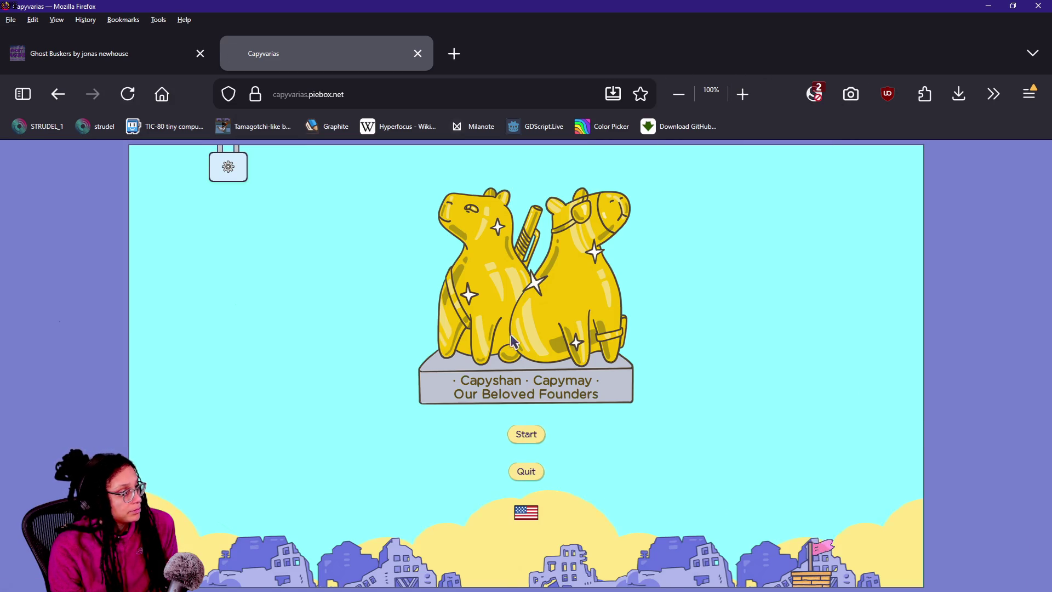
# - Leave the Settings panel and start a new game at Day 1 with two capybaras and 50 food
pyautogui.click(241, 177)
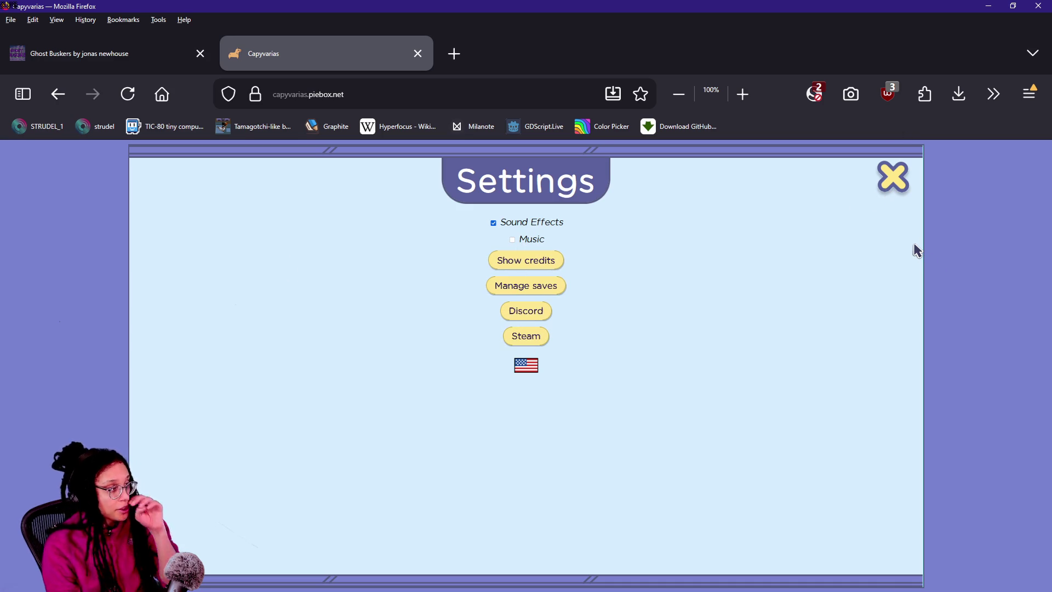
pyautogui.click(897, 189)
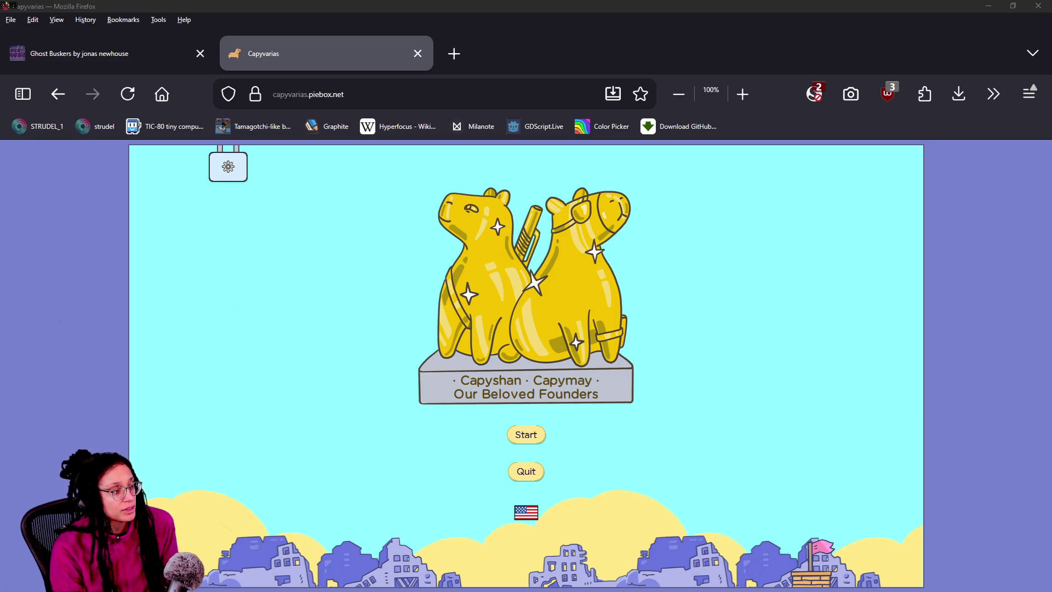
pyautogui.click(536, 441)
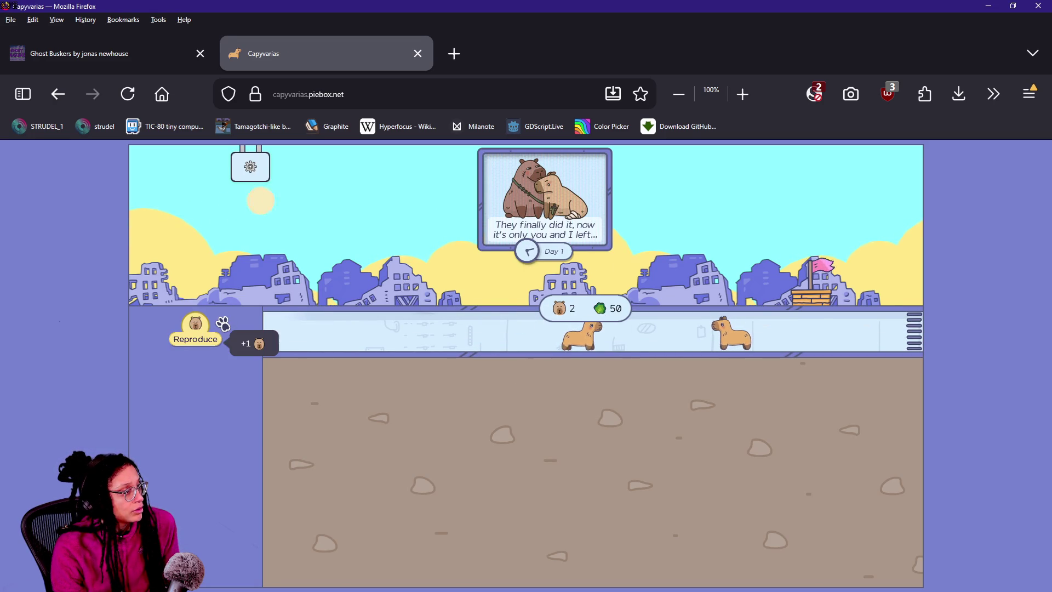
# - Breed a third capybara, make the browser fullscreen, and glance at the Achievements list
pyautogui.click(200, 326)
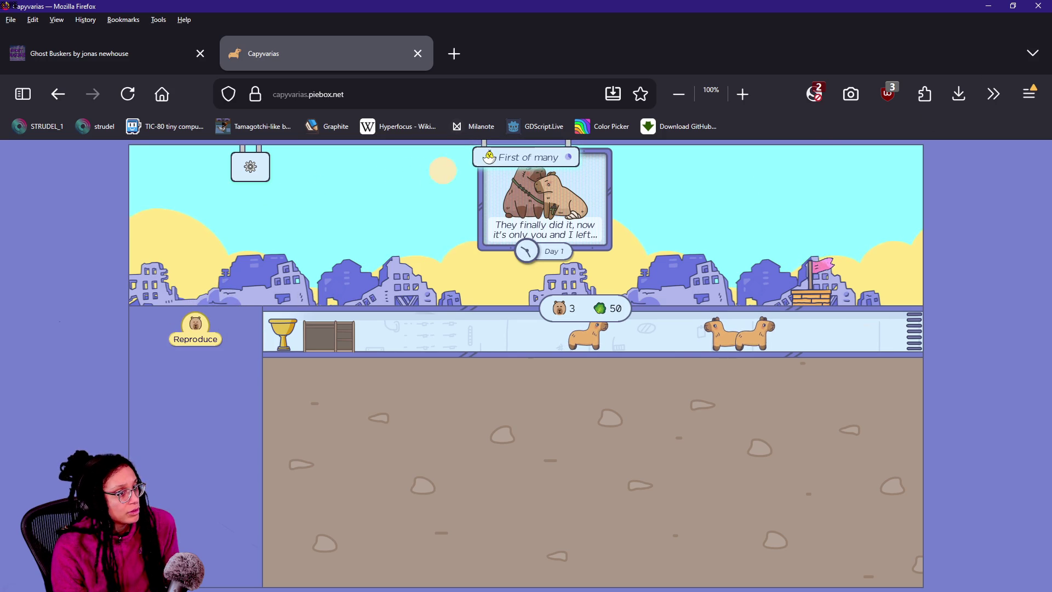
pyautogui.click(1028, 93)
pyautogui.click(1013, 520)
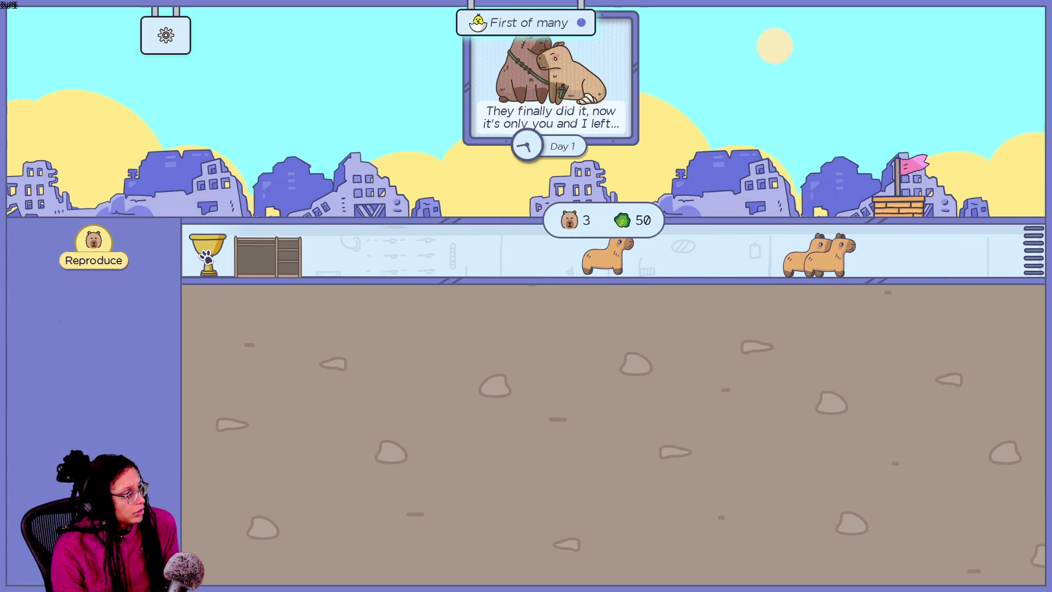
pyautogui.click(525, 23)
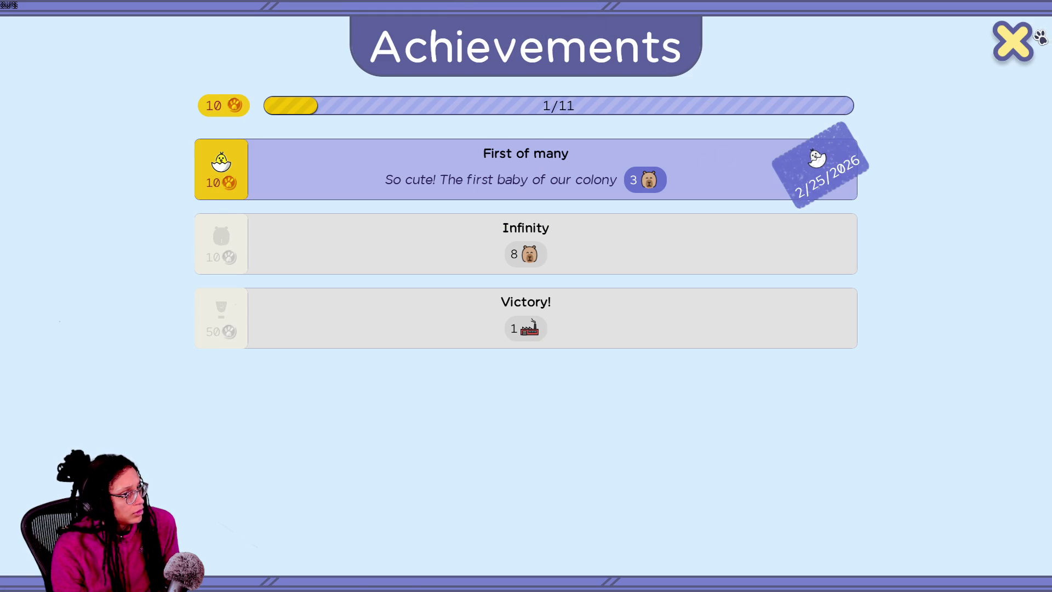
pyautogui.press('Escape')
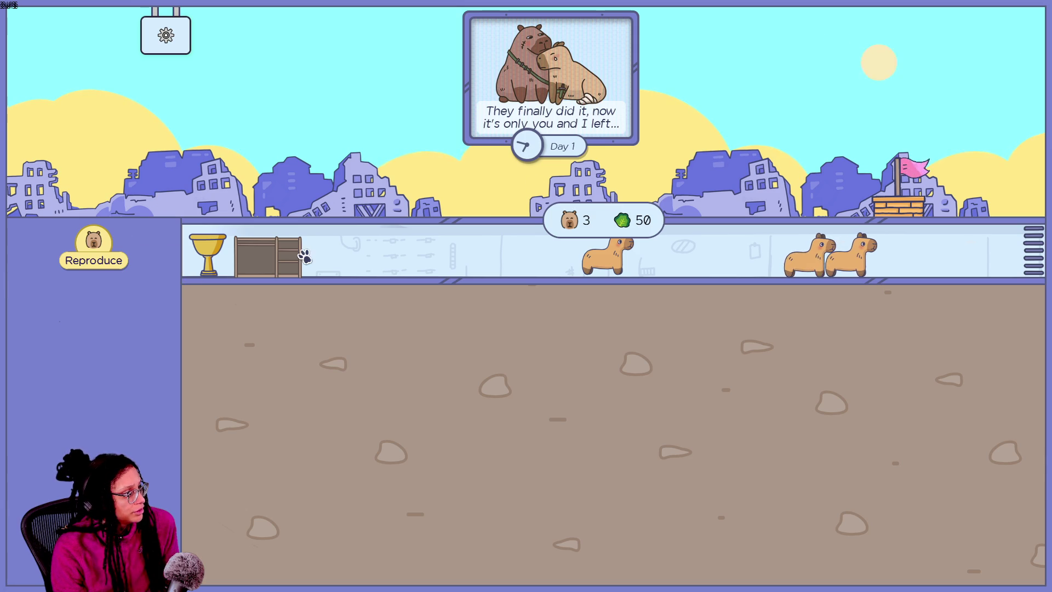
# - Buy the 10-coin green overalls-and-rake outfit in the CapyDrobe and try it on
pyautogui.click(274, 253)
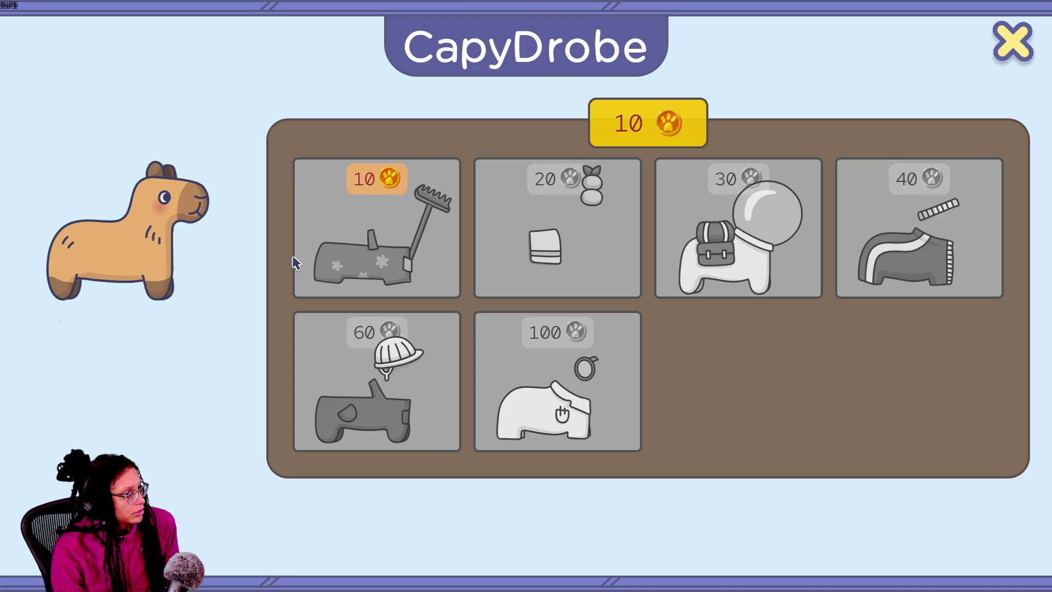
pyautogui.click(373, 220)
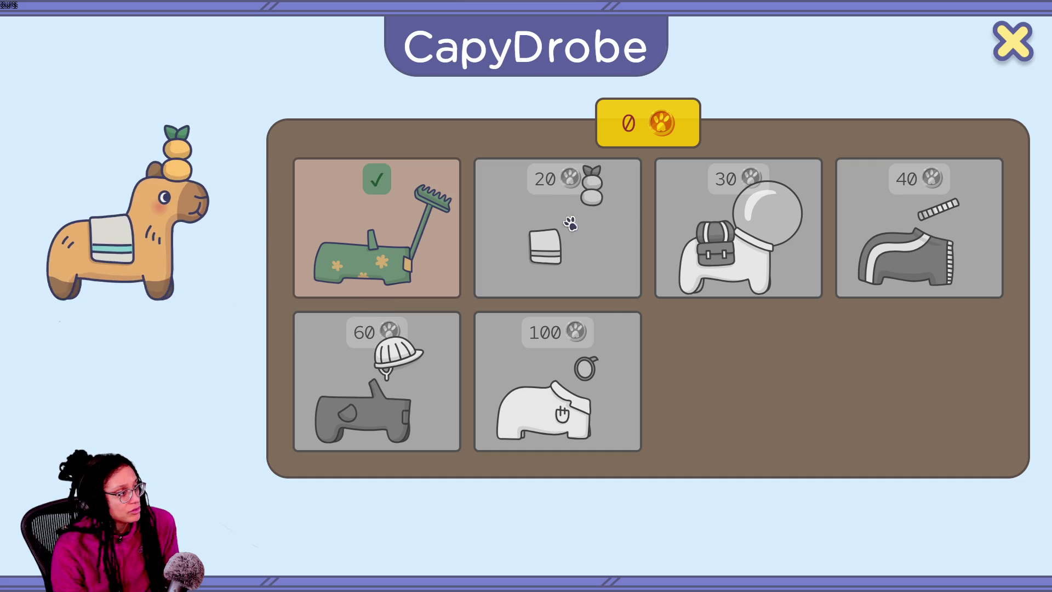
pyautogui.click(433, 203)
pyautogui.click(434, 205)
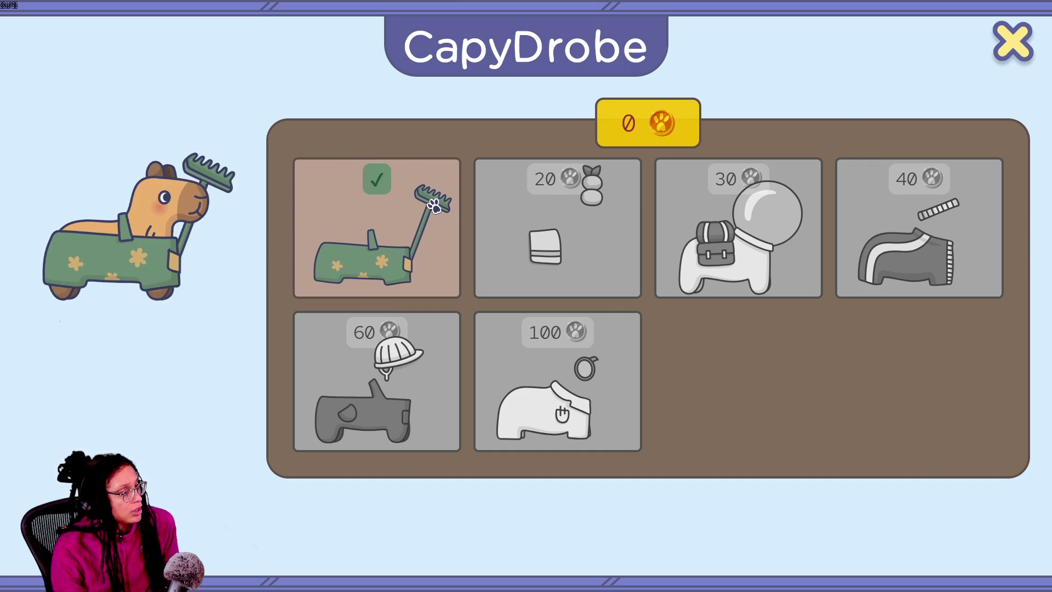
pyautogui.click(434, 206)
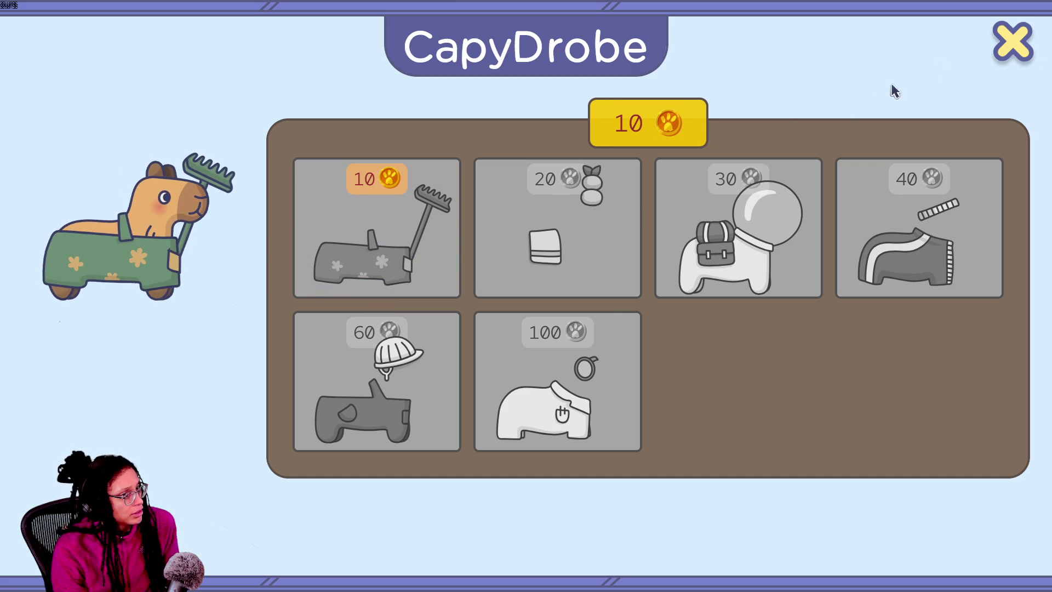
pyautogui.click(426, 275)
pyautogui.click(1012, 42)
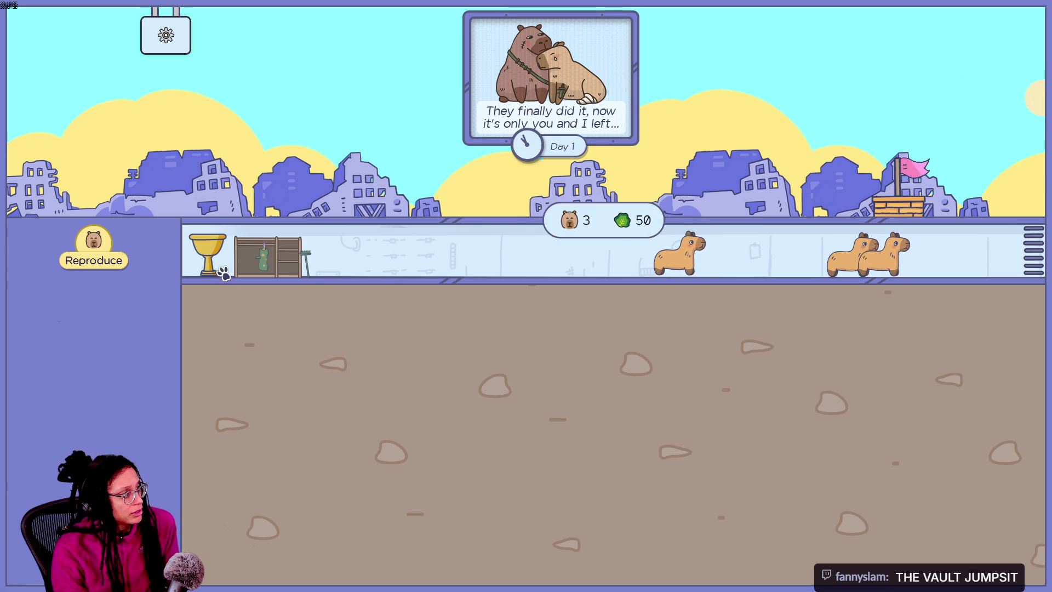
# - Recheck Achievements and the CapyDrobe, then pause and resume the day clock
pyautogui.click(213, 257)
pyautogui.click(1000, 56)
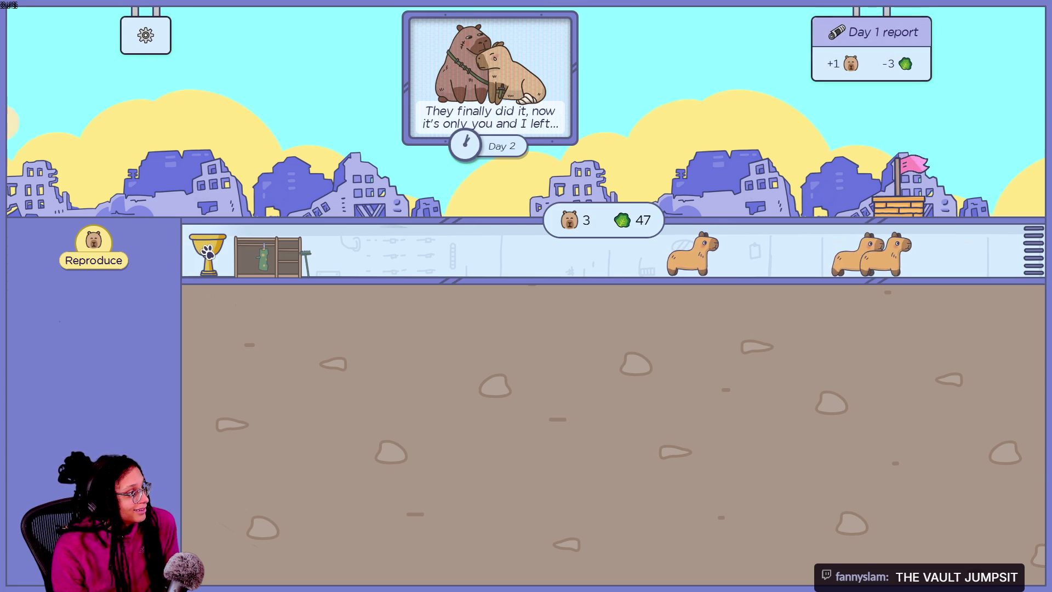
pyautogui.click(262, 253)
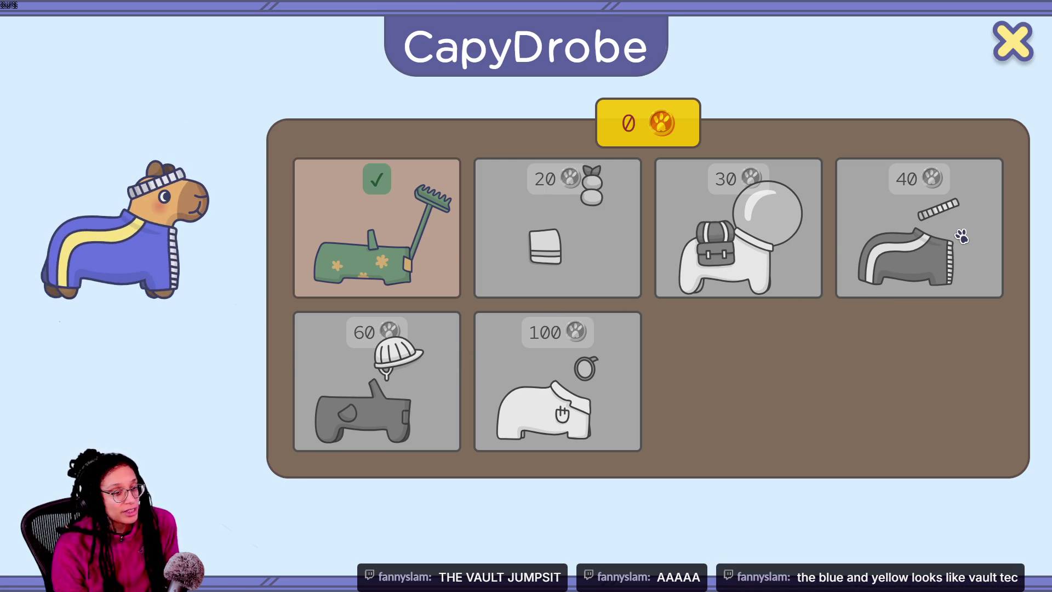
pyautogui.click(1002, 47)
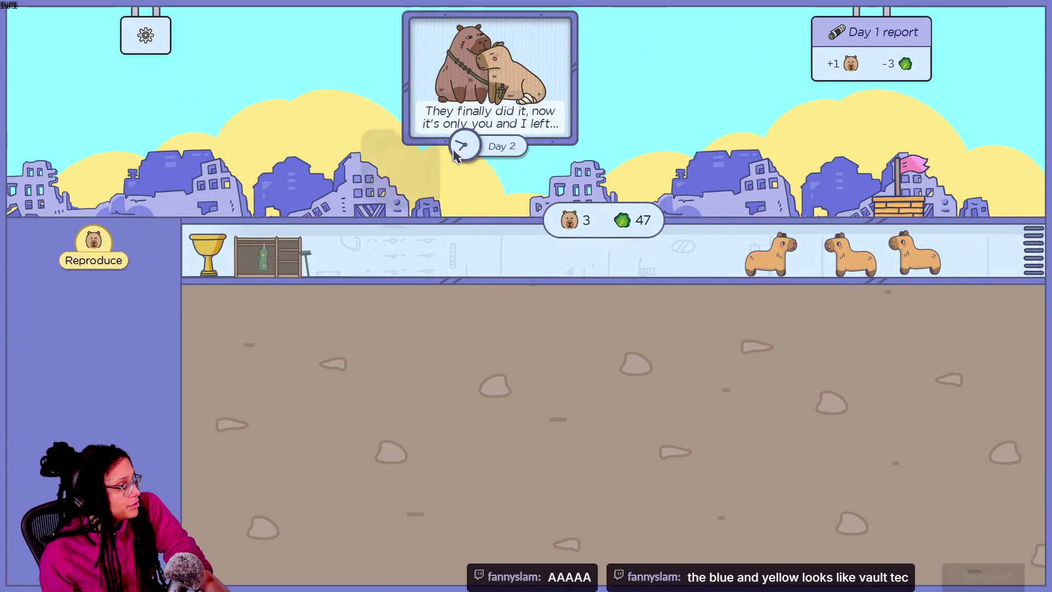
pyautogui.click(478, 150)
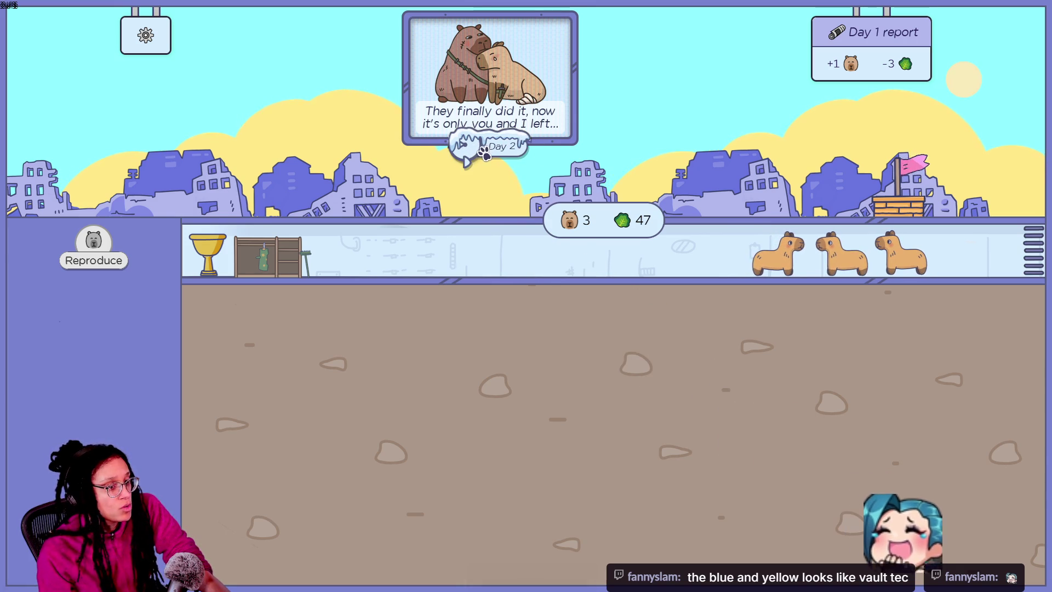
pyautogui.click(463, 145)
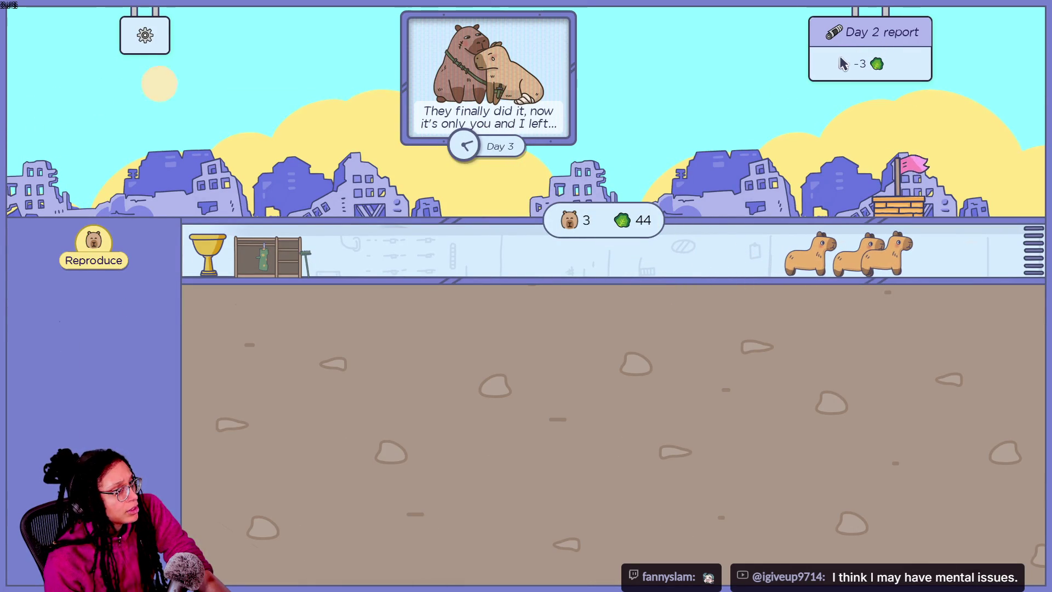
pyautogui.moveTo(875, 68)
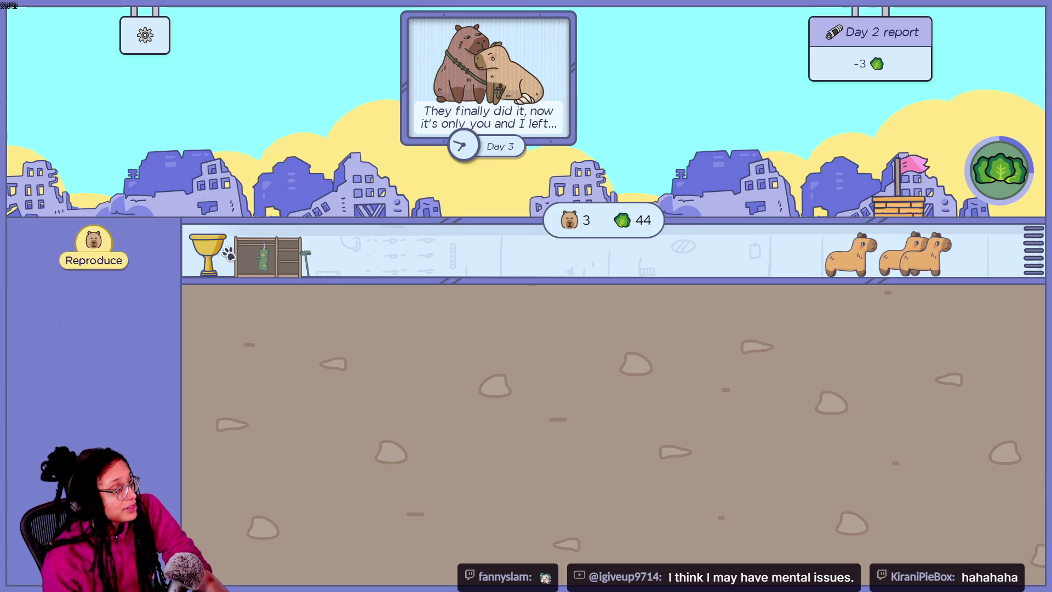
# - Breed capybaras repeatedly until the colony reaches 19, then enter the Capy Lab
pyautogui.click(81, 251)
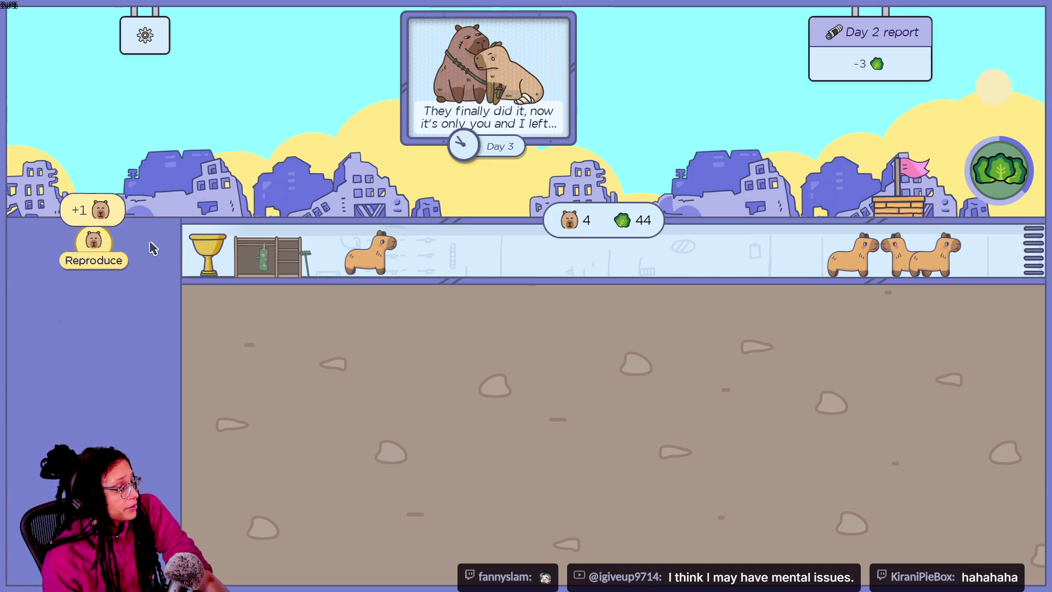
pyautogui.click(89, 245)
pyautogui.click(92, 254)
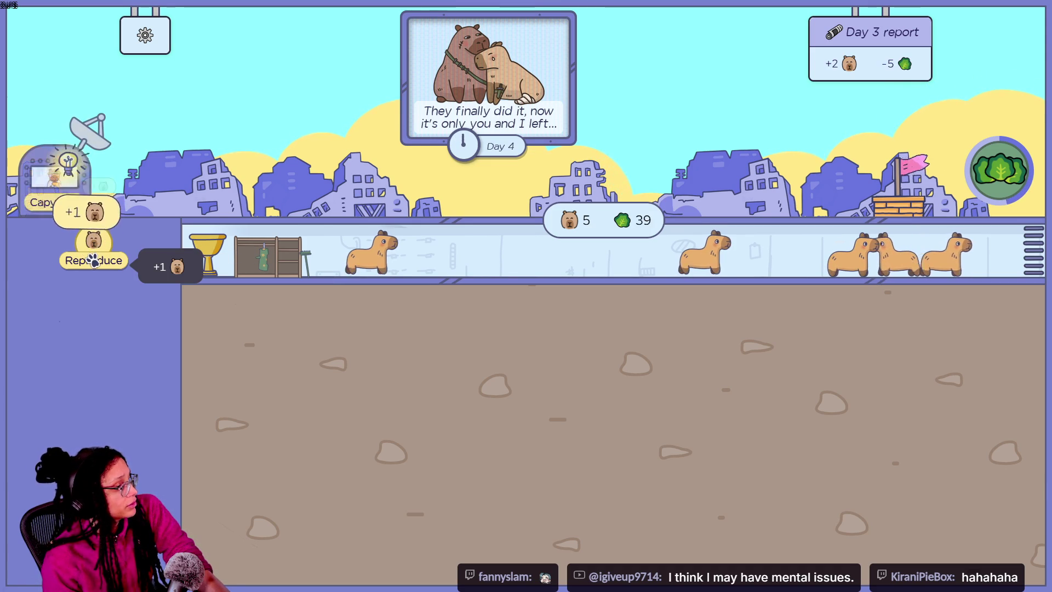
pyautogui.doubleClick(93, 262)
pyautogui.doubleClick(92, 259)
pyautogui.tripleClick(91, 256)
pyautogui.doubleClick(90, 254)
pyautogui.doubleClick(89, 252)
pyautogui.doubleClick(88, 251)
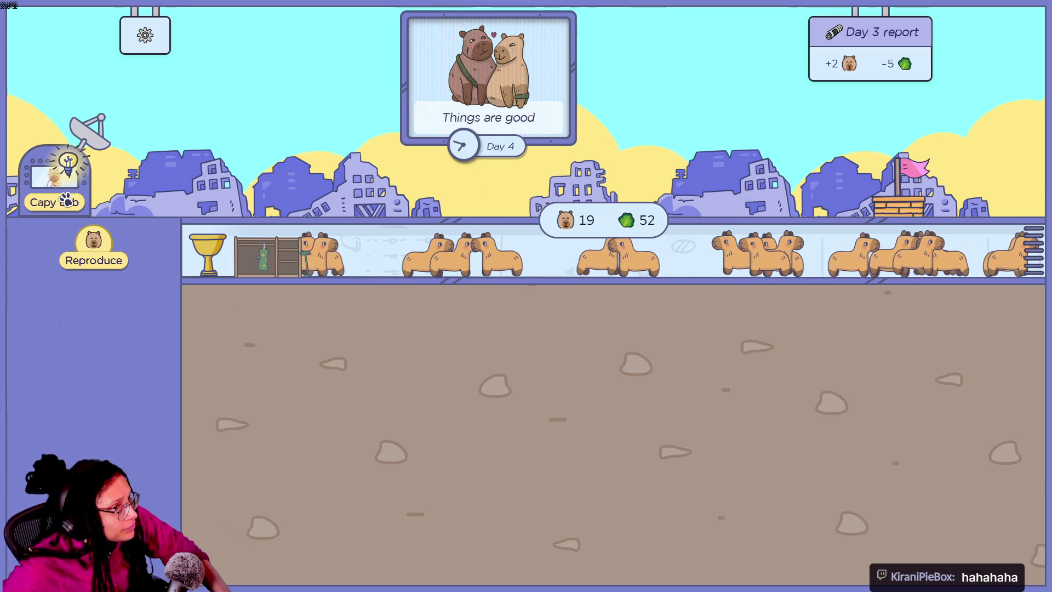
pyautogui.click(64, 203)
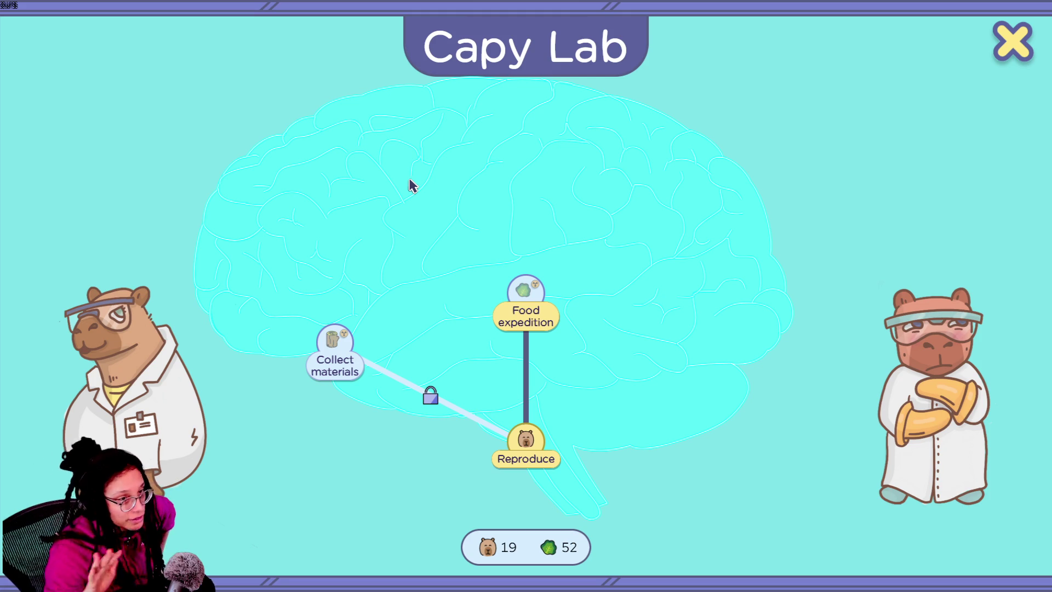
# - Inspect the Collect materials, Reproduce and Food expedition skill details in the Capy Lab
pyautogui.click(337, 348)
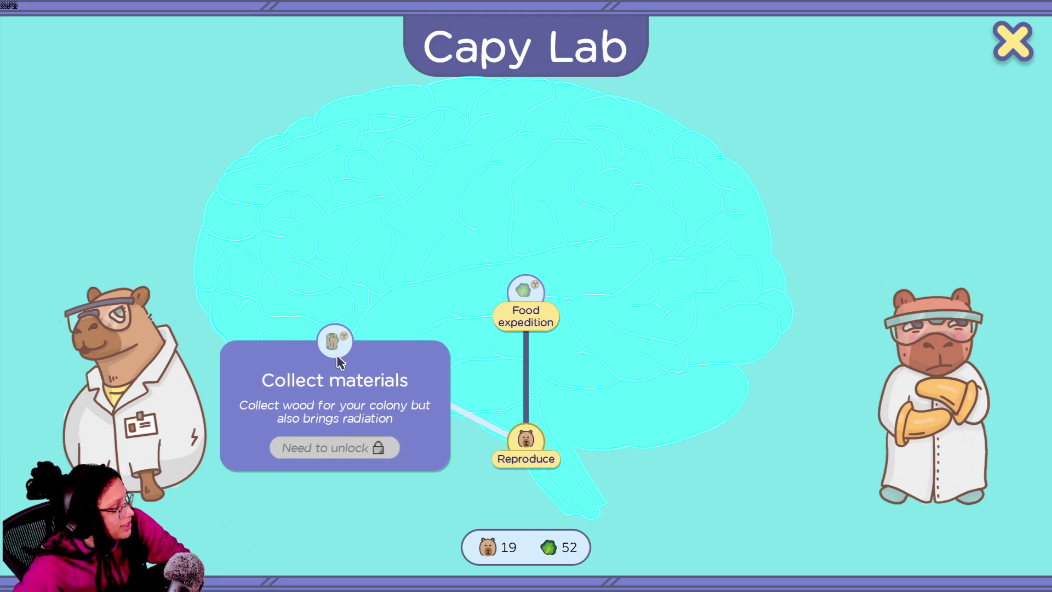
pyautogui.click(552, 464)
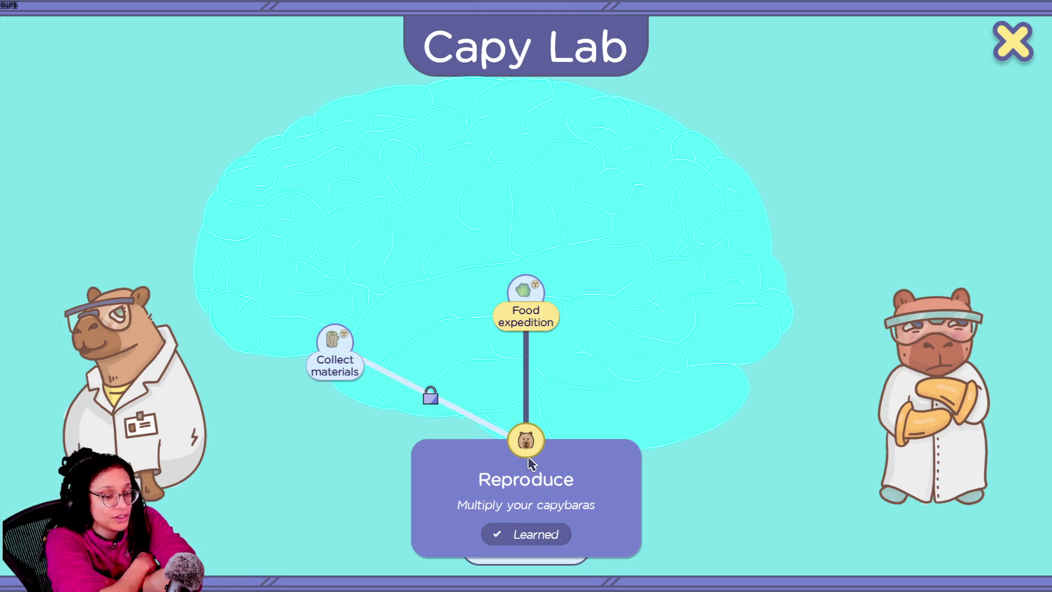
pyautogui.click(542, 310)
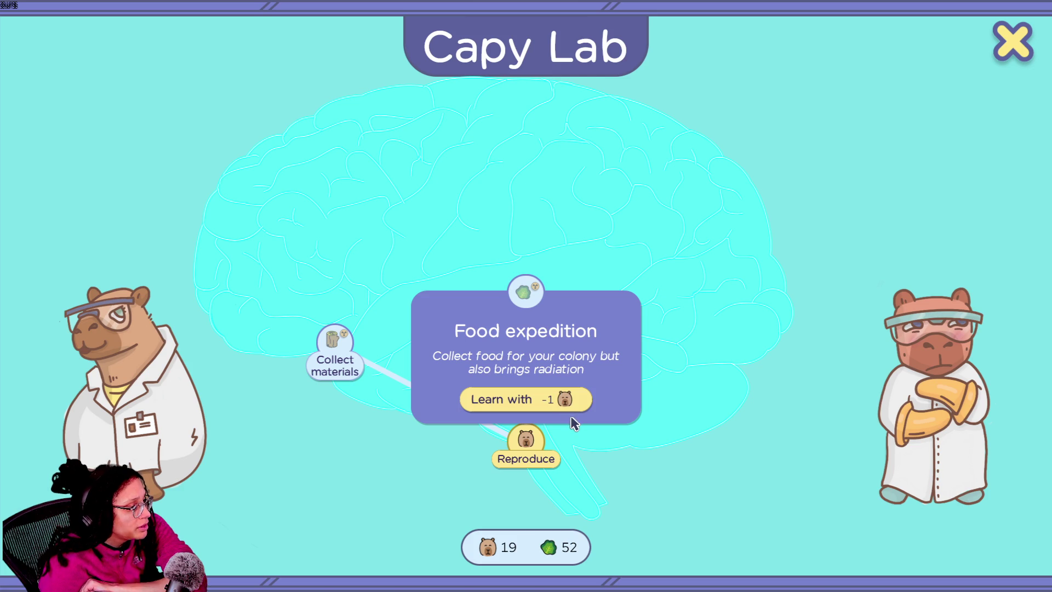
# - Learn Food expedition at the cost of one capybara and return to the colony
pyautogui.moveTo(522, 444)
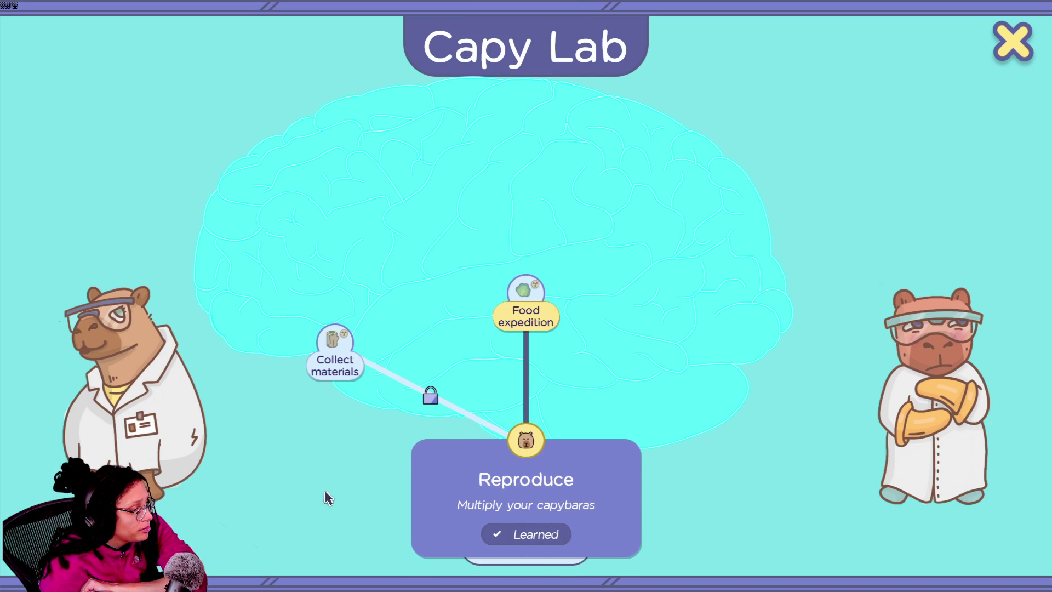
pyautogui.moveTo(434, 403)
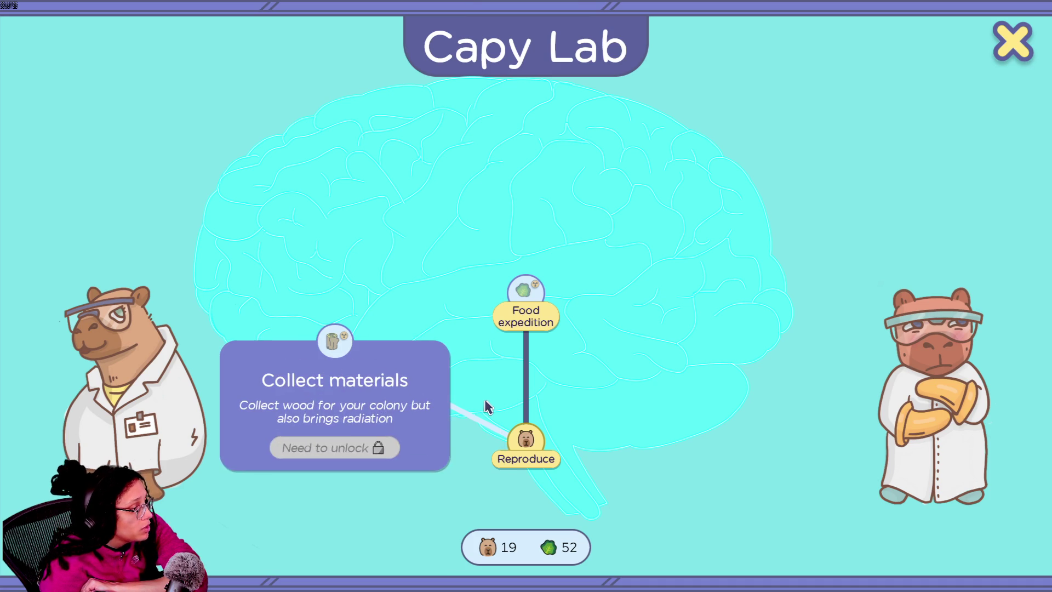
pyautogui.moveTo(540, 307)
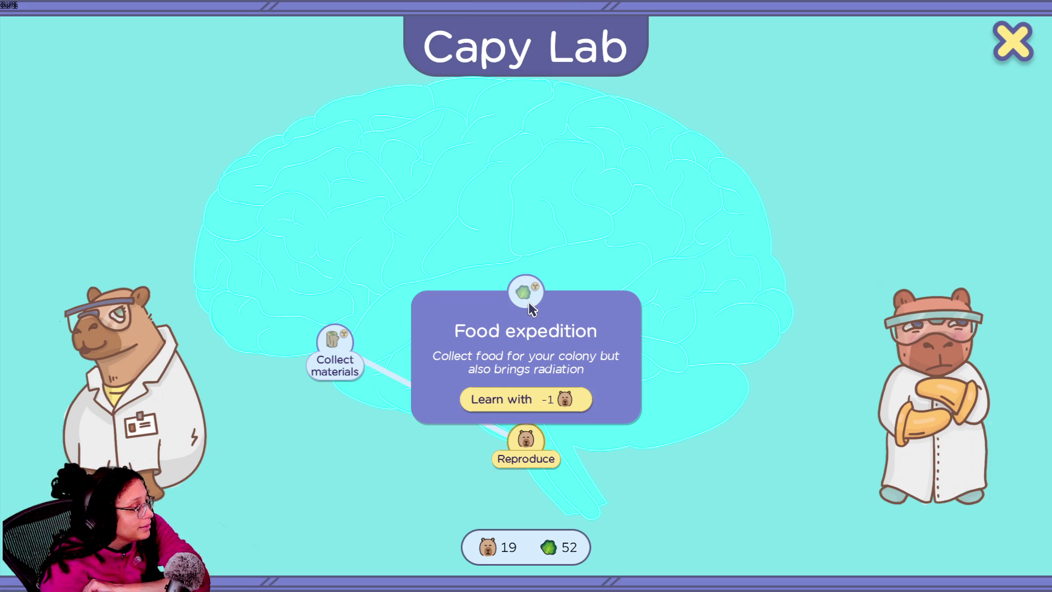
pyautogui.click(525, 405)
pyautogui.click(488, 277)
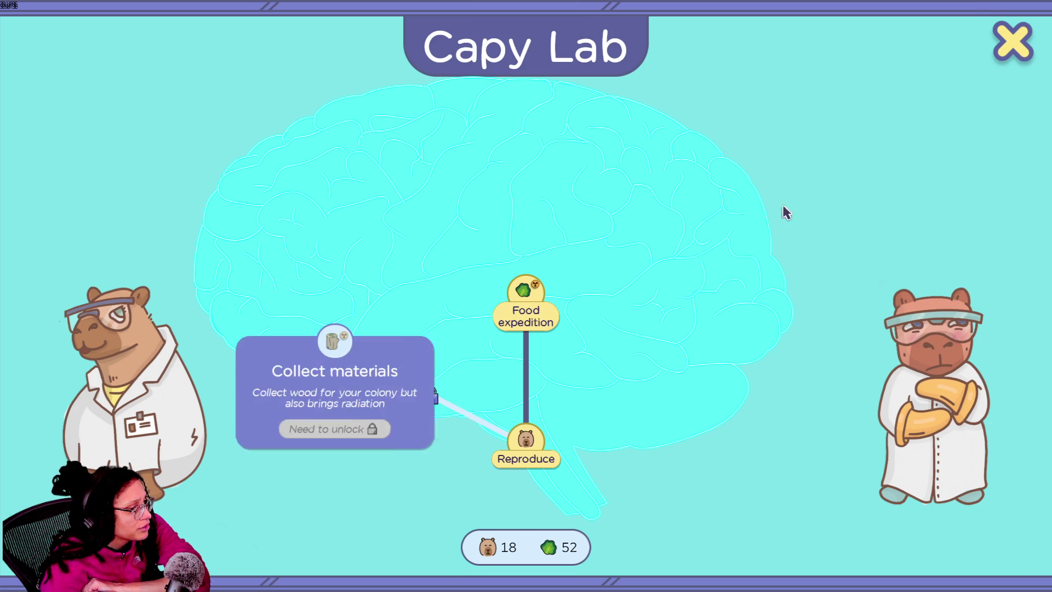
pyautogui.click(1012, 41)
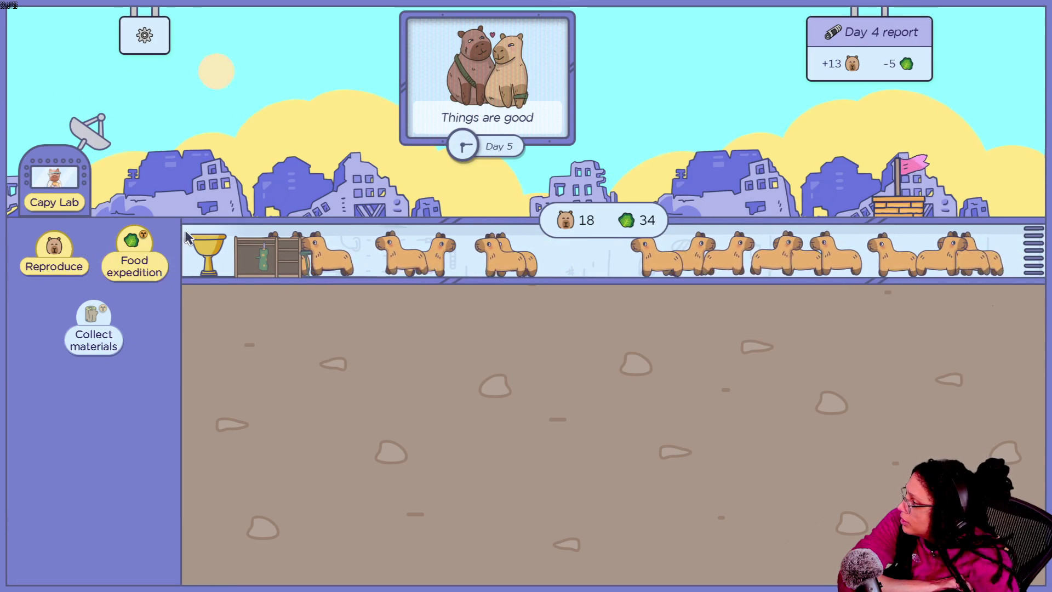
# - Send a food expedition raising food from 34 to 38, then enter the CapyDrobe with 20 coins
pyautogui.click(143, 253)
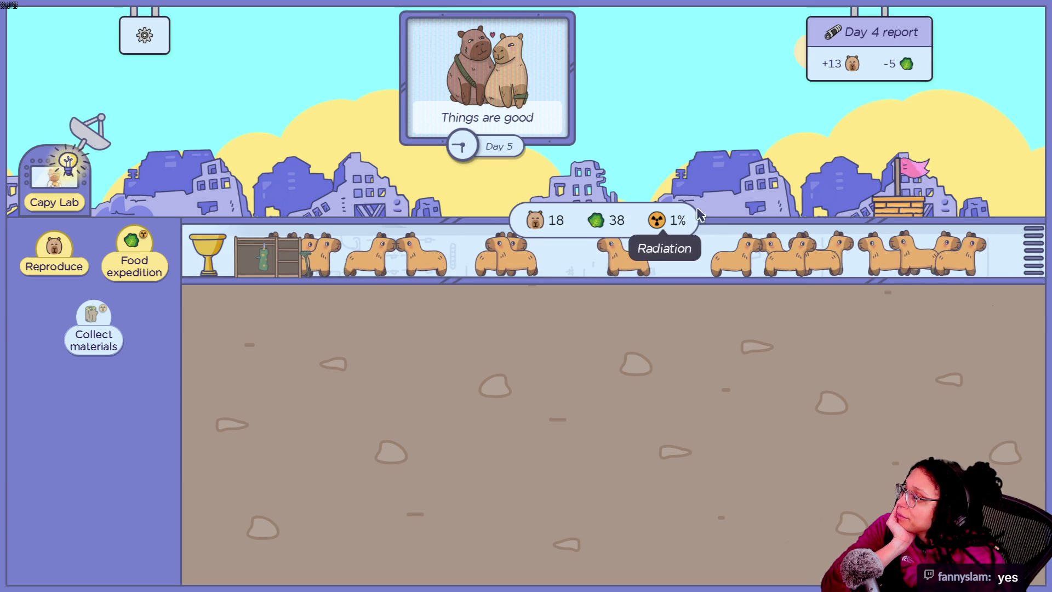
pyautogui.moveTo(494, 147)
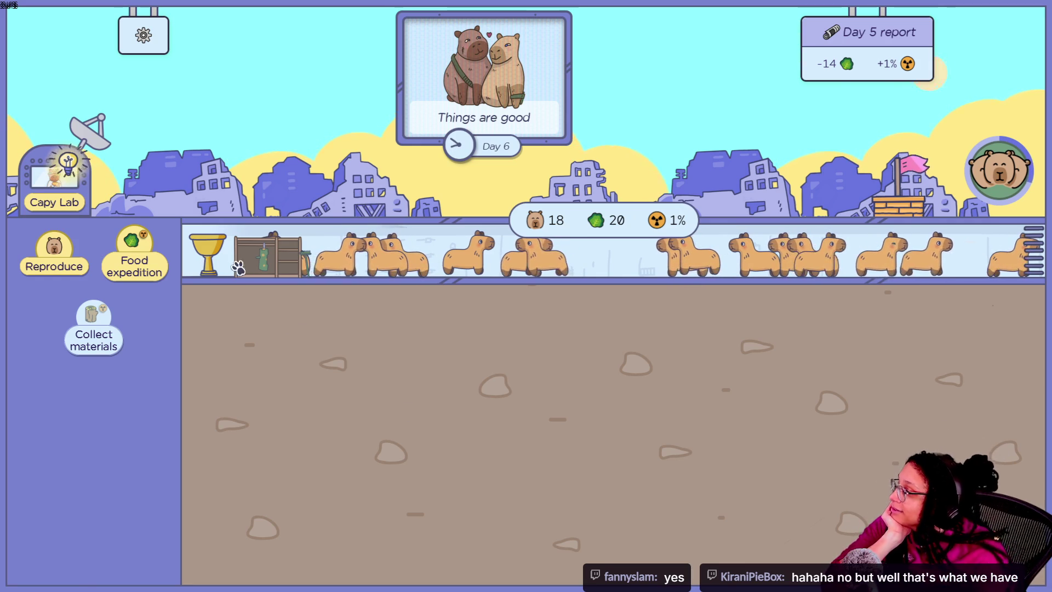
pyautogui.click(264, 258)
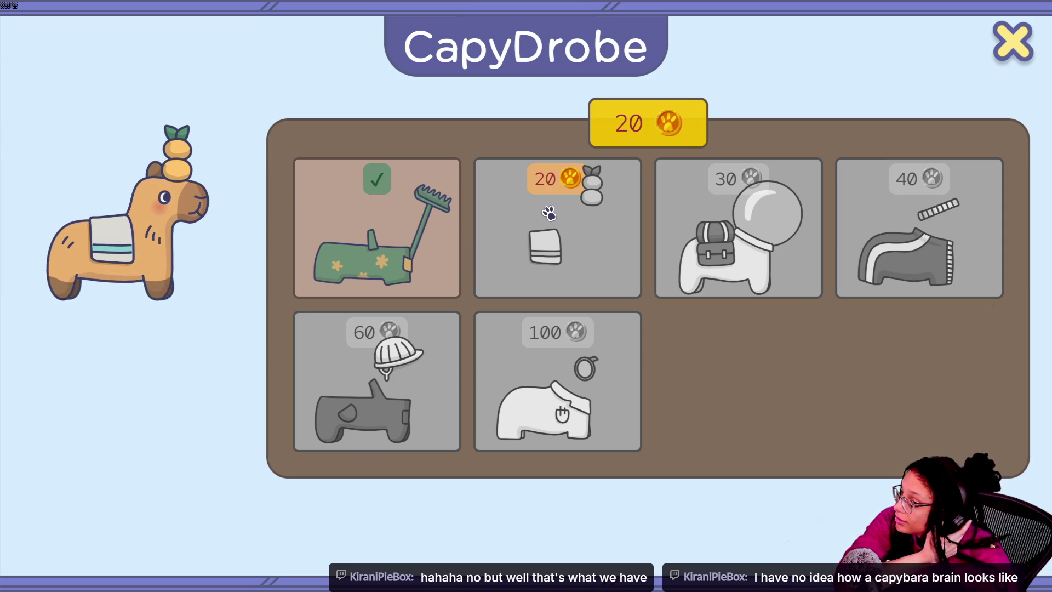
# - Buy the 20-coin towel-and-oranges outfit in the CapyDrobe
pyautogui.click(548, 213)
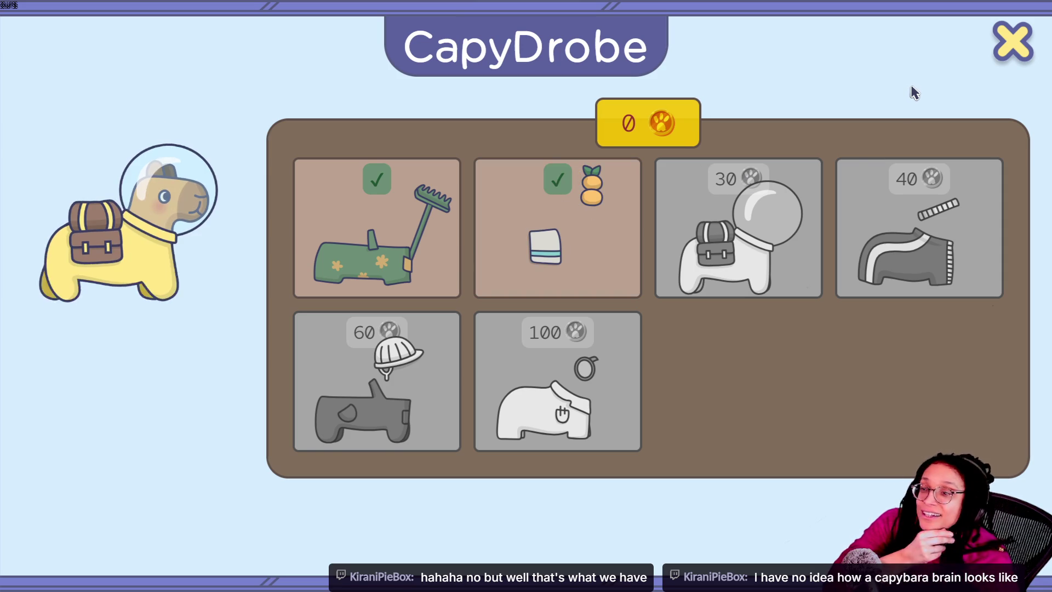
pyautogui.click(998, 55)
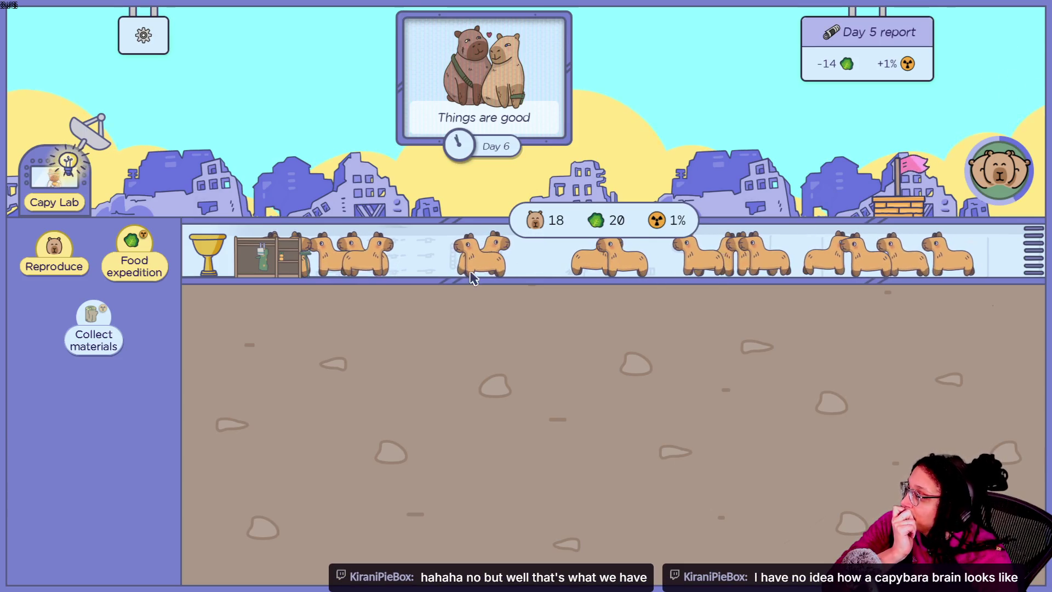
pyautogui.click(285, 262)
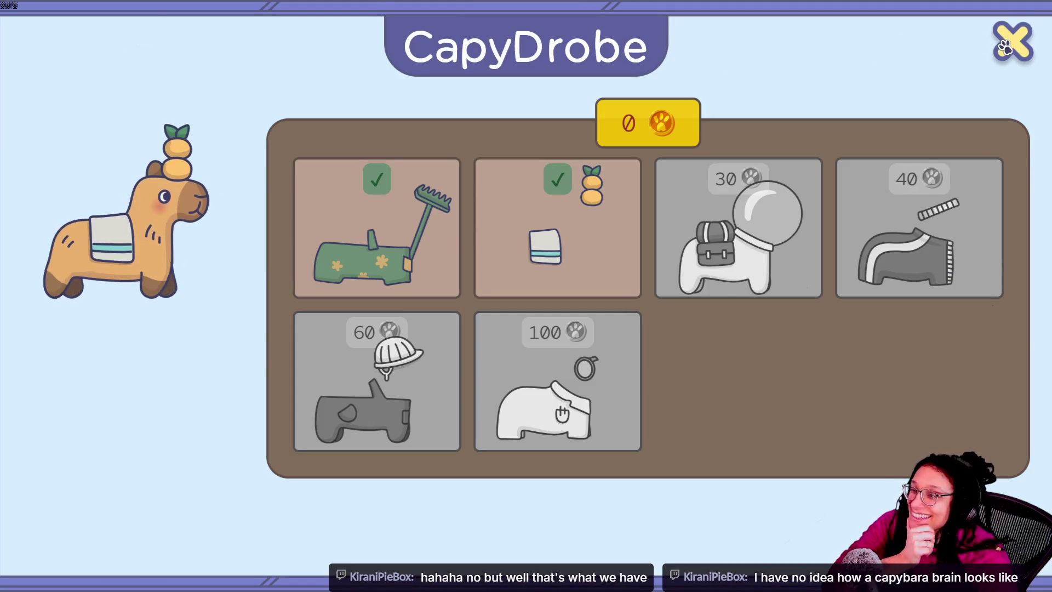
pyautogui.click(1010, 41)
# - Breed the colony from 18 up to 38 capybaras, then enter the Capy Lab
pyautogui.moveTo(103, 349)
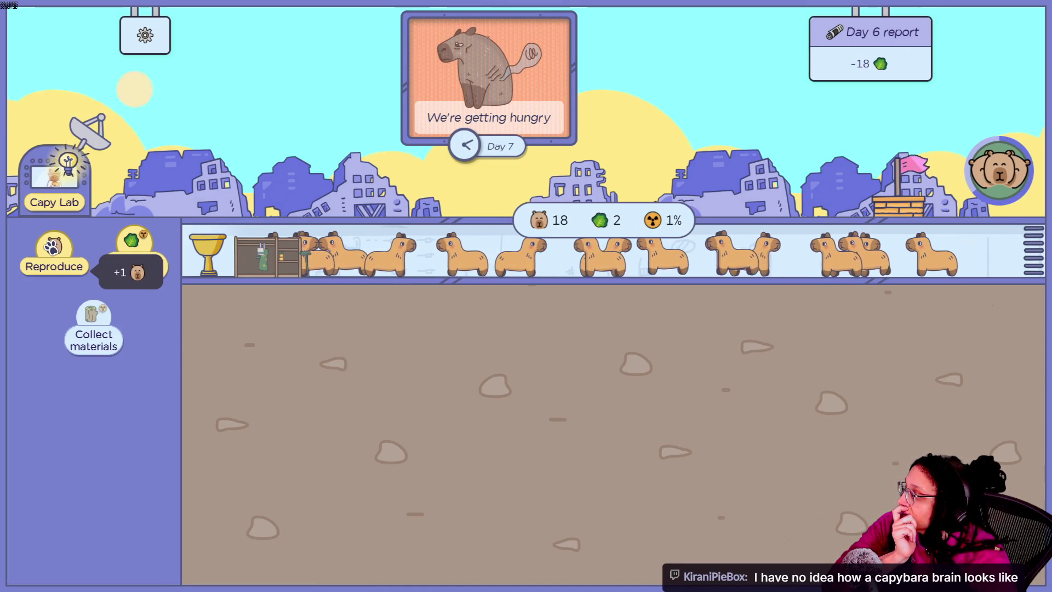
pyautogui.tripleClick(53, 249)
pyautogui.doubleClick(52, 250)
pyautogui.doubleClick(52, 250)
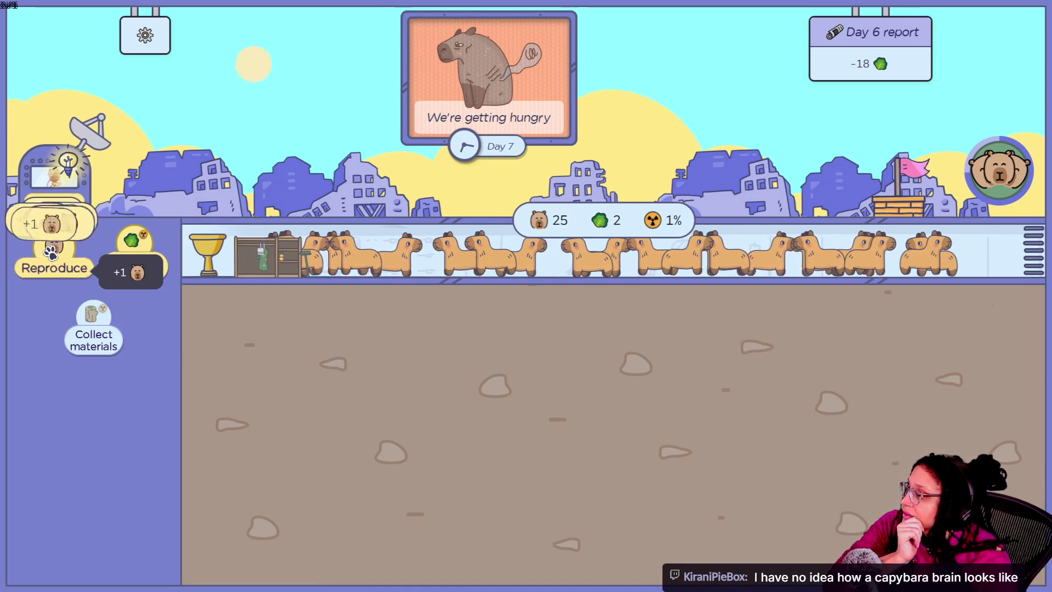
pyautogui.doubleClick(50, 251)
pyautogui.click(49, 253)
pyautogui.click(51, 252)
pyautogui.click(50, 252)
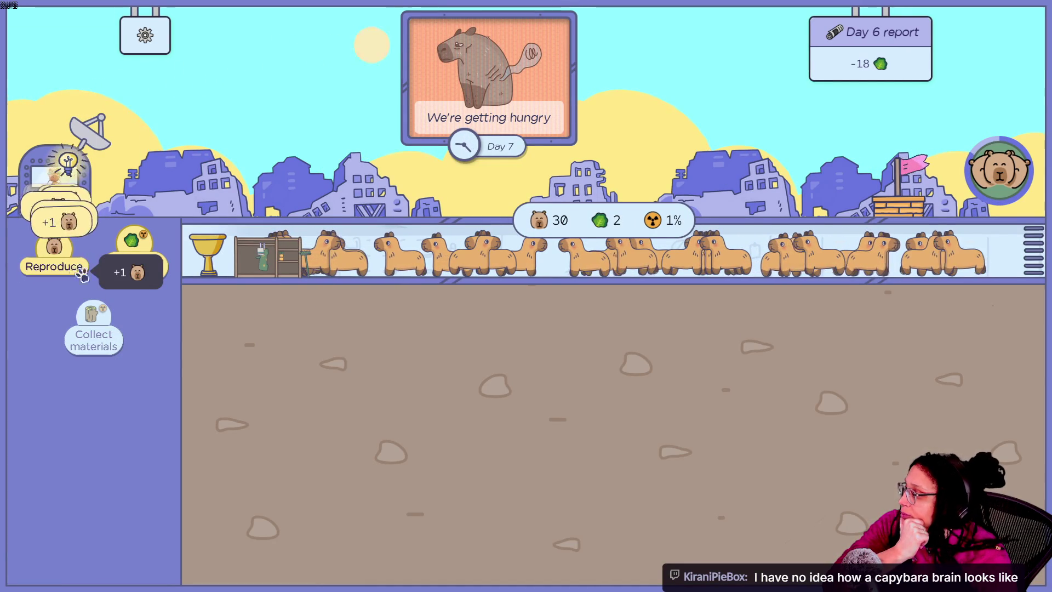
pyautogui.moveTo(102, 319)
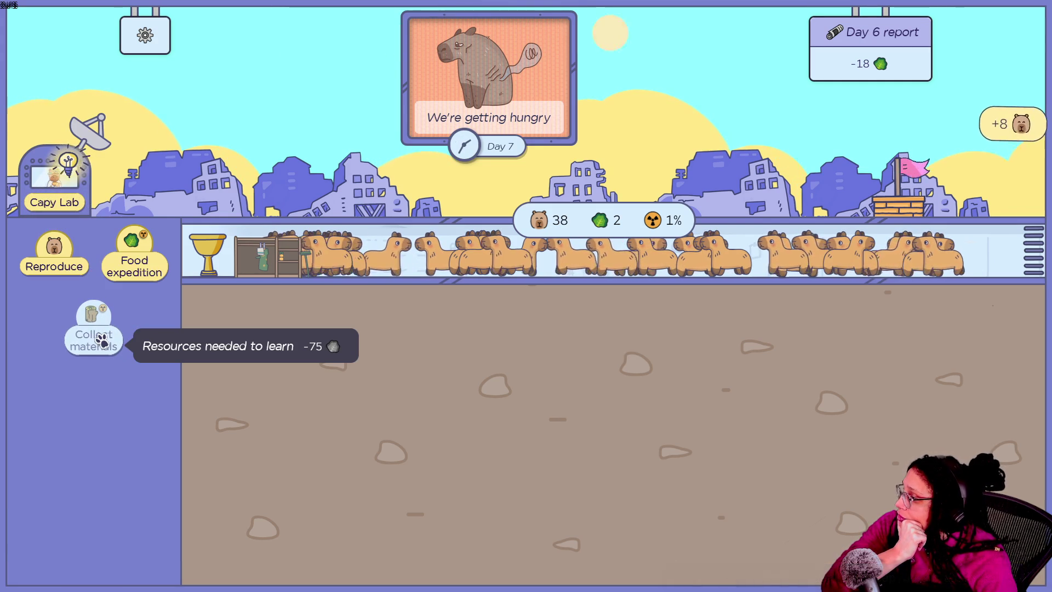
pyautogui.click(55, 181)
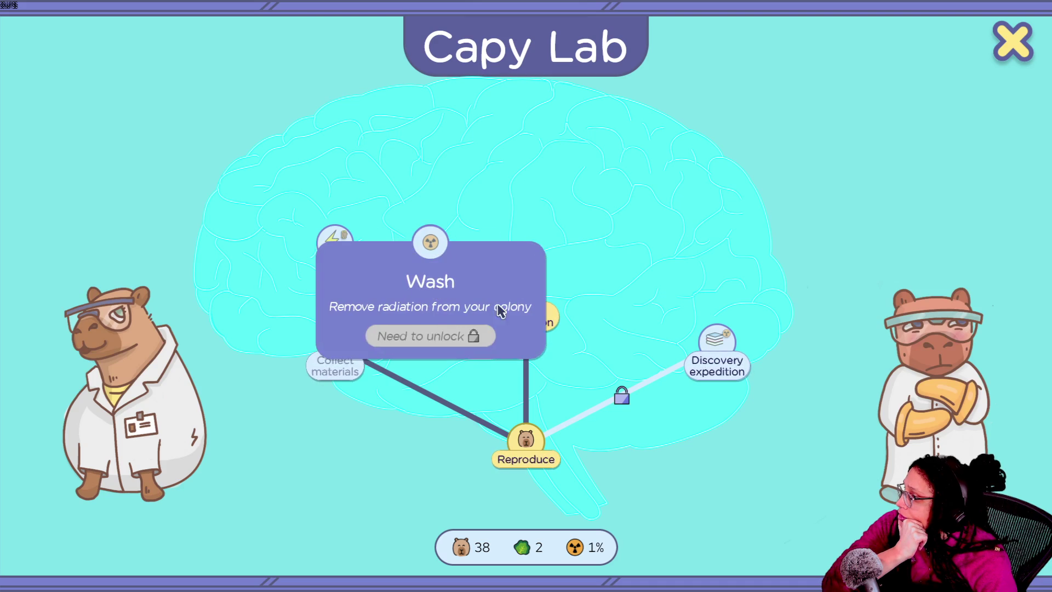
# - Check the locked Wash, Run and Collect materials skill nodes
pyautogui.moveTo(315, 364)
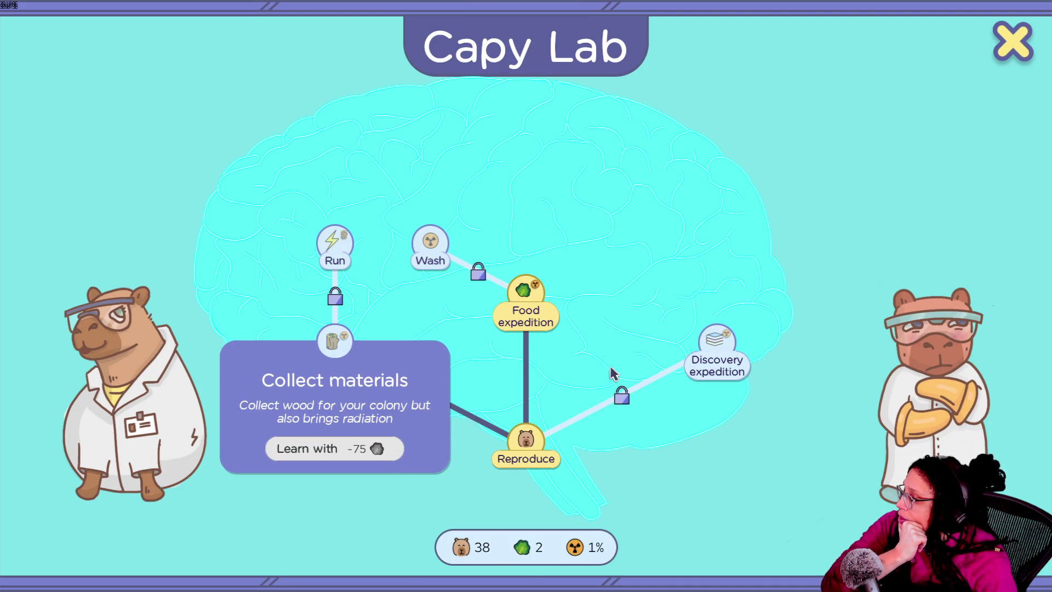
pyautogui.moveTo(338, 274)
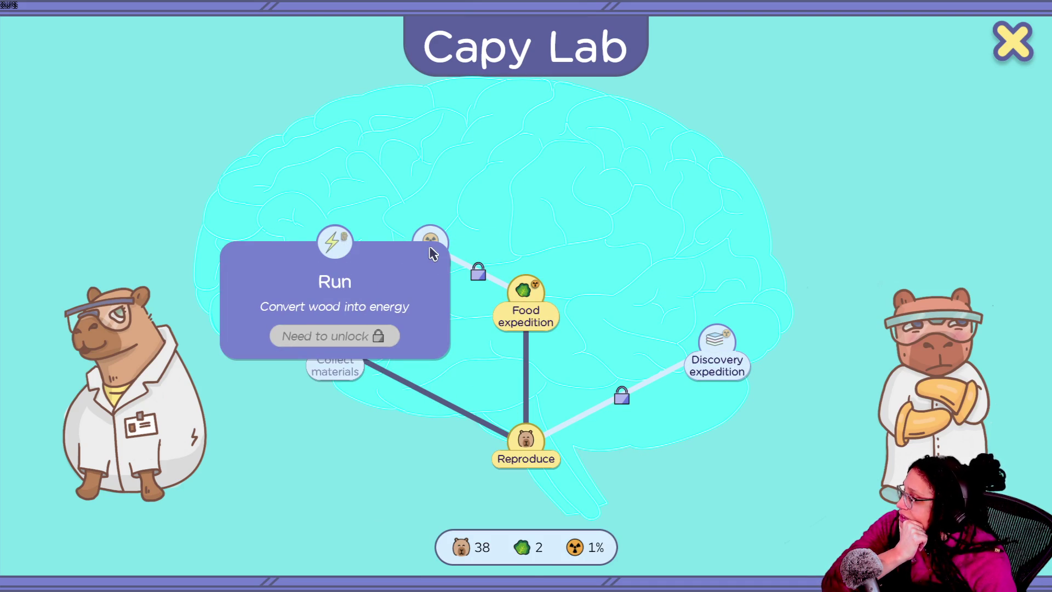
pyautogui.moveTo(721, 343)
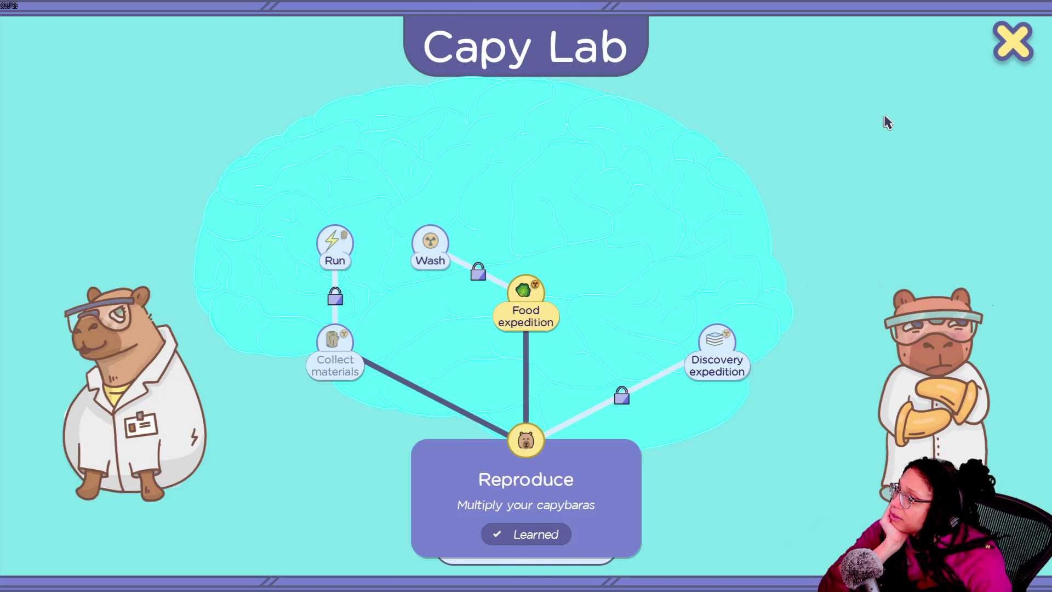
pyautogui.click(1012, 43)
# - Review the remaining locked skills including Discovery expedition, exit fullscreen, and leave the lab
pyautogui.click(59, 159)
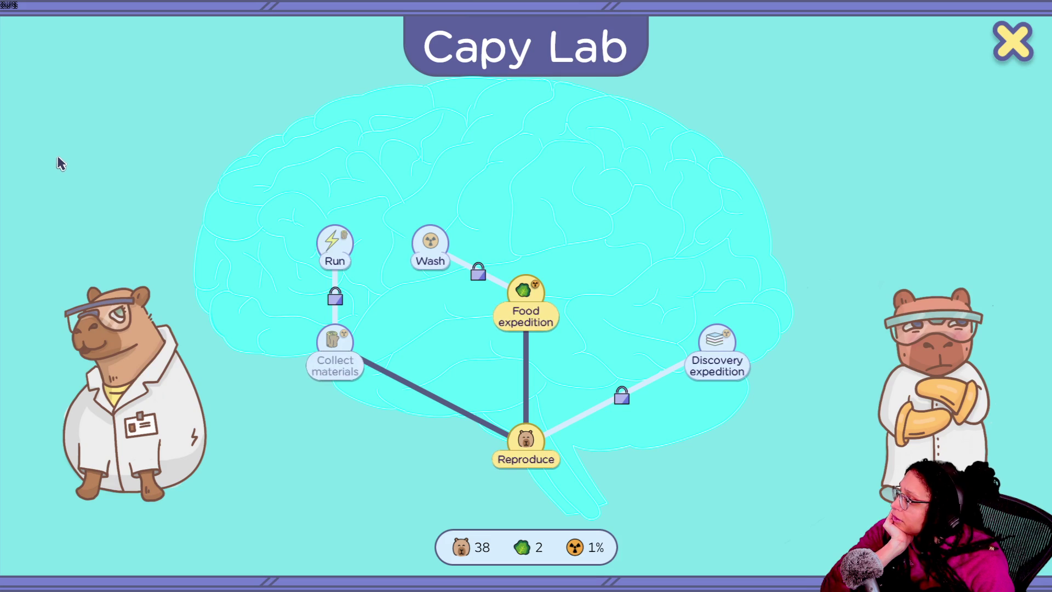
pyautogui.moveTo(436, 264)
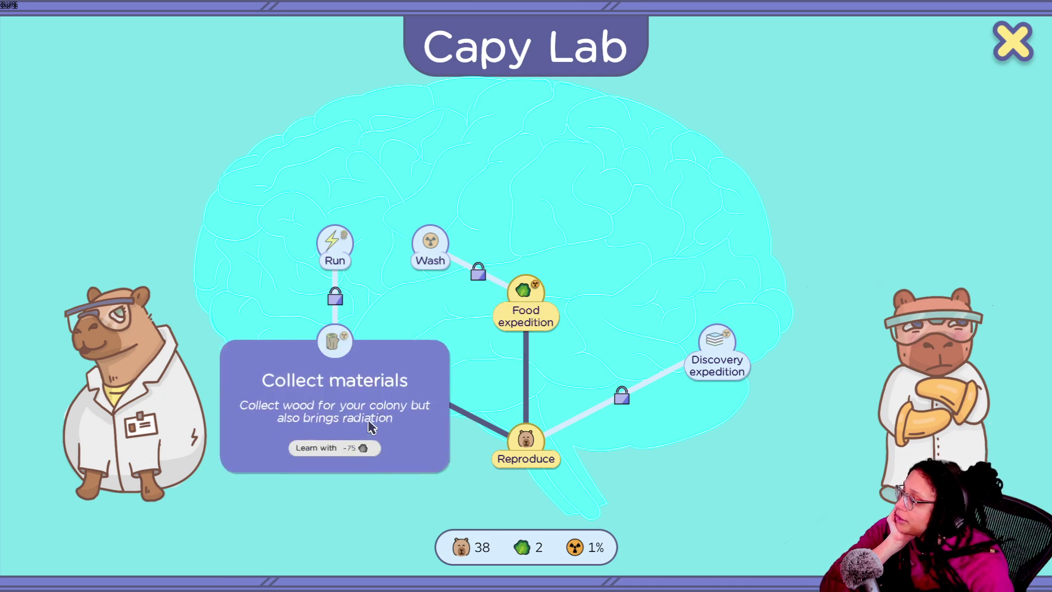
pyautogui.moveTo(746, 359)
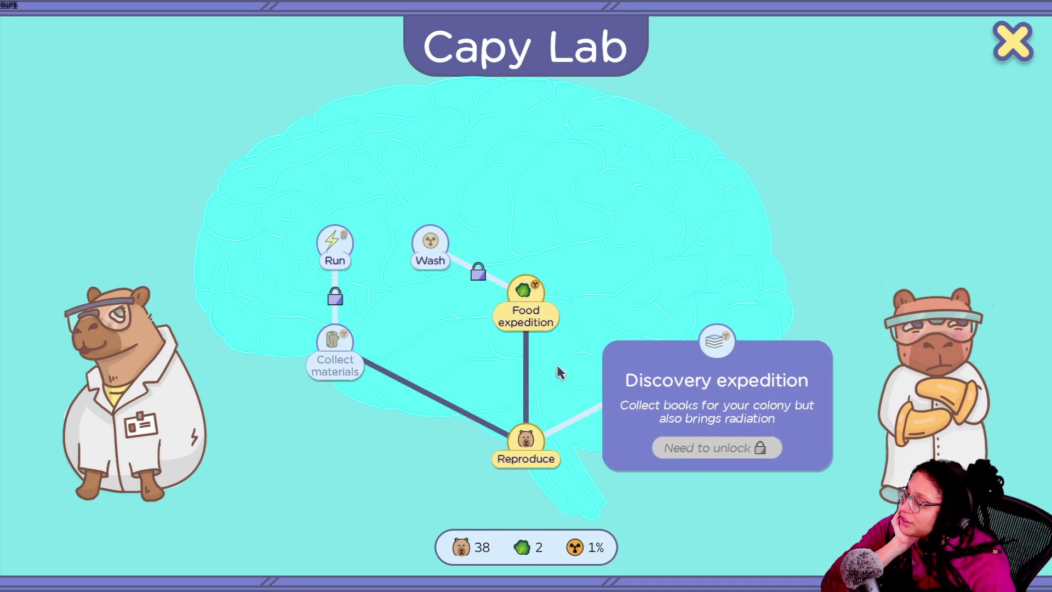
pyautogui.moveTo(331, 249)
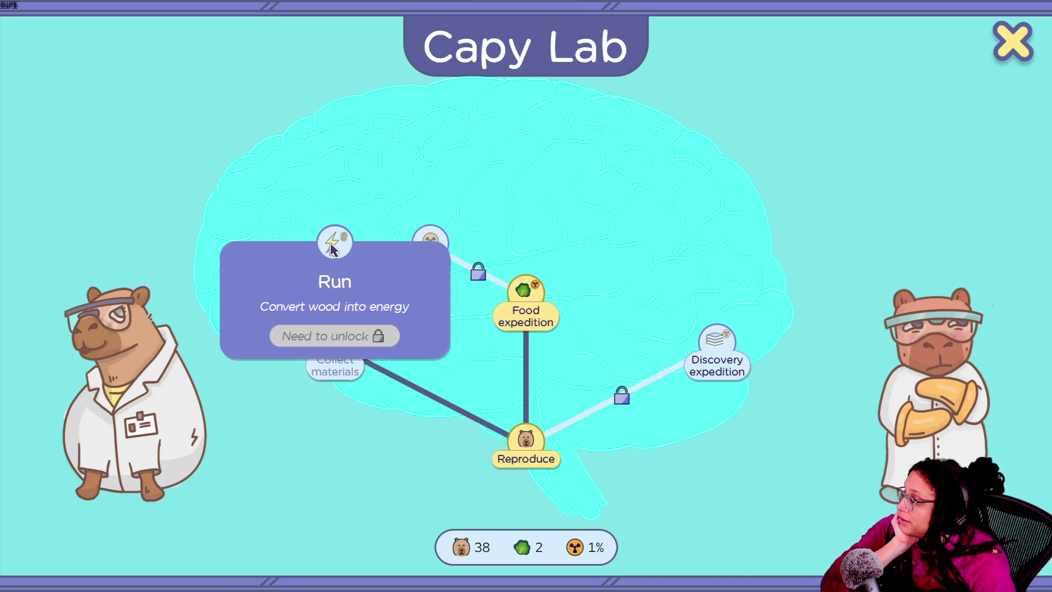
pyautogui.press('F11')
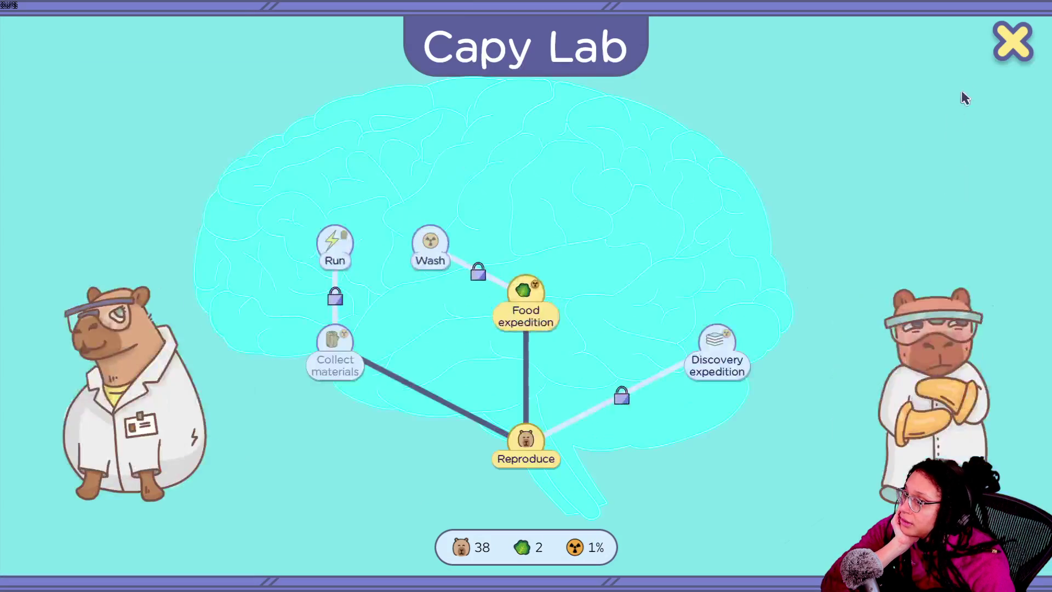
pyautogui.click(1013, 47)
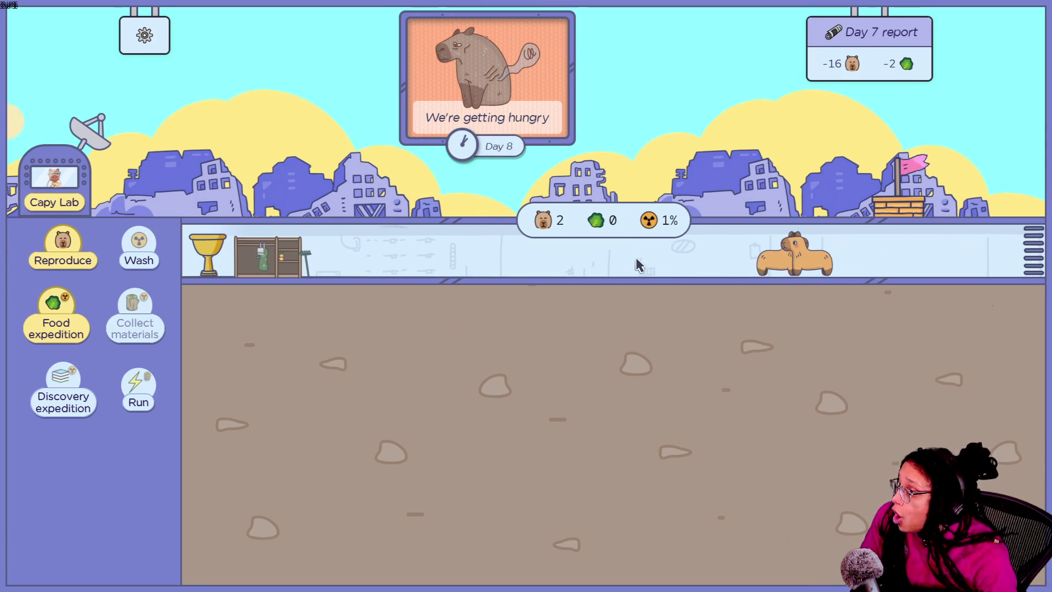
# - Send several food expeditions to rebuild food from 0 to 12
pyautogui.rightClick(619, 366)
pyautogui.click(52, 329)
pyautogui.click(60, 312)
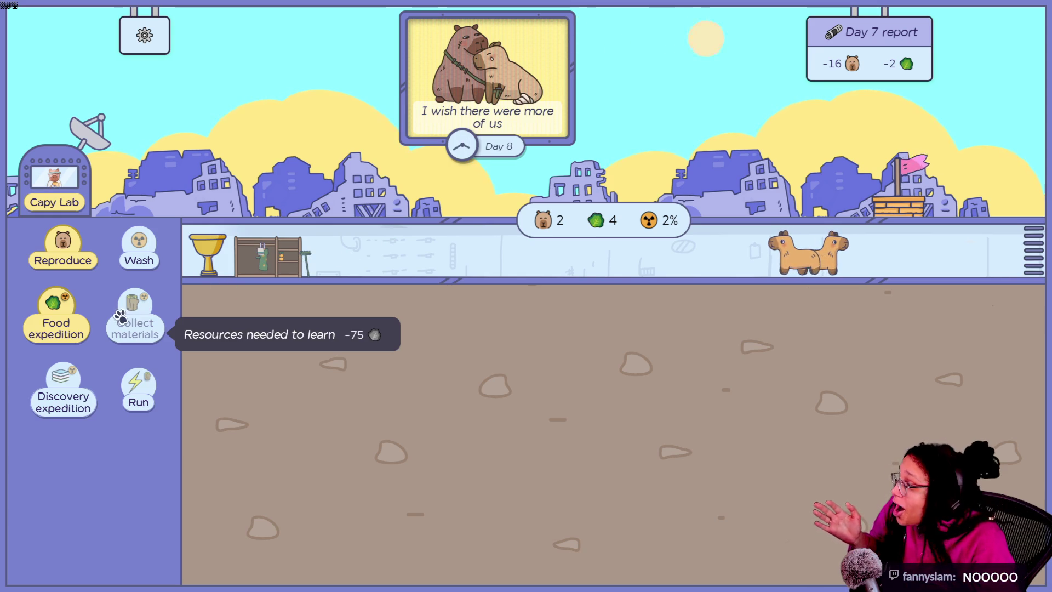
pyautogui.click(51, 332)
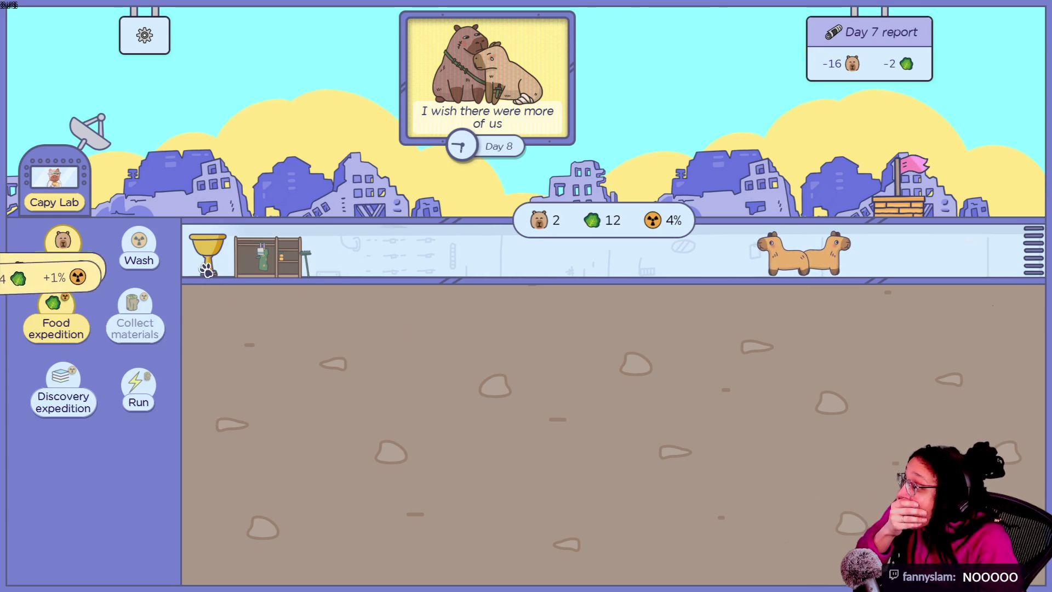
# - Peek into the CapyDrobe, then bring up the Lost siblings event offering +10 capybaras
pyautogui.click(261, 266)
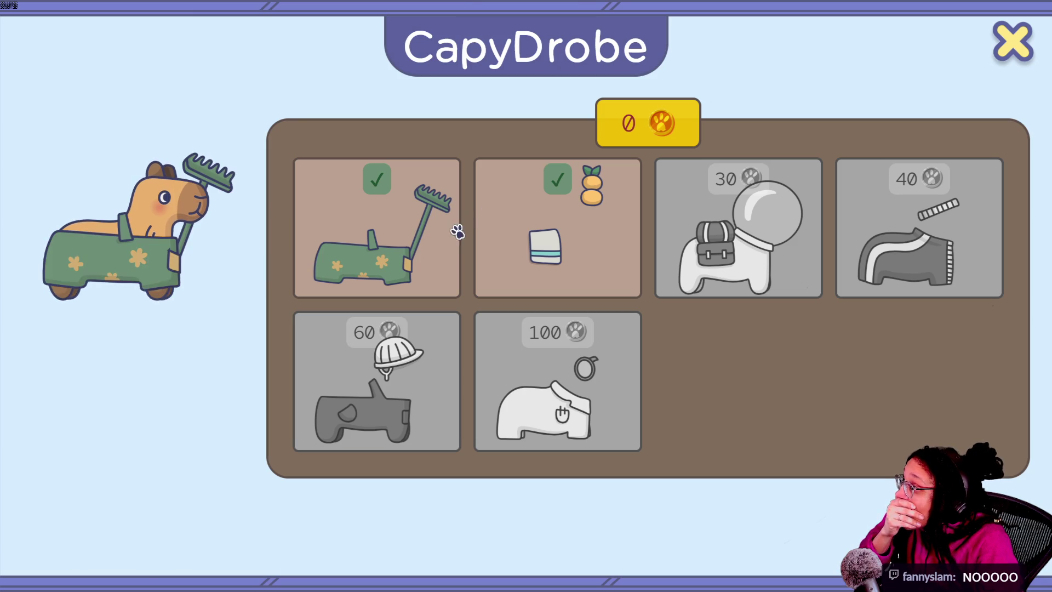
pyautogui.press('Escape')
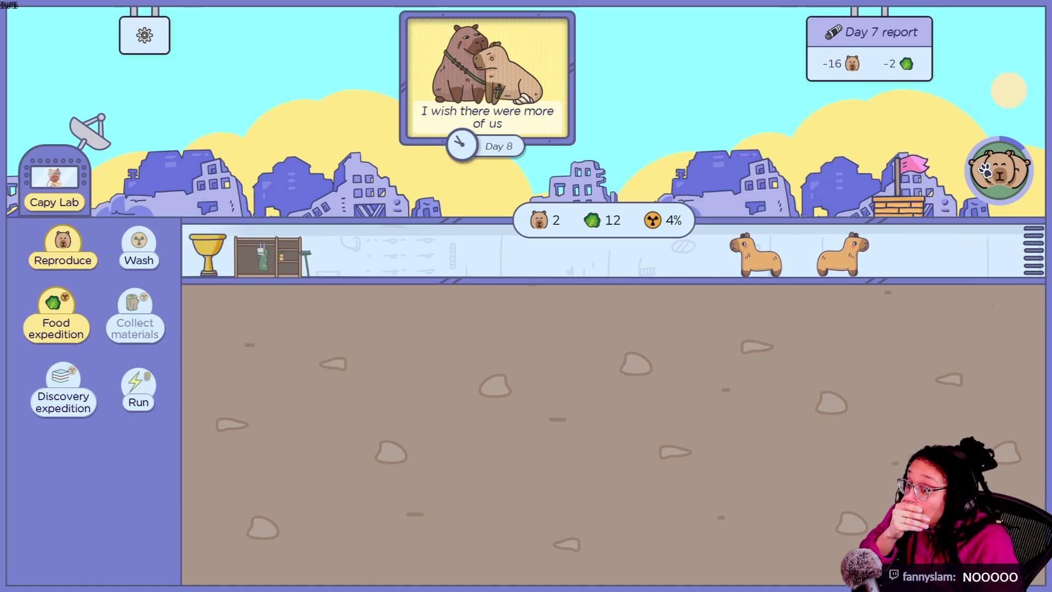
pyautogui.click(985, 171)
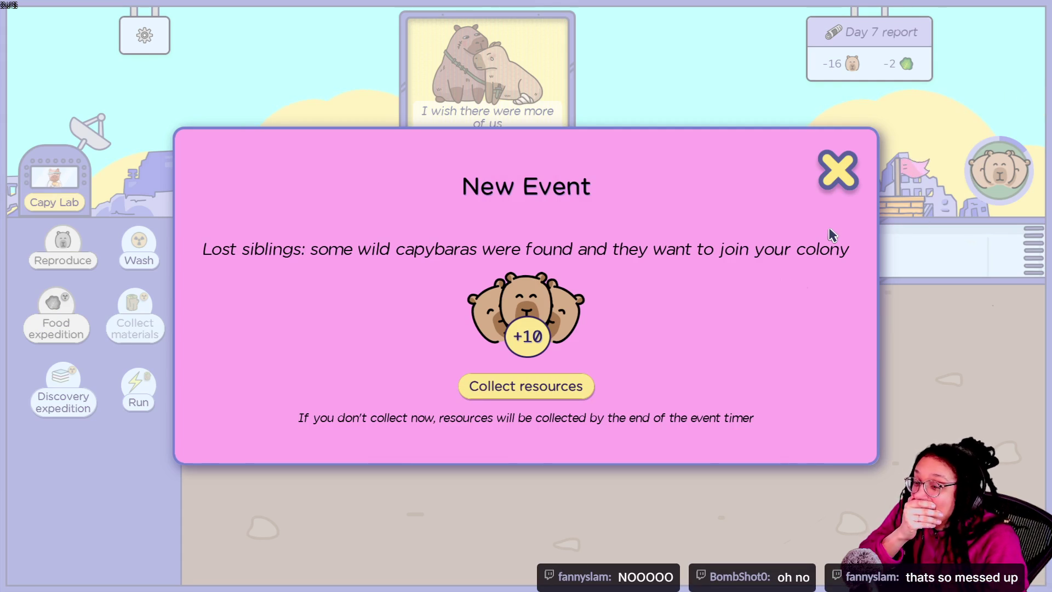
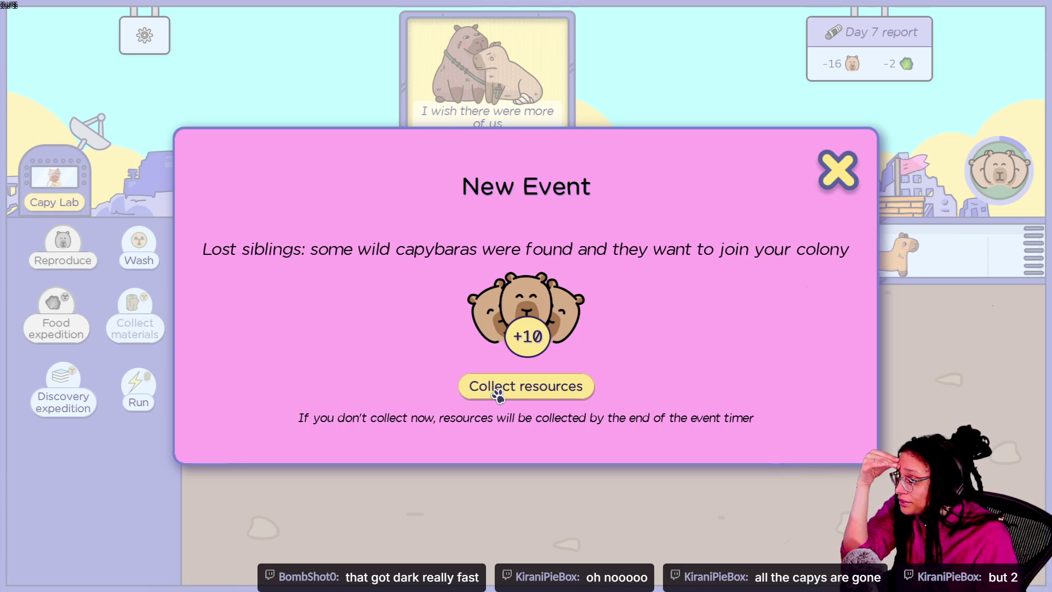
# - Collect the ten lost capybaras, pause on Day 9, and open the CapyDrobe wardrobe
pyautogui.click(497, 389)
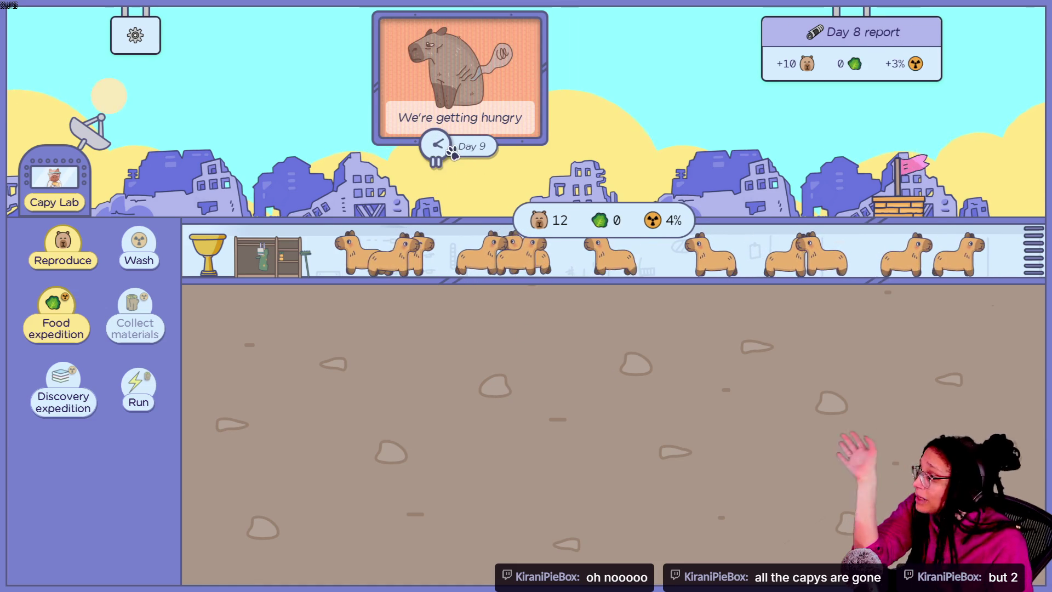
pyautogui.click(433, 143)
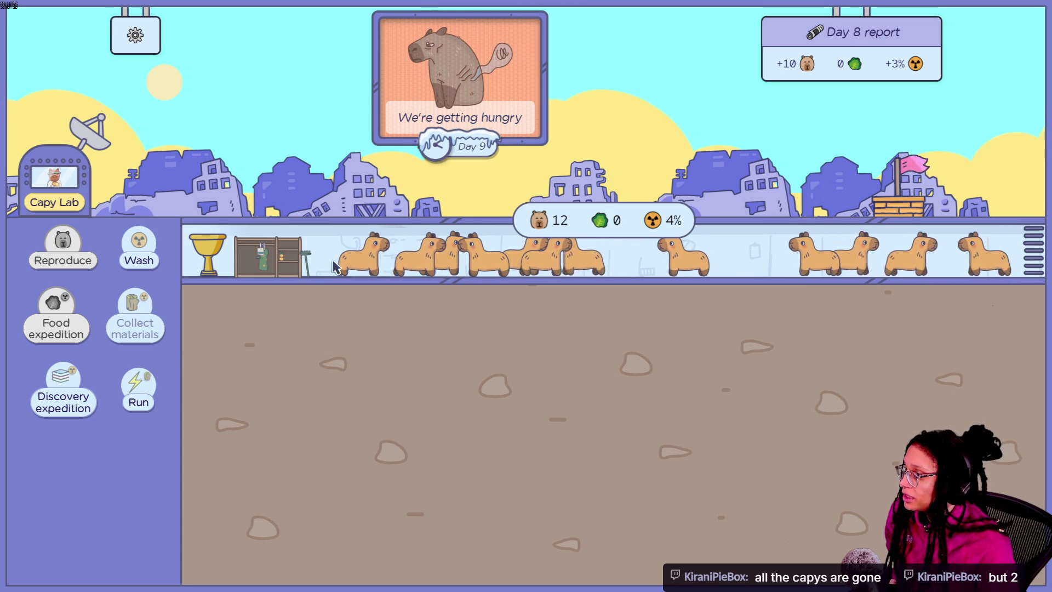
pyautogui.click(372, 266)
# - Buy the 20-coin towel-and-oranges outfit in CapyDrobe, keep both outfits checked, and close it
pyautogui.click(371, 245)
pyautogui.click(371, 245)
pyautogui.click(609, 226)
pyautogui.click(609, 225)
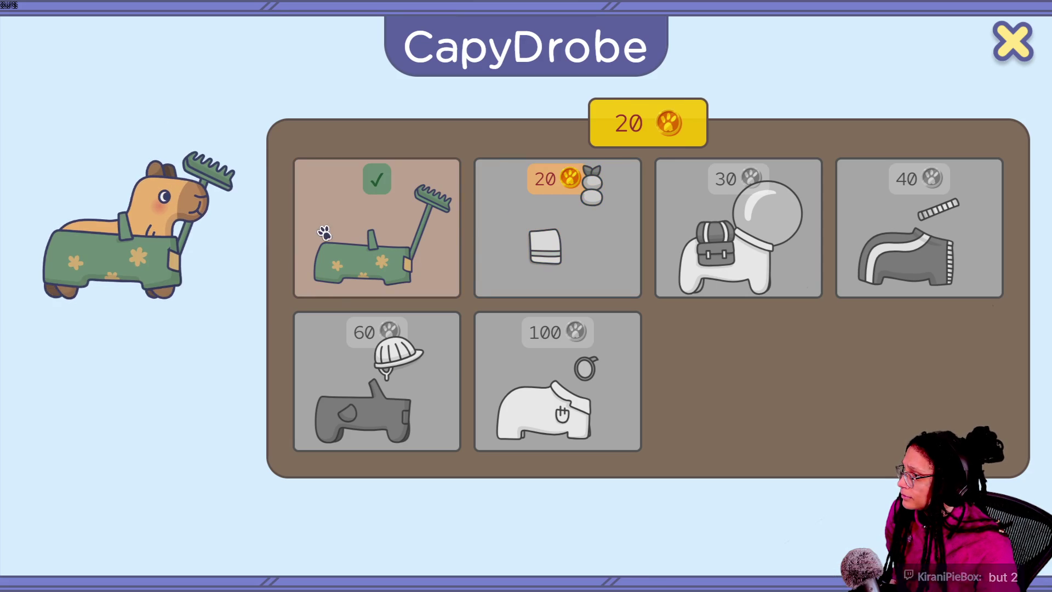
pyautogui.click(344, 229)
pyautogui.click(343, 228)
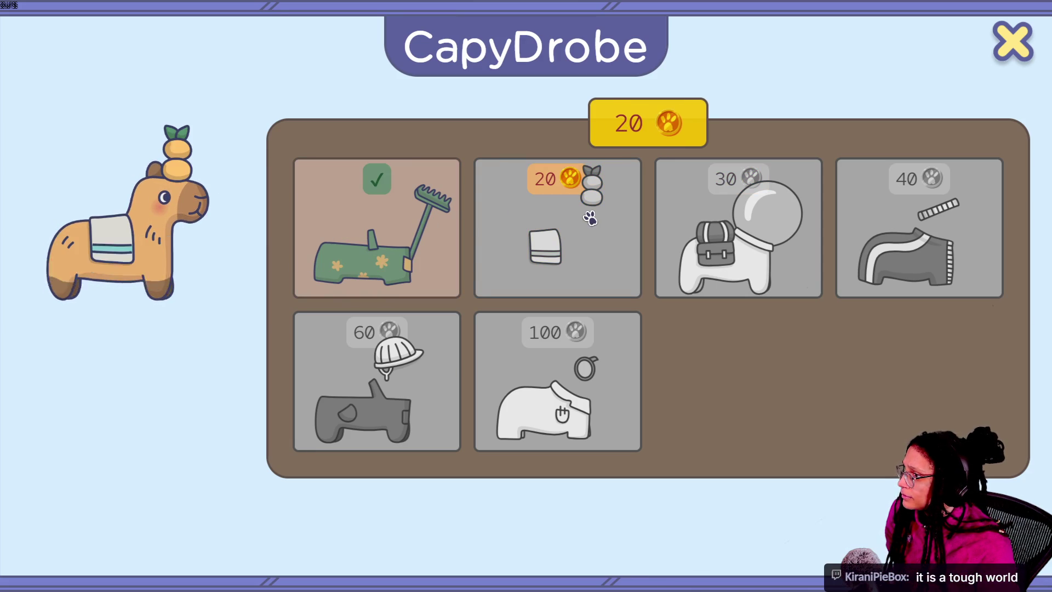
pyautogui.click(592, 220)
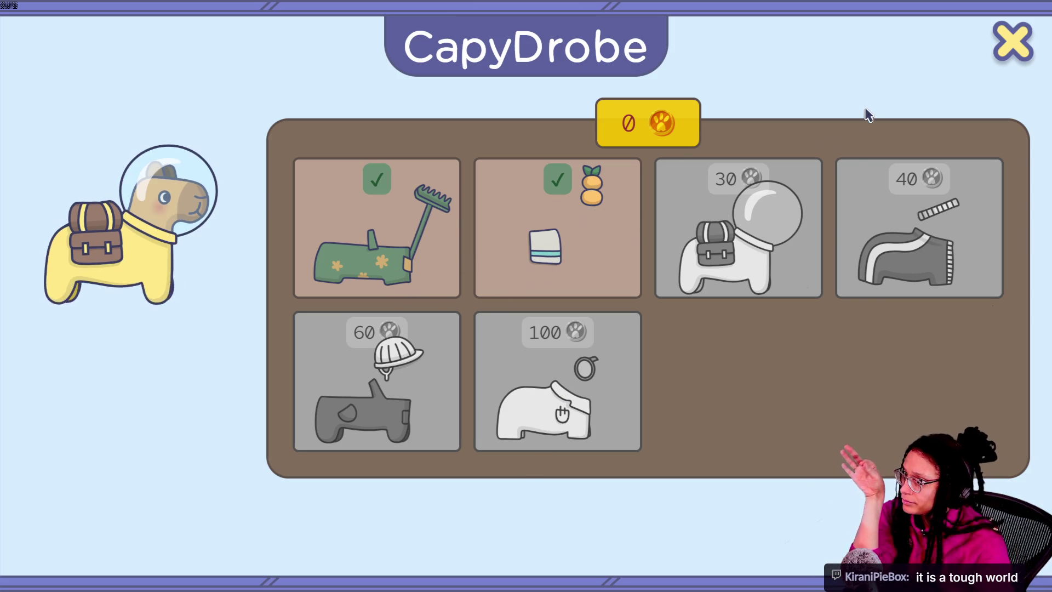
pyautogui.click(998, 55)
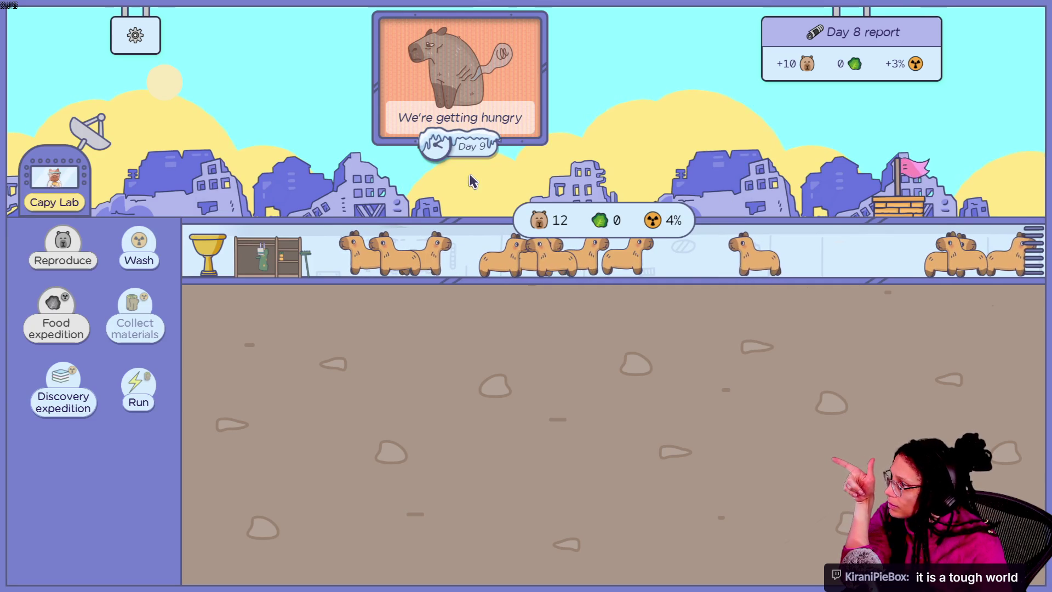
pyautogui.click(150, 40)
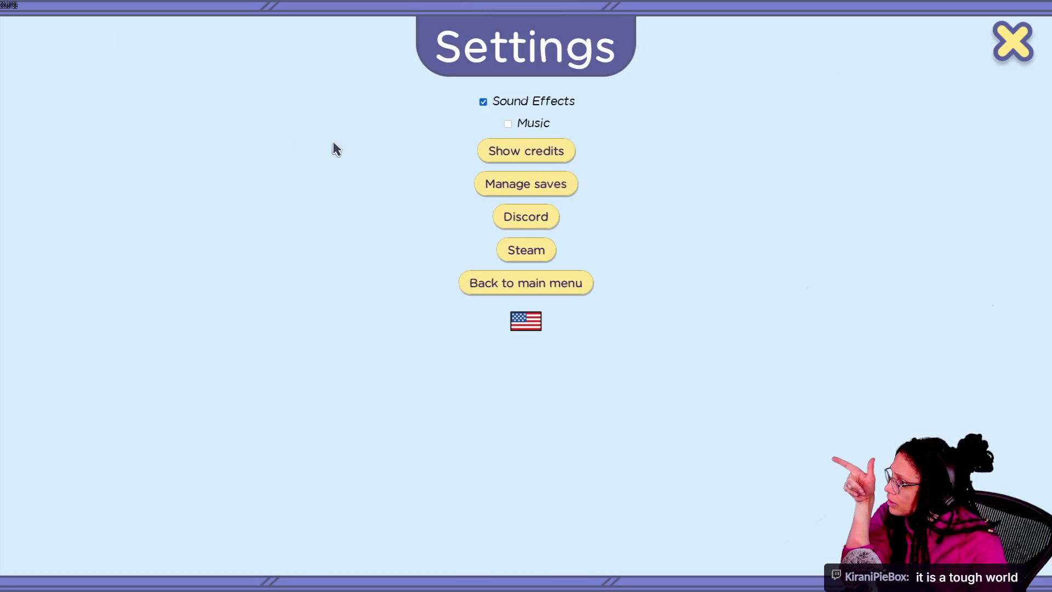
pyautogui.click(1004, 46)
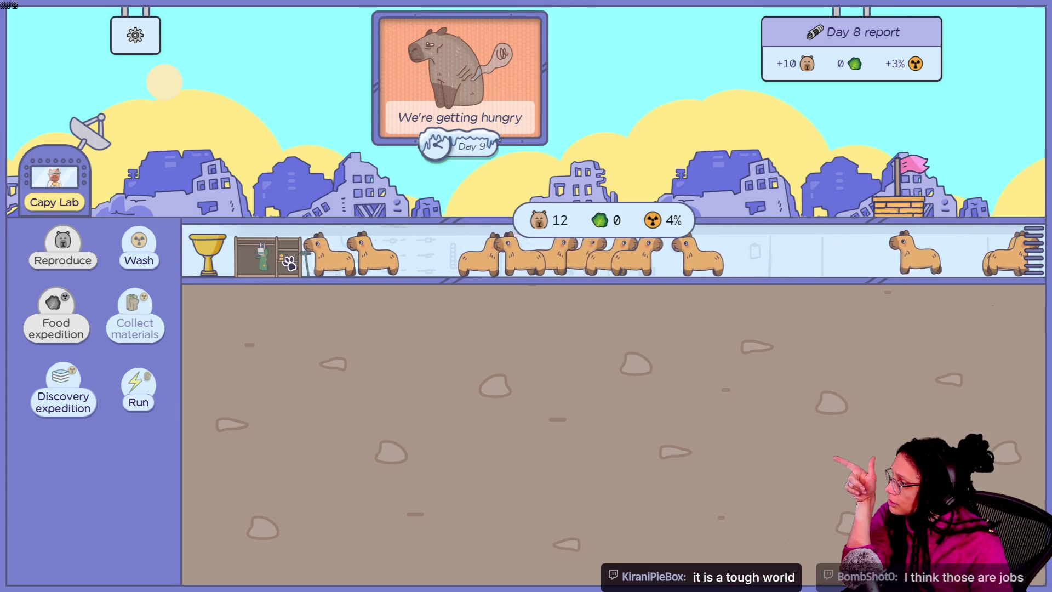
pyautogui.click(302, 258)
pyautogui.click(296, 260)
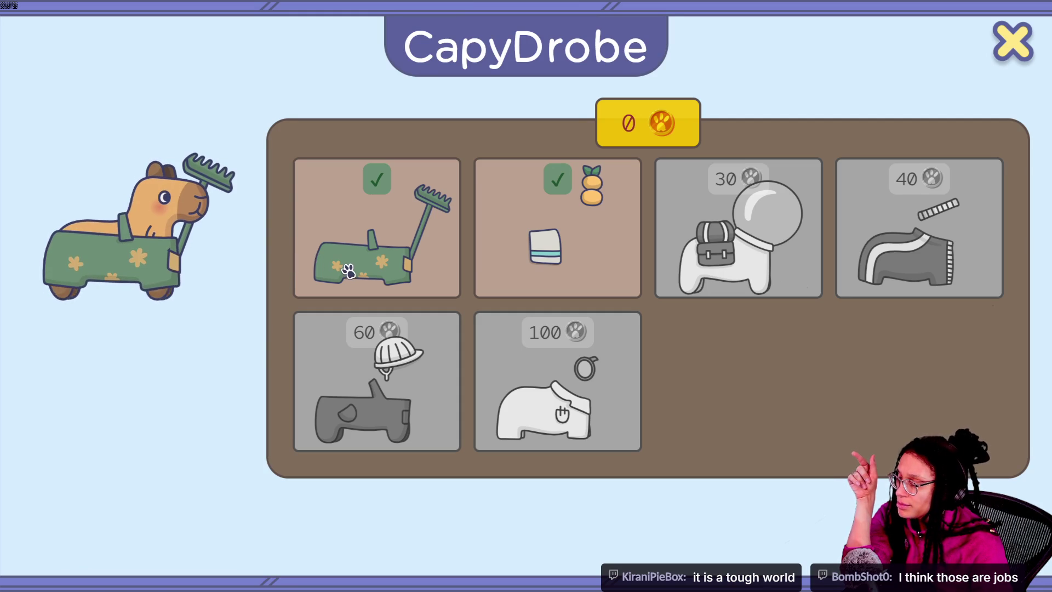
pyautogui.click(495, 208)
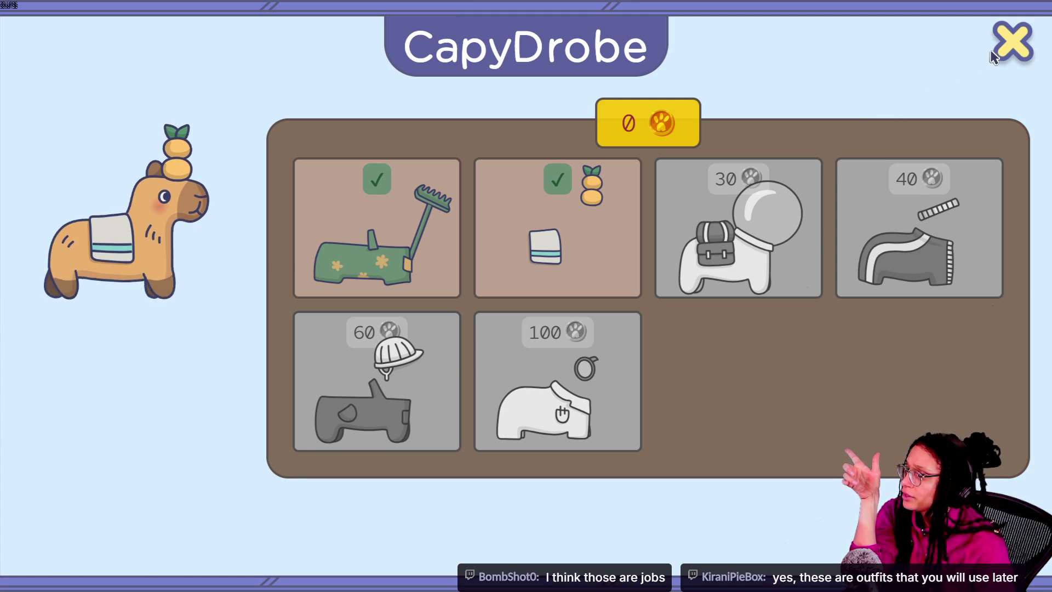
pyautogui.click(993, 49)
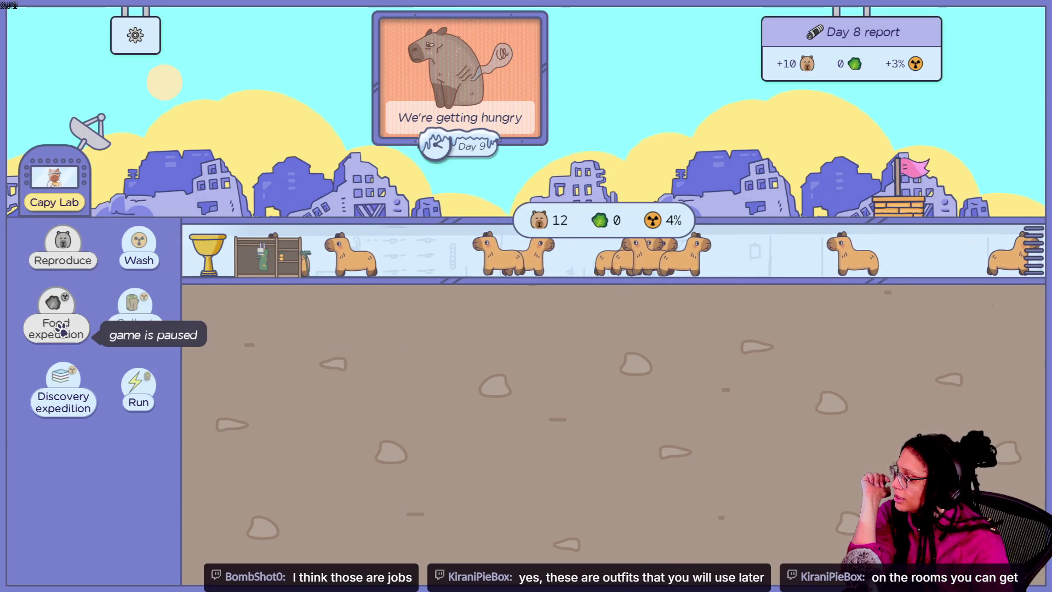
# - Unpause the day, run five food expeditions until radiation hits 10%, then open Capy Lab
pyautogui.click(459, 131)
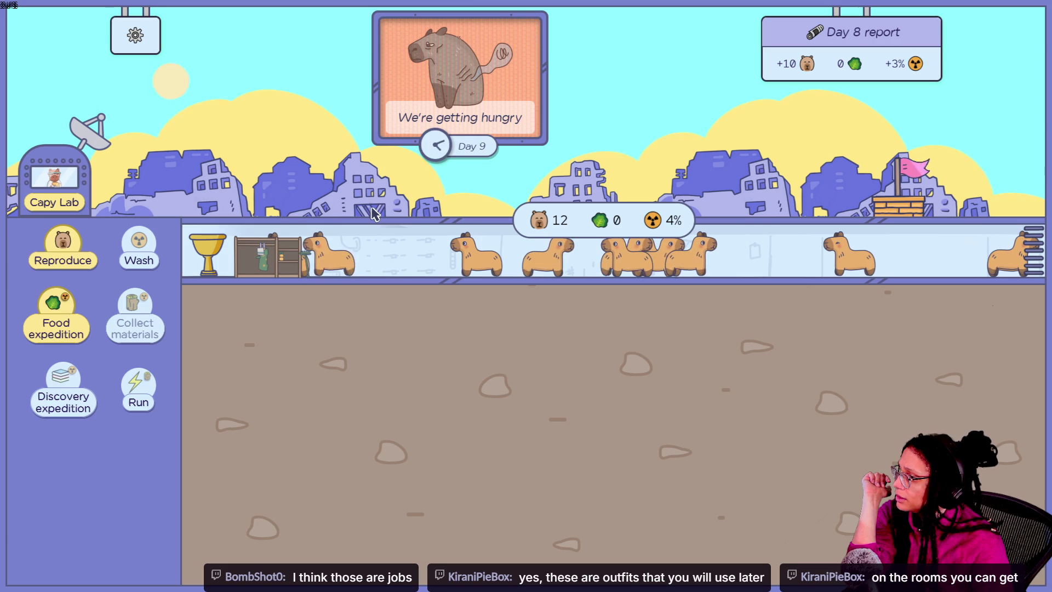
pyautogui.click(56, 338)
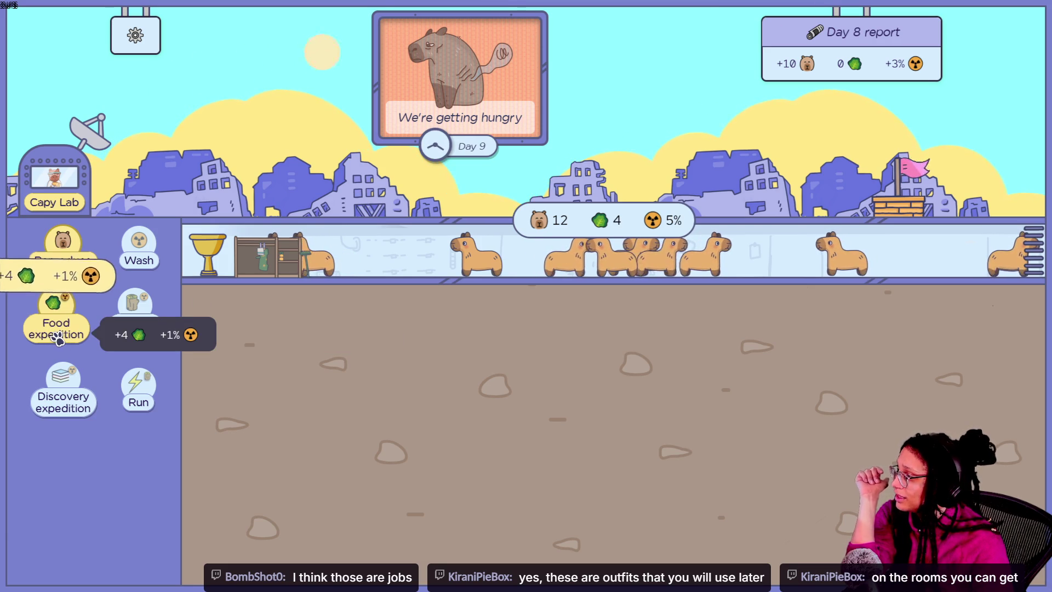
pyautogui.click(55, 338)
pyautogui.click(55, 337)
pyautogui.click(56, 337)
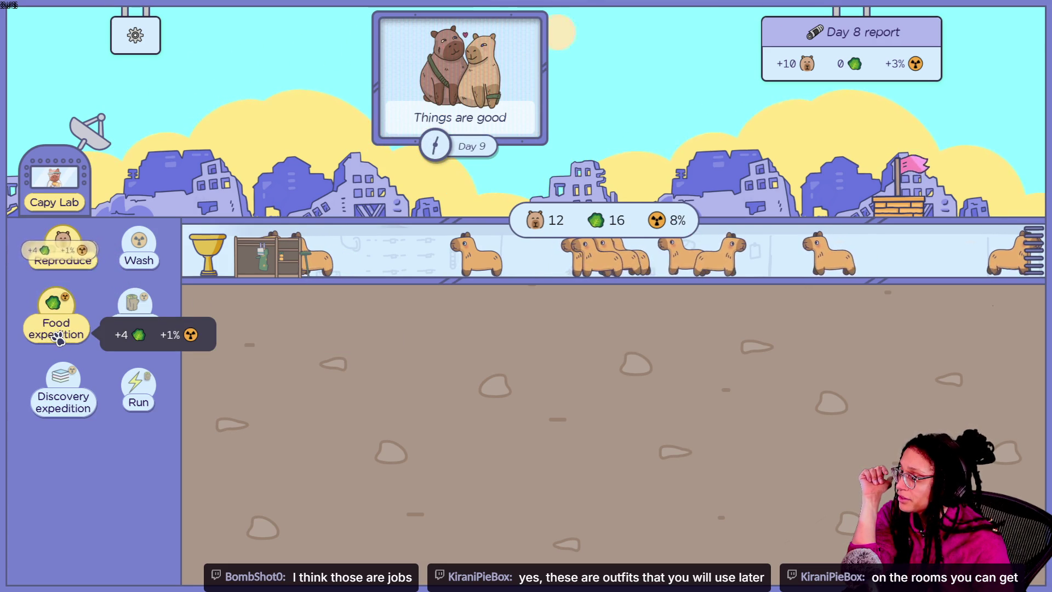
pyautogui.click(55, 337)
pyautogui.click(56, 338)
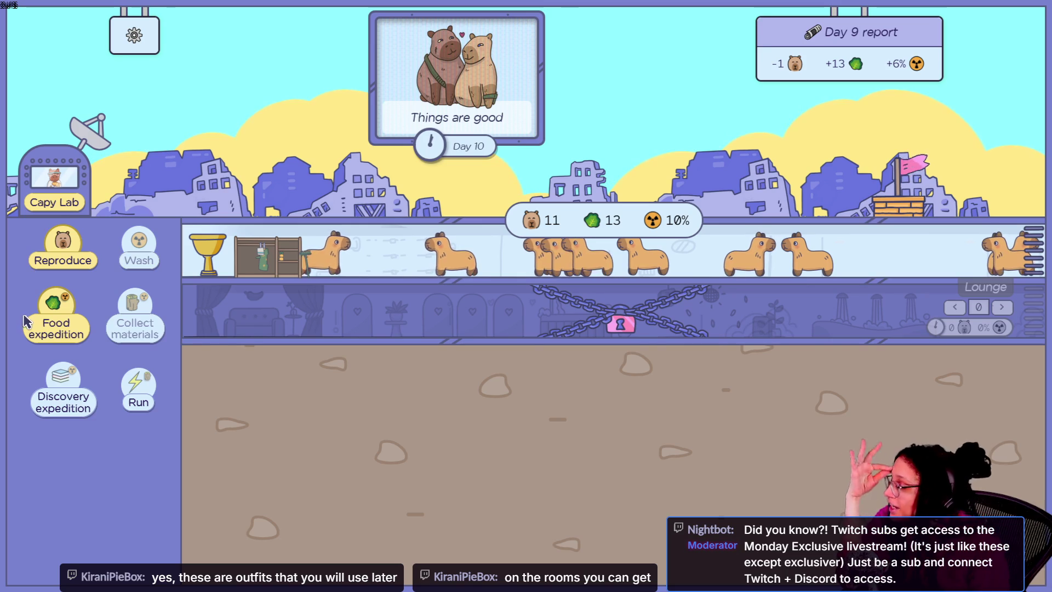
pyautogui.moveTo(78, 335)
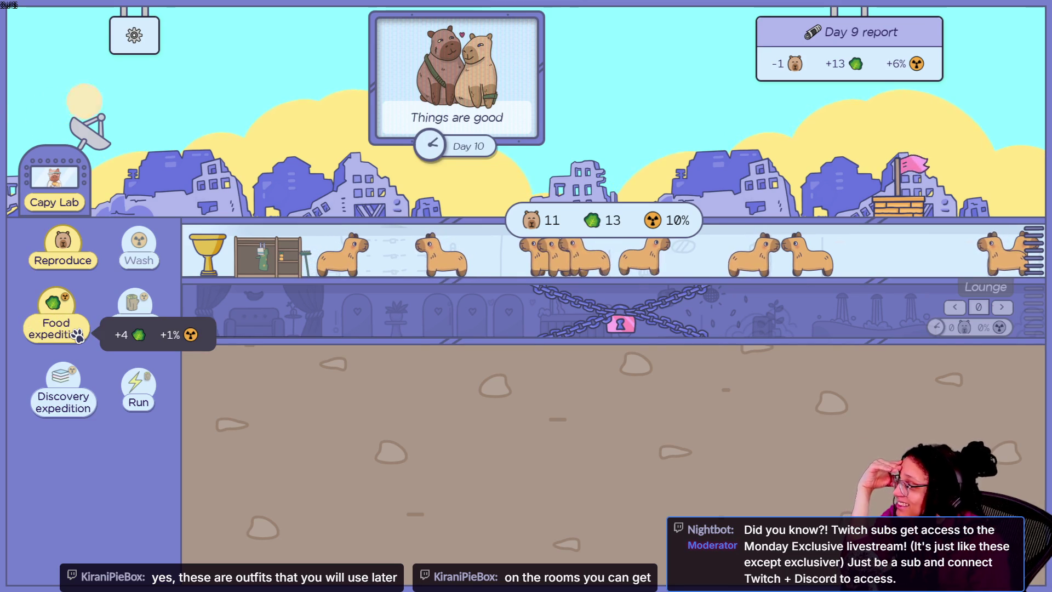
pyautogui.moveTo(123, 336)
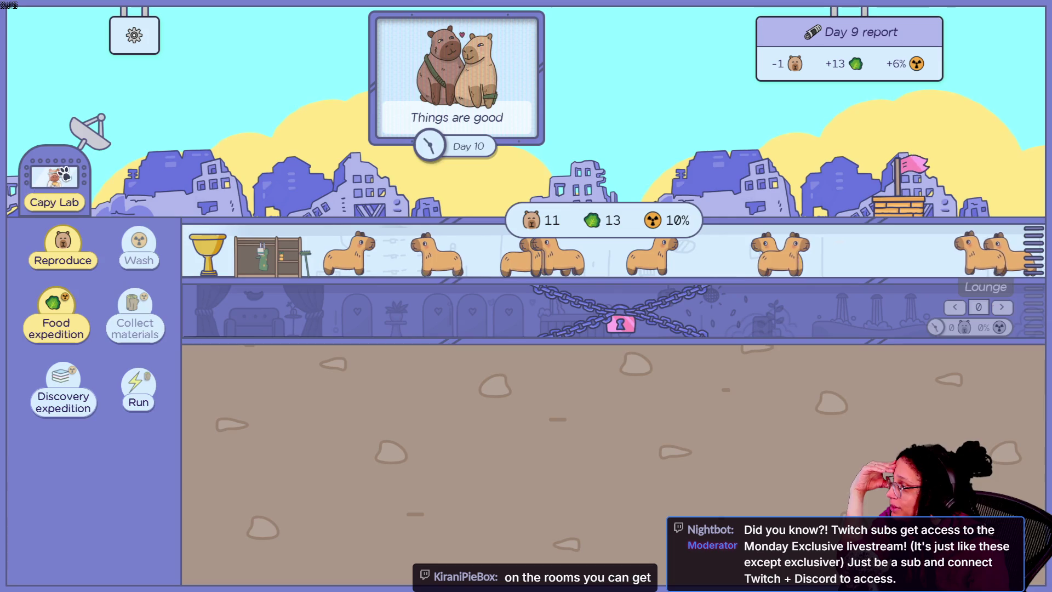
pyautogui.click(41, 189)
# - Read the Capy Lab skill node info, then close the lab to the Day 10 colony
pyautogui.moveTo(497, 444)
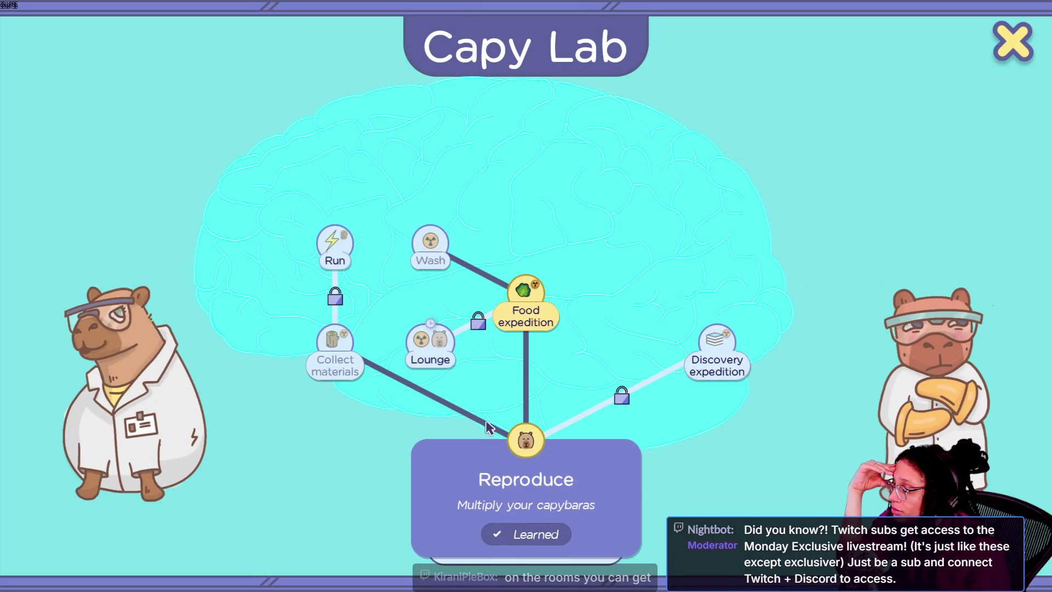
pyautogui.moveTo(547, 306)
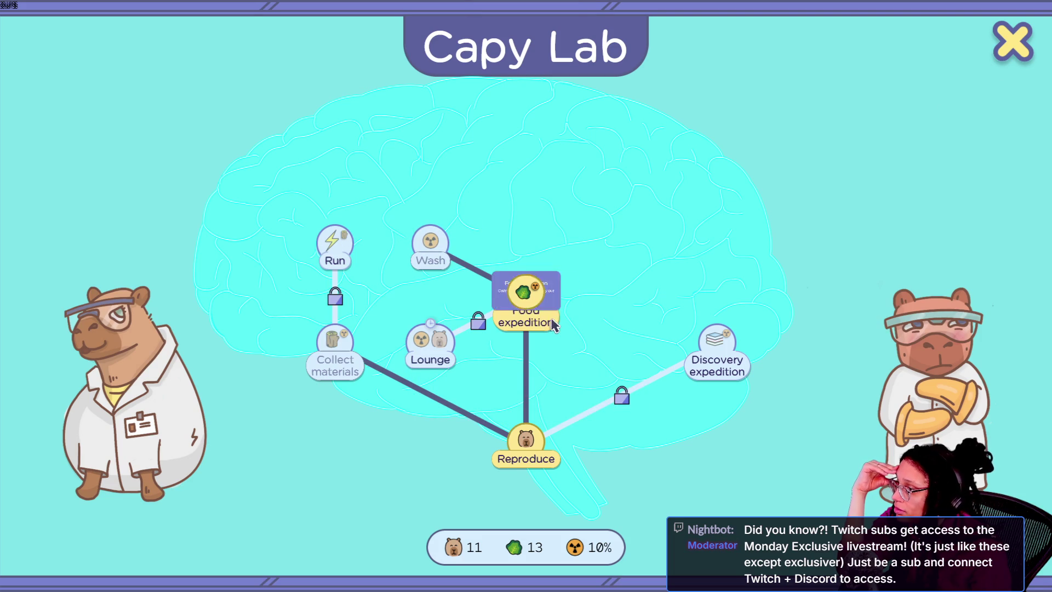
pyautogui.moveTo(441, 249)
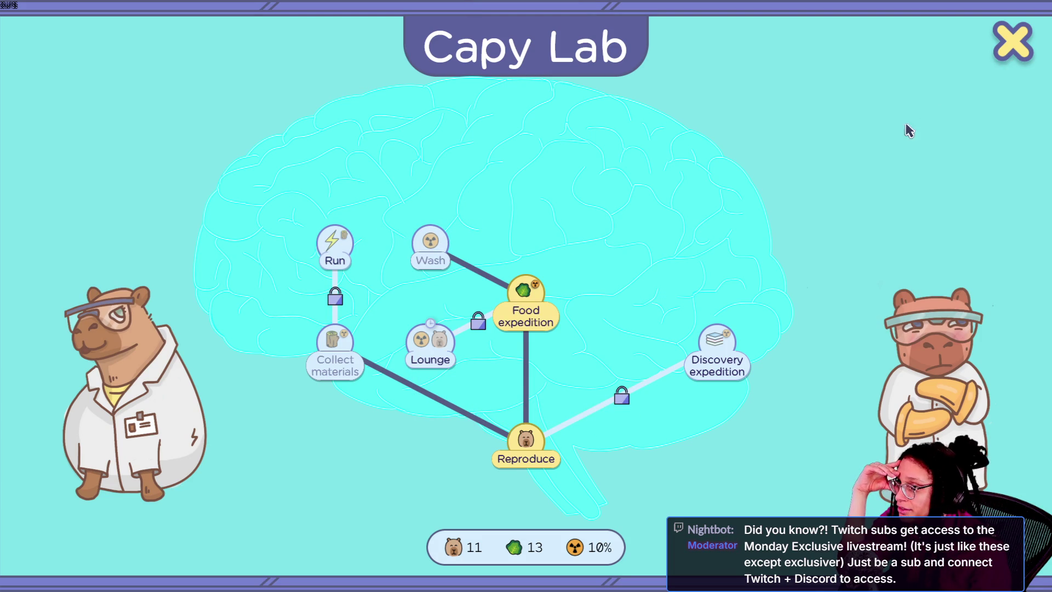
pyautogui.click(1012, 44)
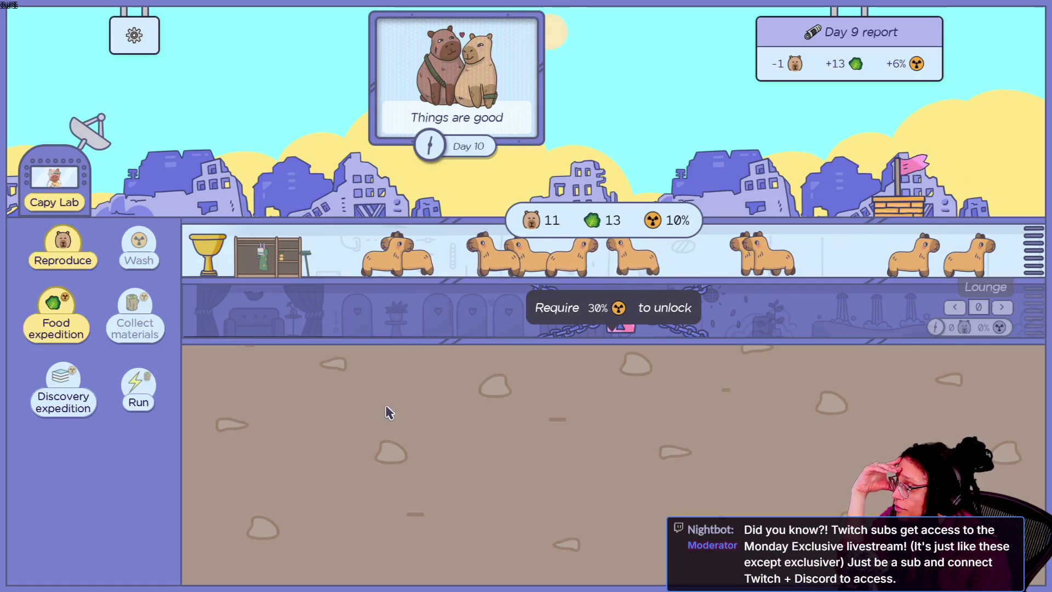
pyautogui.moveTo(607, 328)
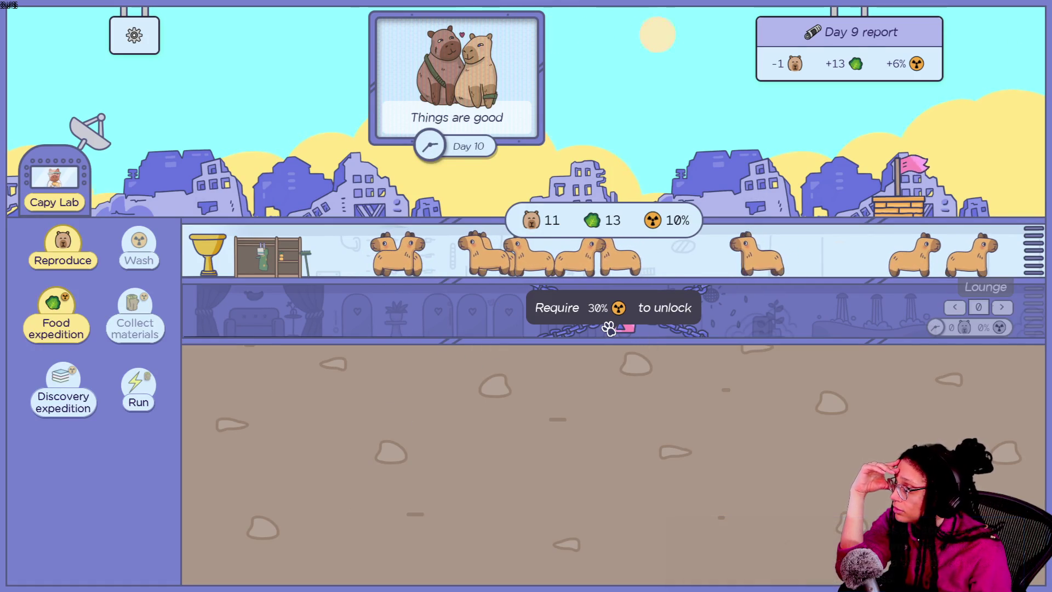
# - Send two food expeditions and breed five more capybaras
pyautogui.moveTo(123, 265)
pyautogui.moveTo(94, 336)
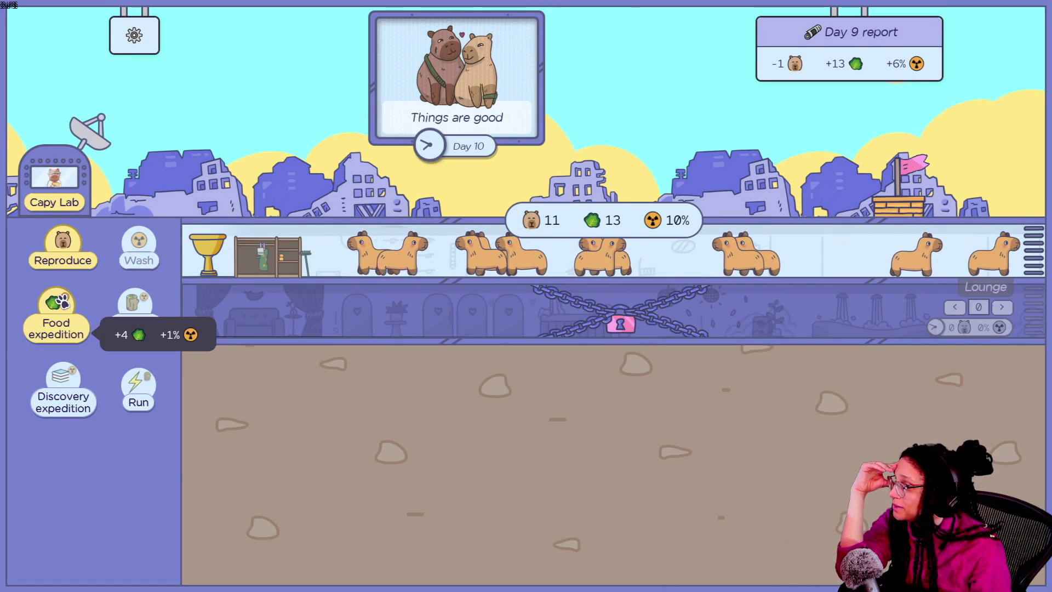
pyautogui.click(56, 323)
pyautogui.click(56, 323)
pyautogui.click(55, 323)
pyautogui.click(56, 323)
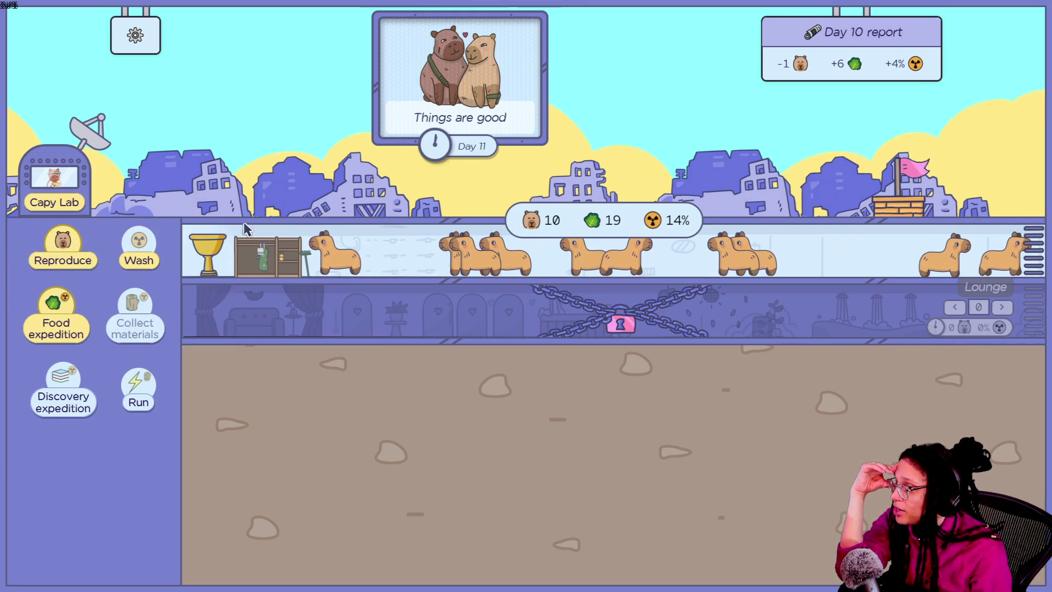
pyautogui.click(77, 253)
pyautogui.click(76, 253)
pyautogui.click(77, 254)
pyautogui.click(78, 255)
pyautogui.click(79, 257)
pyautogui.click(78, 257)
pyautogui.click(80, 258)
pyautogui.click(81, 260)
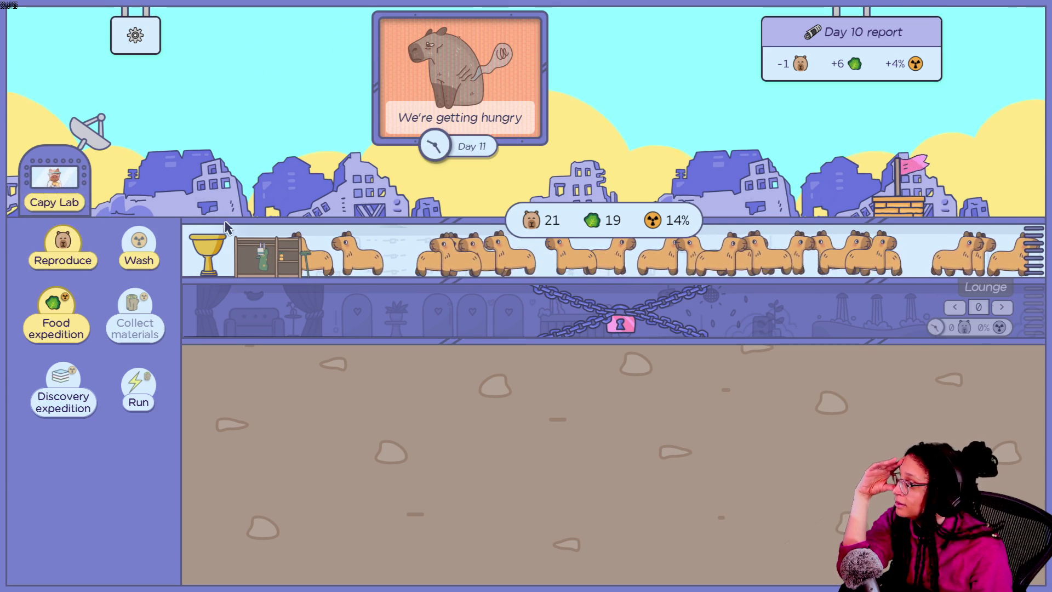
# - Send three more food expeditions and breed two more capybaras
pyautogui.click(58, 323)
pyautogui.click(59, 322)
pyautogui.click(59, 322)
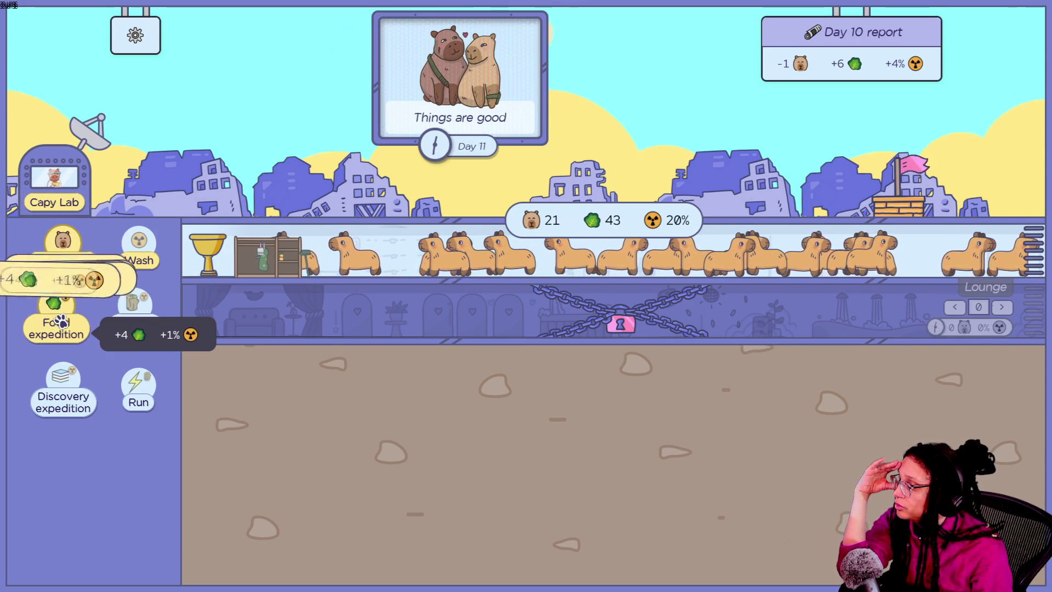
pyautogui.click(70, 247)
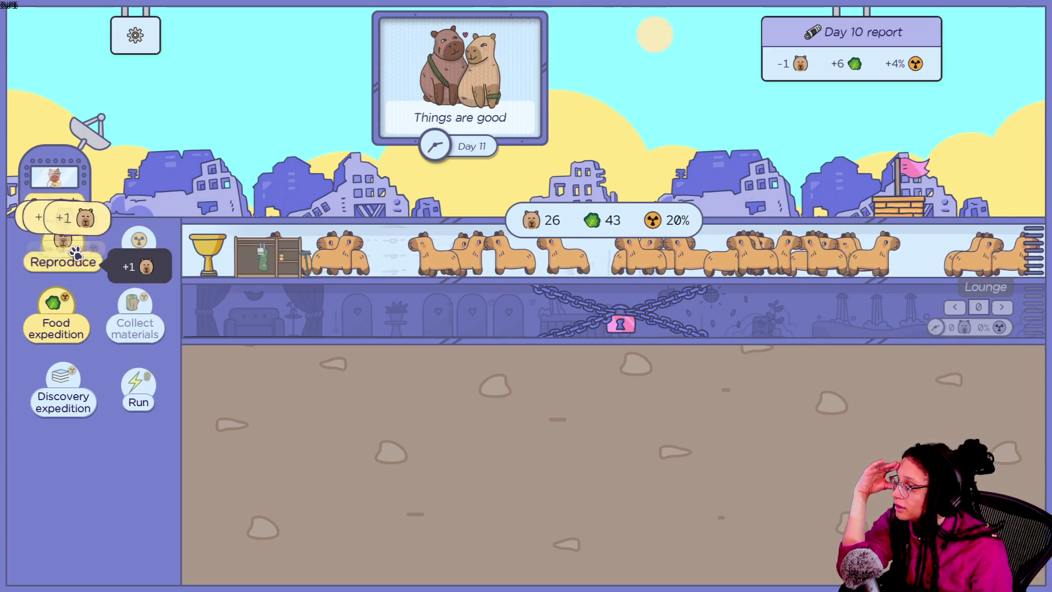
pyautogui.click(70, 249)
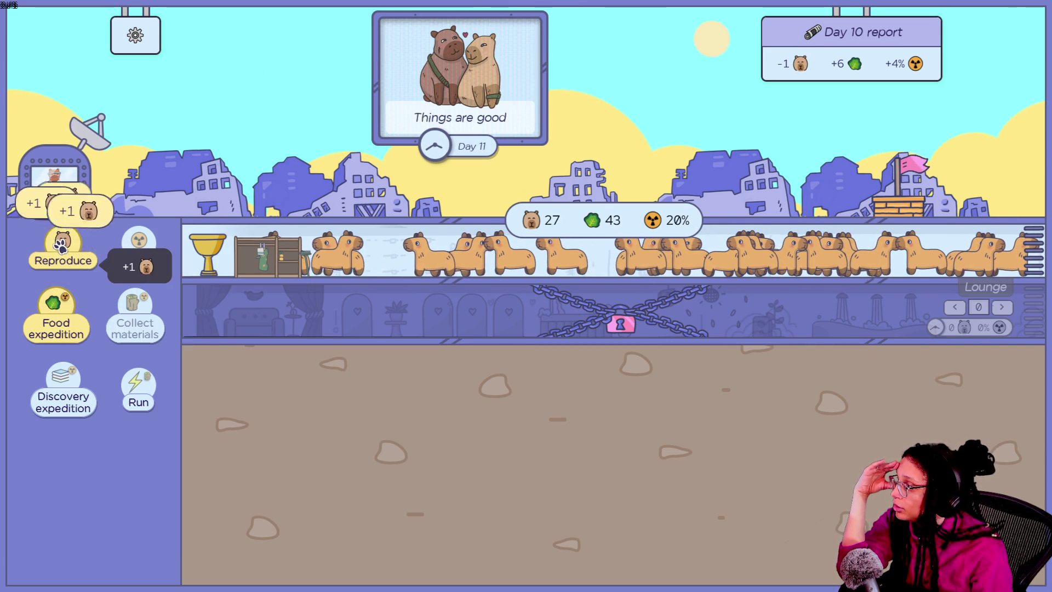
# - Run two more expeditions, breed one capybara, collect the harvest to reach 59 food, and reopen Capy Lab
pyautogui.click(75, 312)
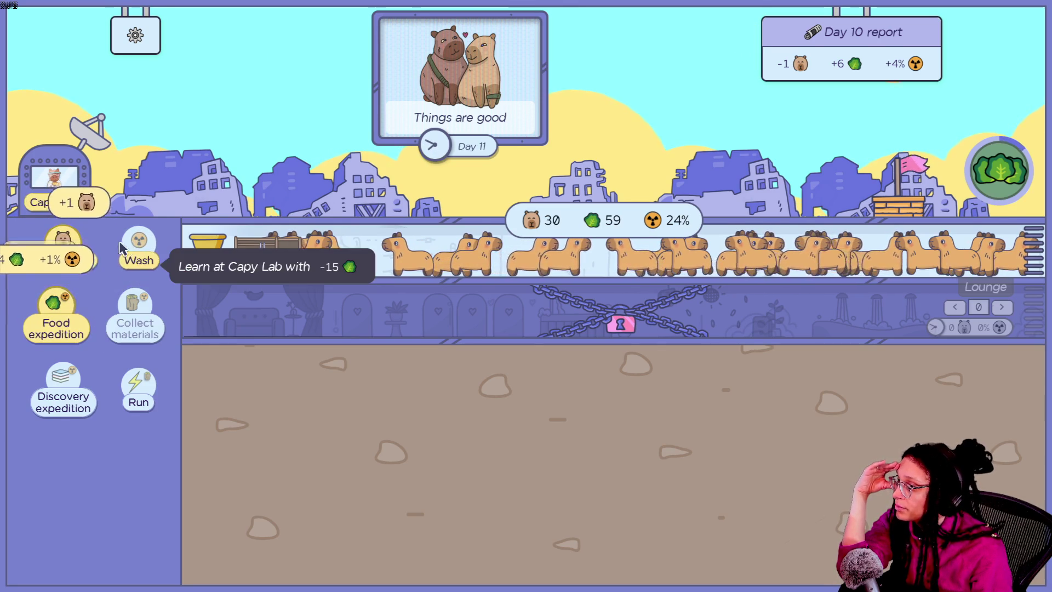
pyautogui.click(63, 244)
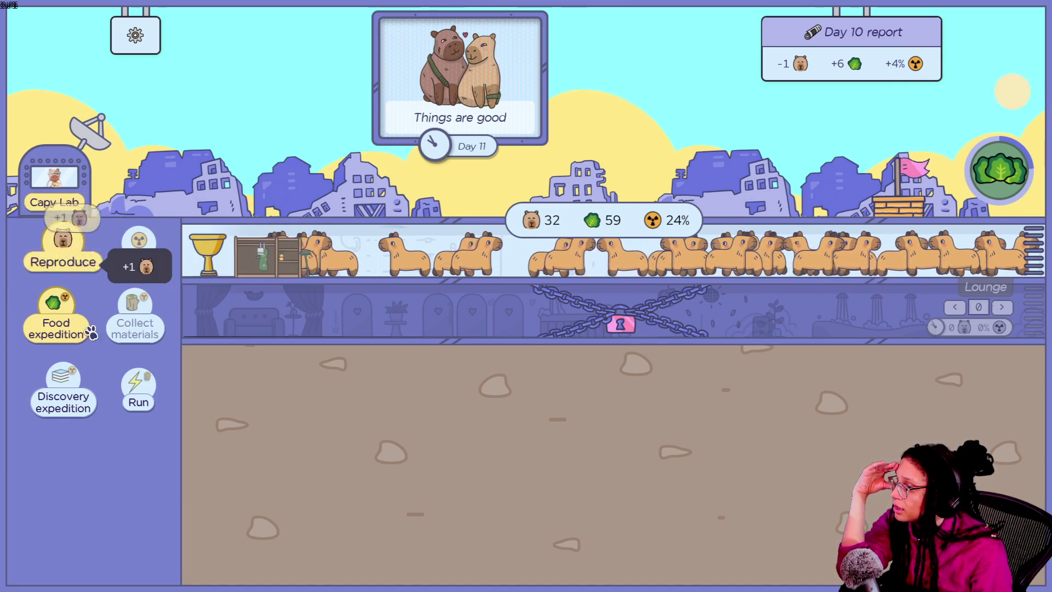
pyautogui.click(87, 312)
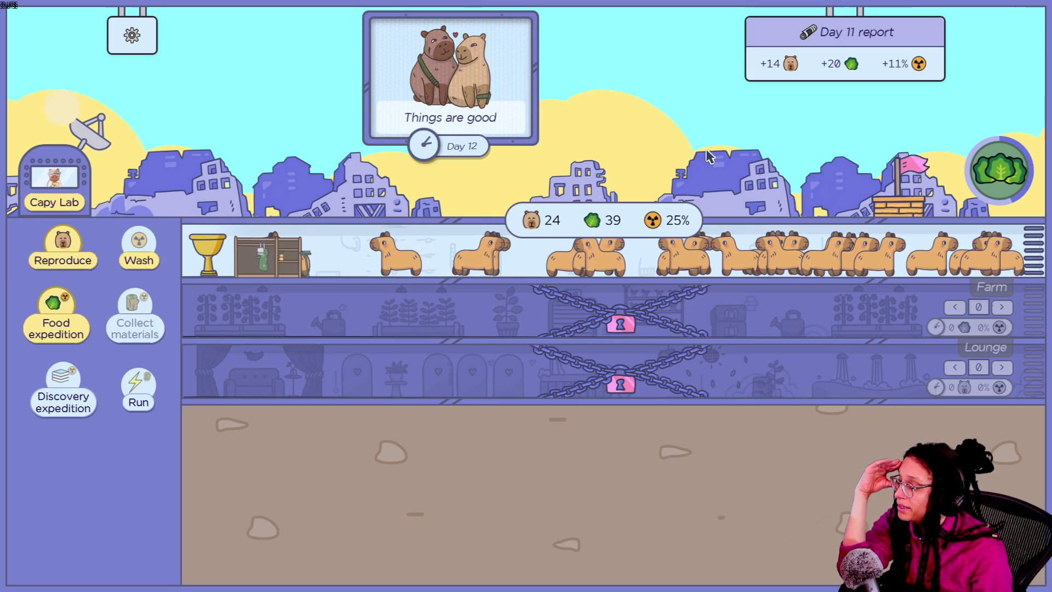
pyautogui.click(990, 177)
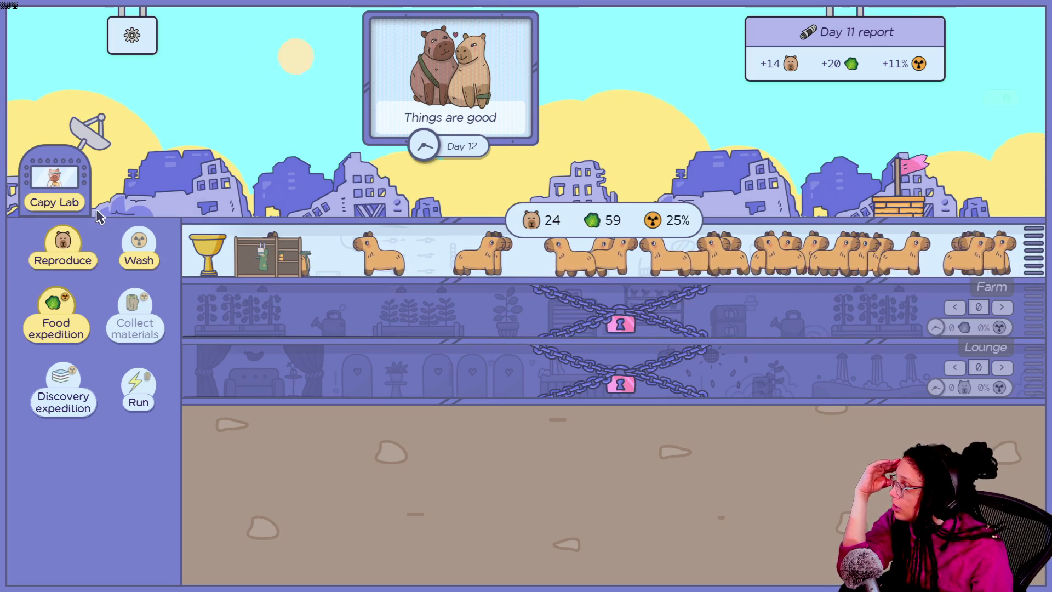
pyautogui.click(54, 192)
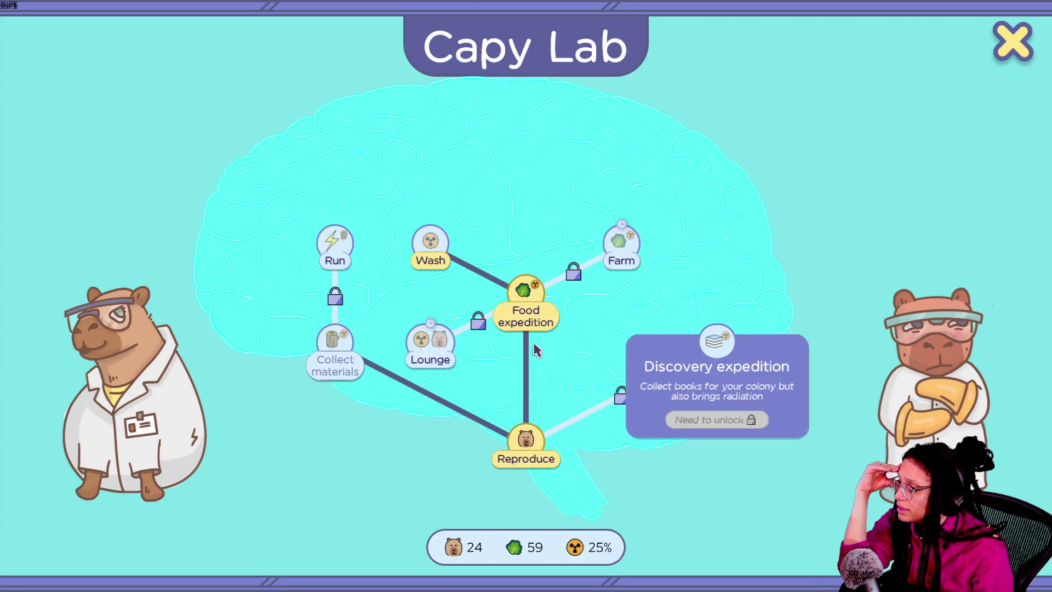
# - Leave Capy Lab and send three food expeditions to reach 107 food
pyautogui.moveTo(363, 348)
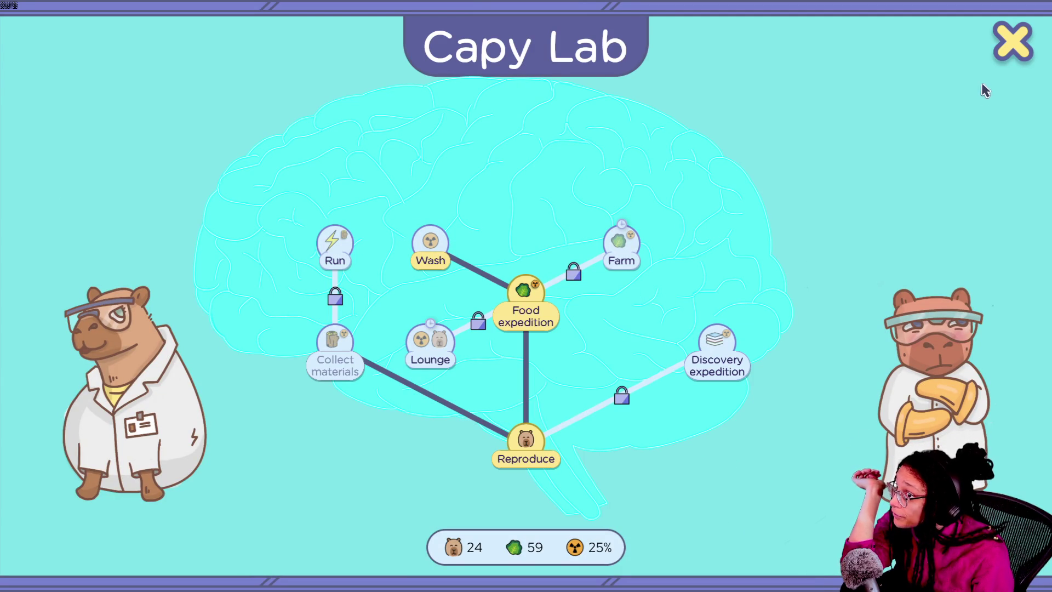
pyautogui.click(1022, 45)
pyautogui.tripleClick(65, 315)
pyautogui.tripleClick(65, 314)
pyautogui.tripleClick(65, 315)
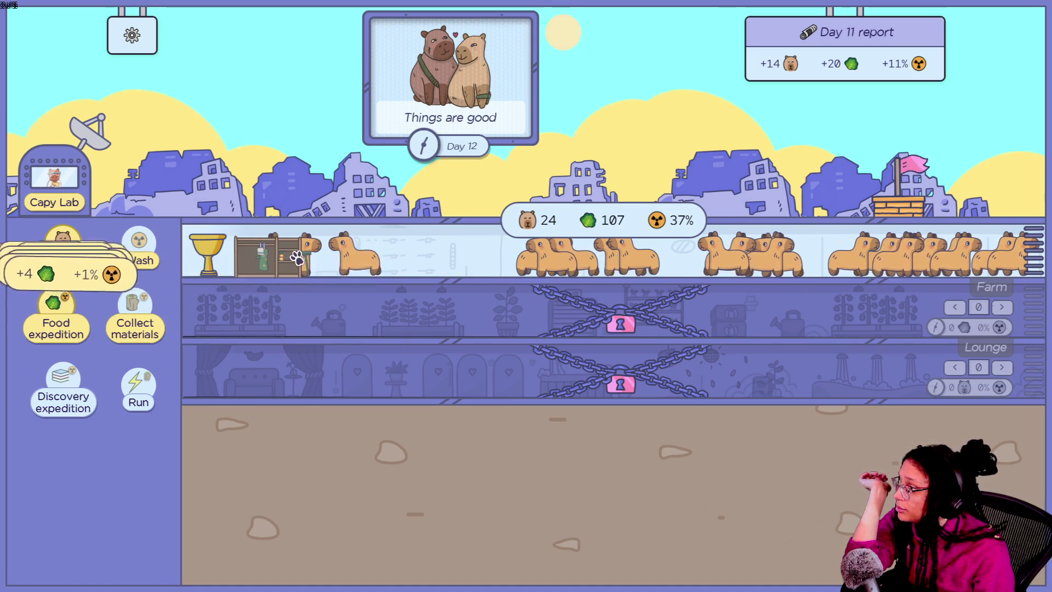
# - Learn the Collect materials skill for 75 food in Capy Lab, then close the lab
pyautogui.click(55, 184)
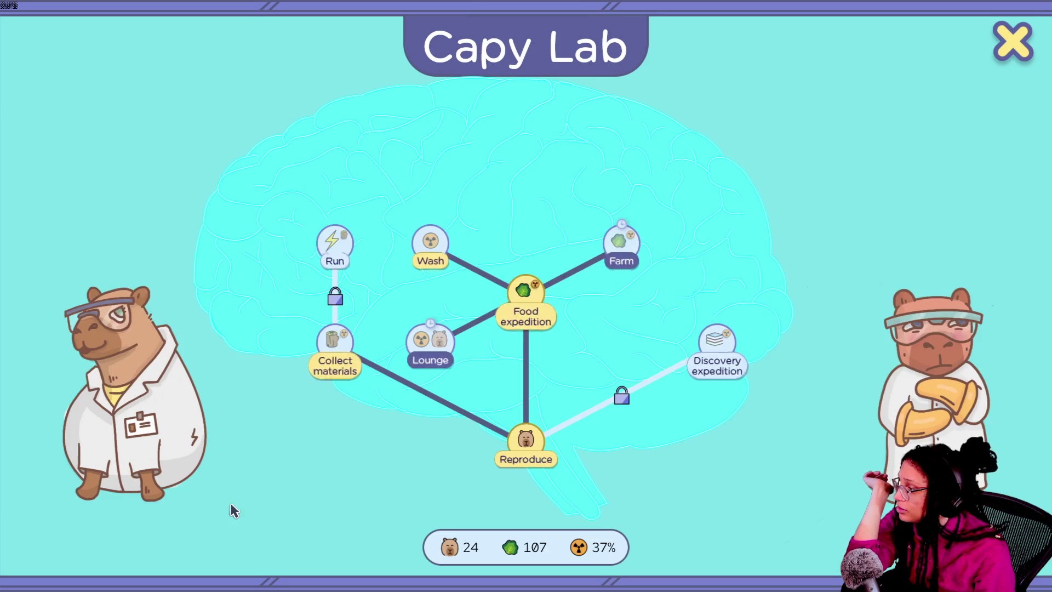
pyautogui.click(329, 355)
pyautogui.click(355, 445)
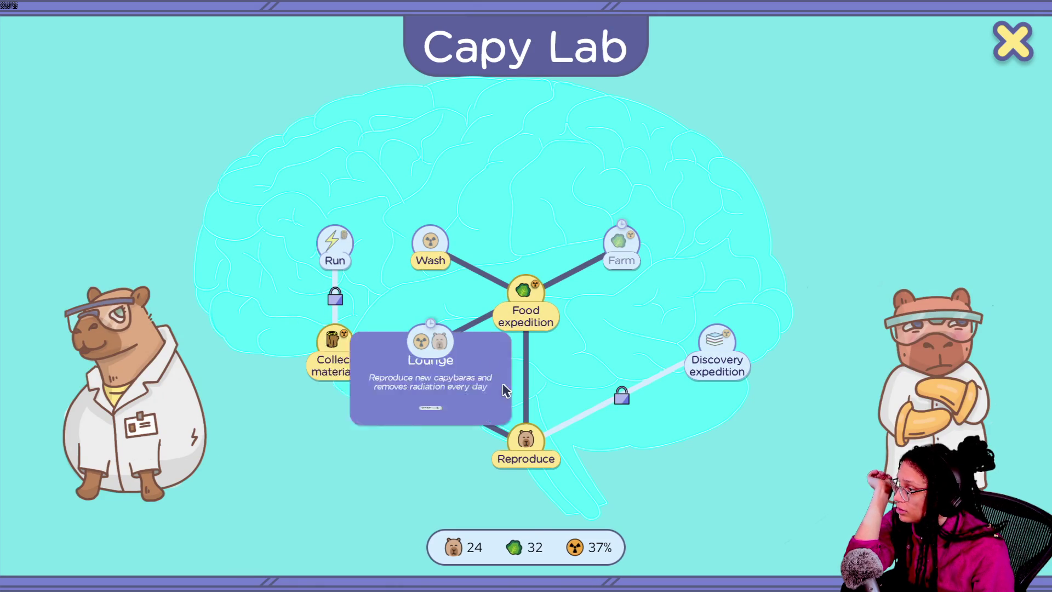
pyautogui.moveTo(627, 230)
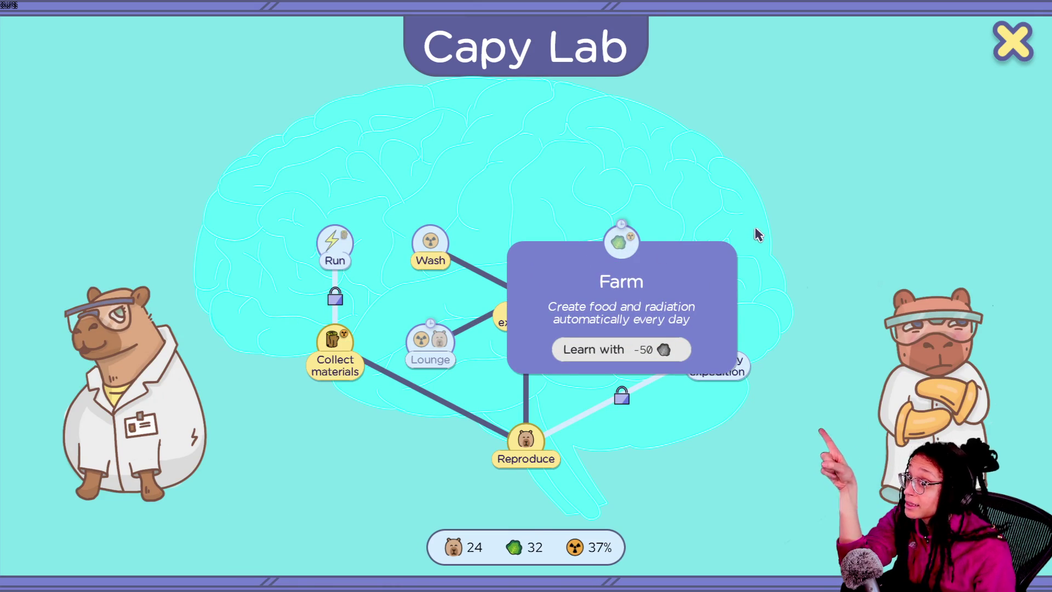
pyautogui.click(1005, 50)
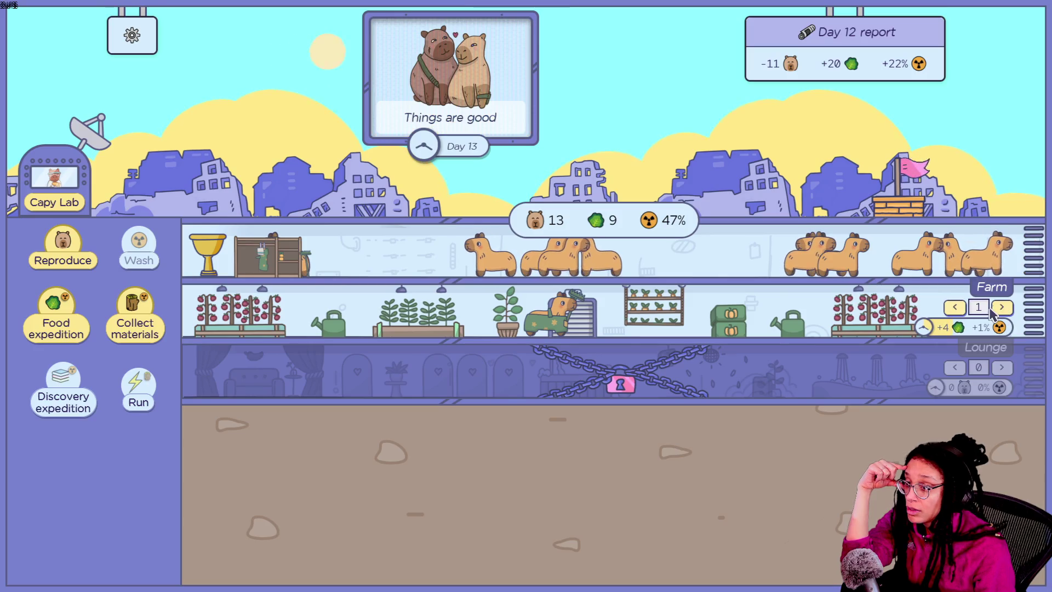
# - Add a Farm worker and remove the rake outfit from a farm capybara
pyautogui.click(1002, 308)
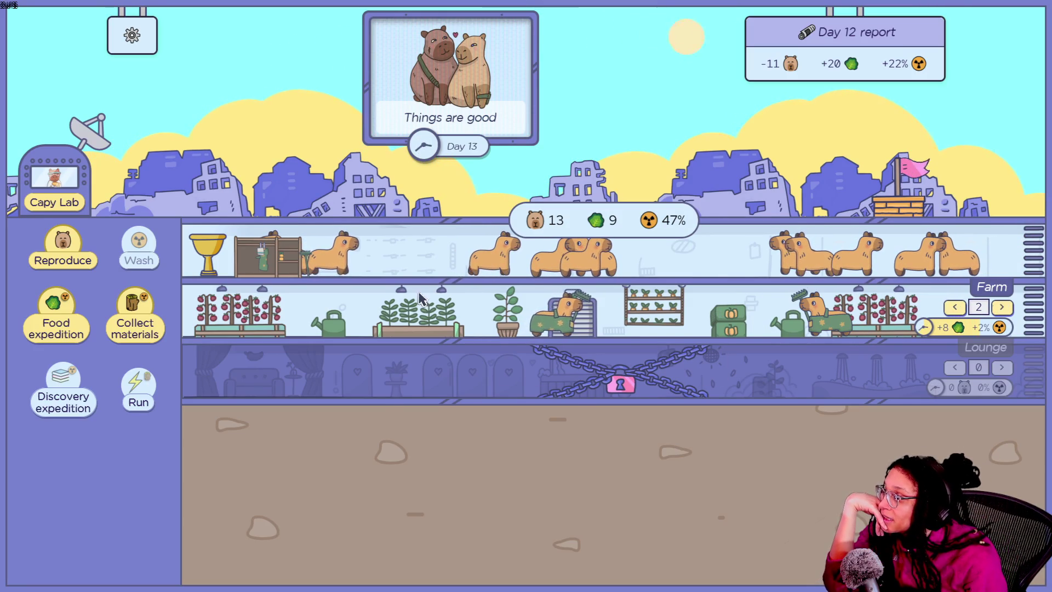
pyautogui.click(556, 312)
pyautogui.click(367, 258)
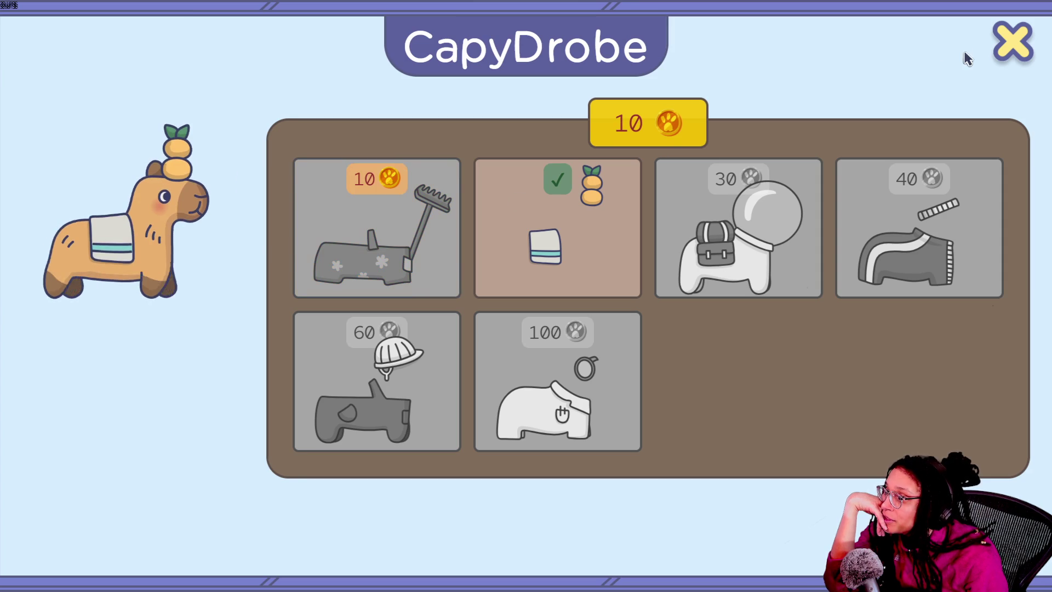
pyautogui.click(1012, 39)
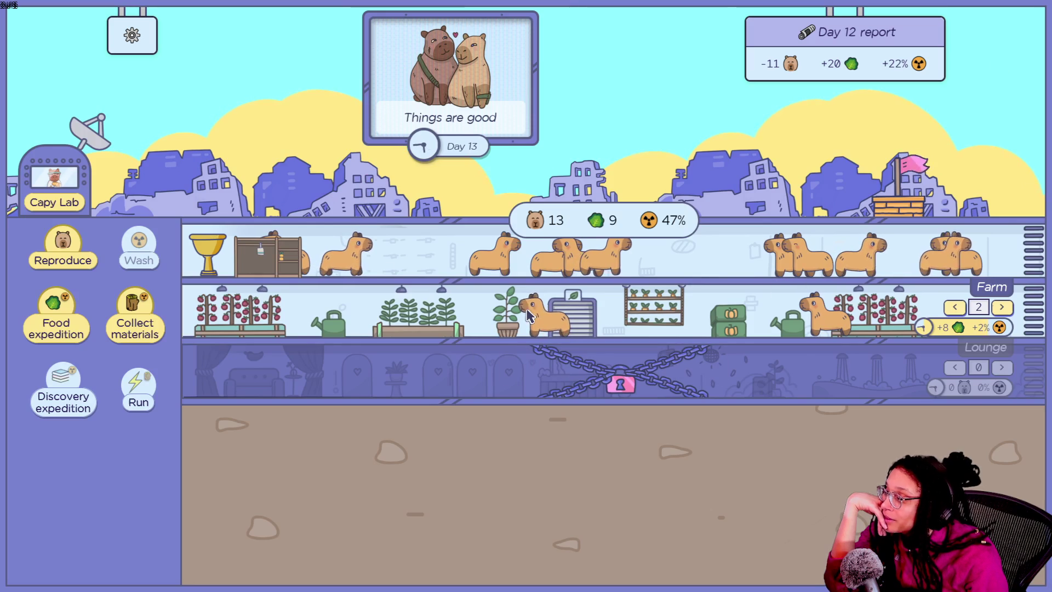
# - Put the rake outfit back on, raise the Farm staff to seven, and open the element inspector
pyautogui.click(551, 312)
pyautogui.click(411, 211)
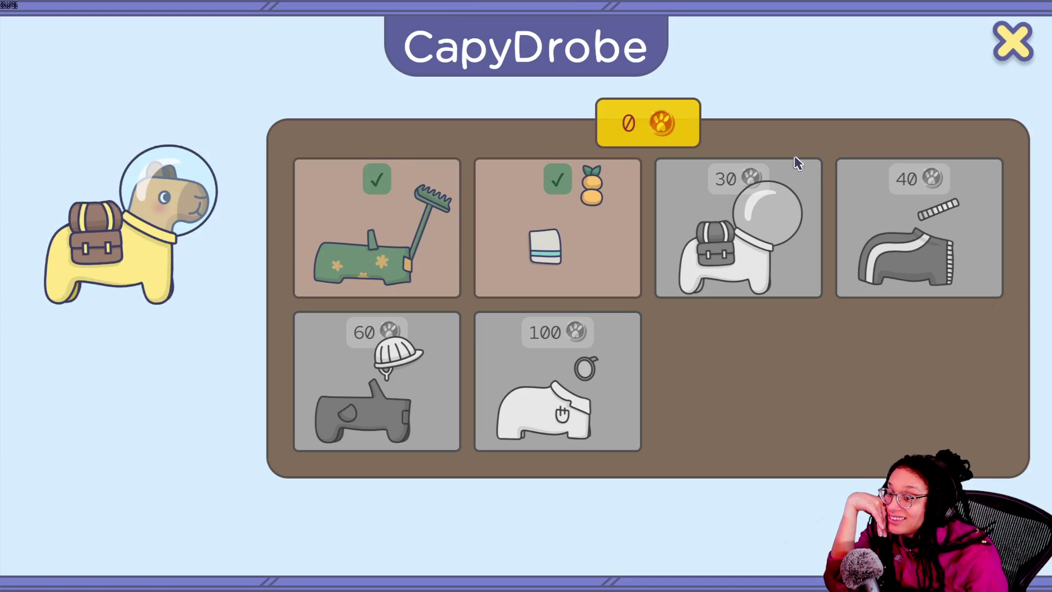
pyautogui.click(1008, 52)
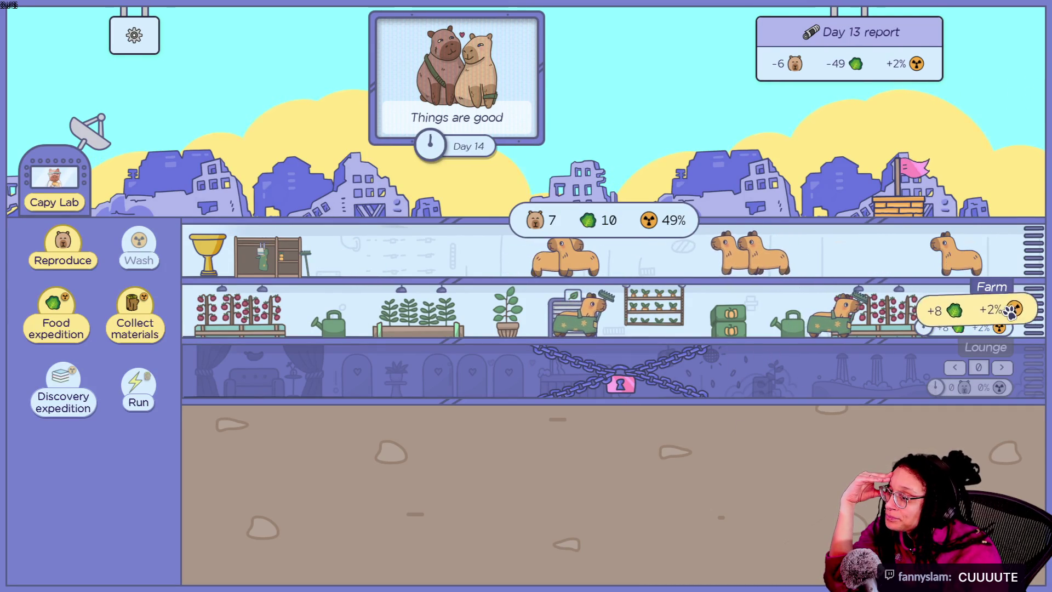
pyautogui.click(1012, 310)
pyautogui.click(1013, 310)
pyautogui.click(1012, 310)
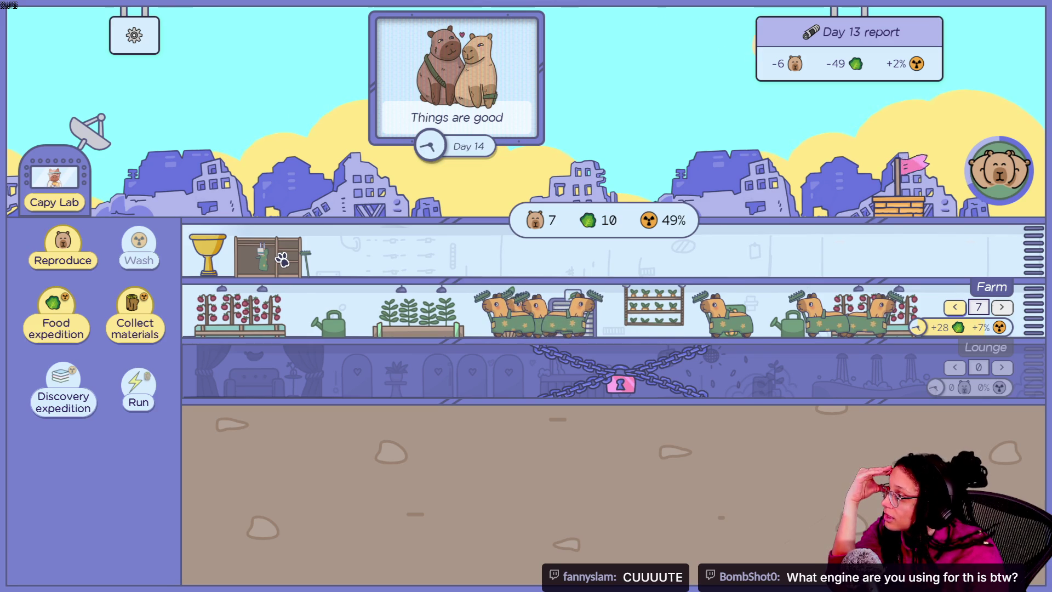
pyautogui.hotkey('ctrl', 'shift', 'c')
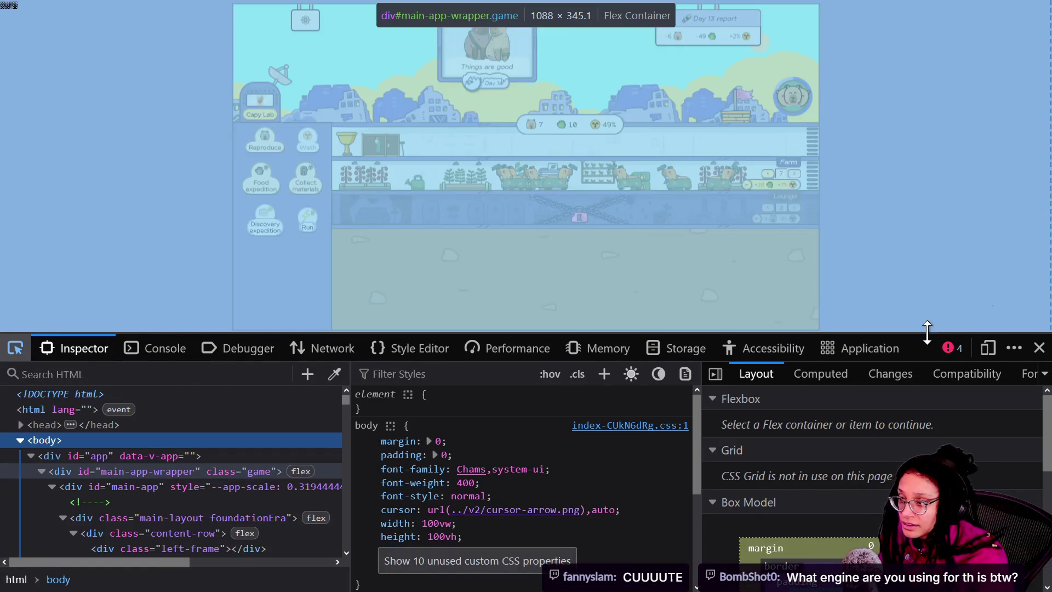
pyautogui.click(1040, 349)
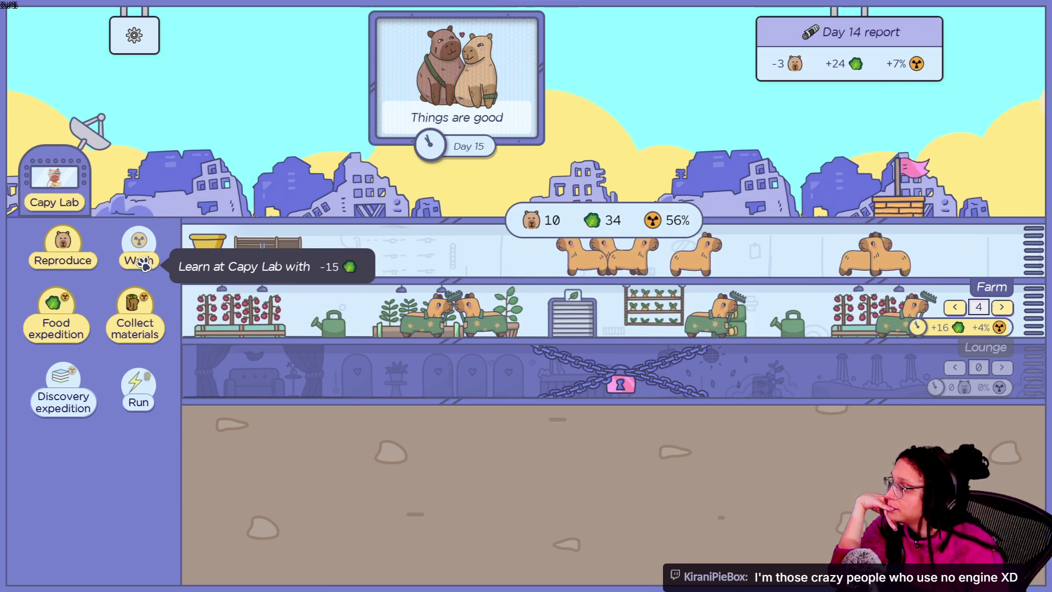
# - Send two food expeditions to gather more food
pyautogui.click(142, 260)
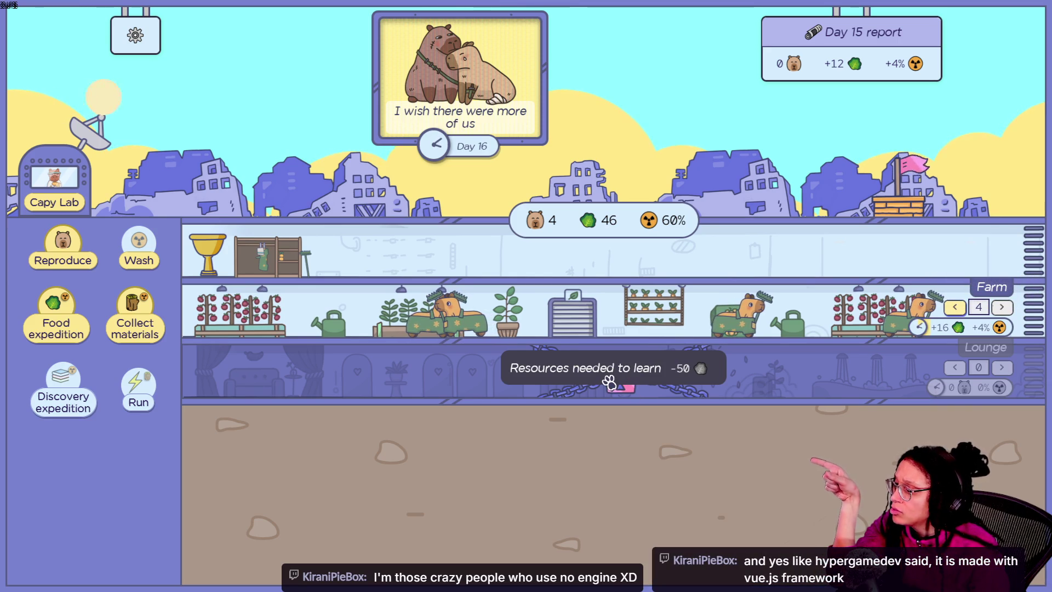
pyautogui.click(58, 322)
pyautogui.click(57, 321)
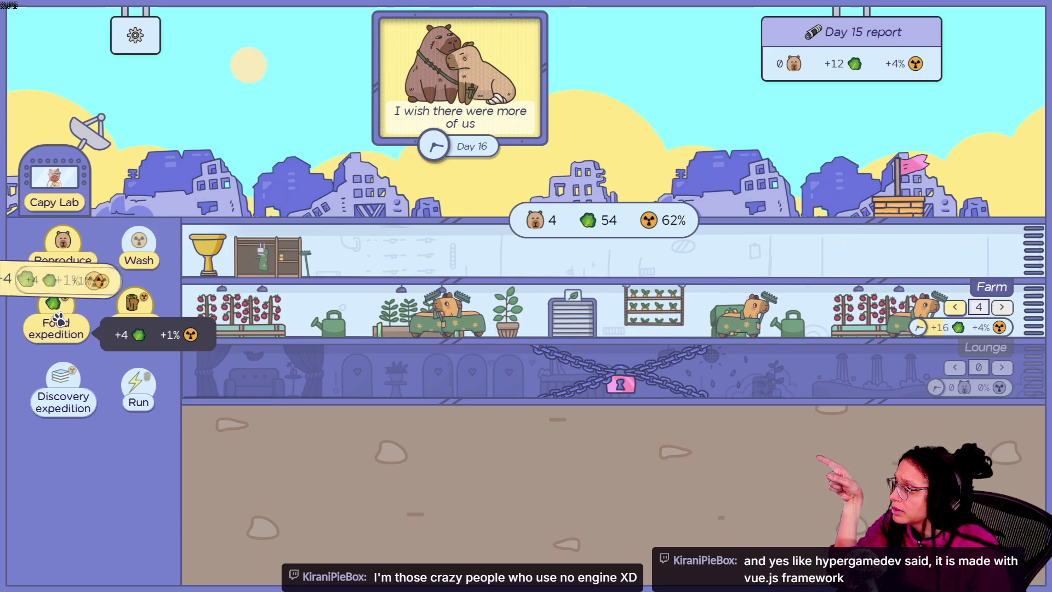
# - Learn the Lounge in Capy Lab for 50 food and close the lab
pyautogui.click(625, 392)
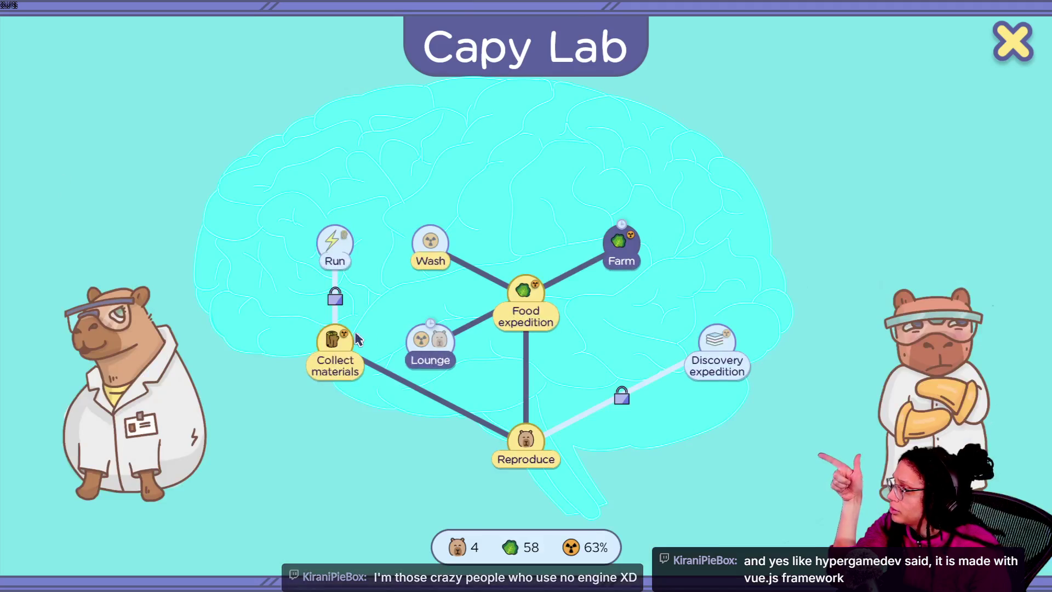
pyautogui.moveTo(327, 271)
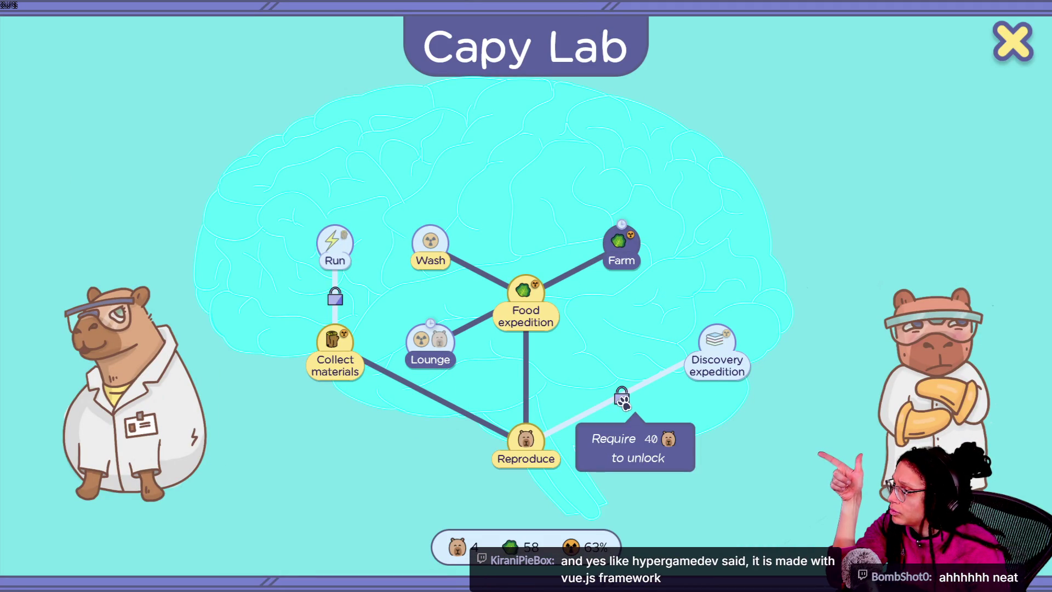
pyautogui.moveTo(437, 351)
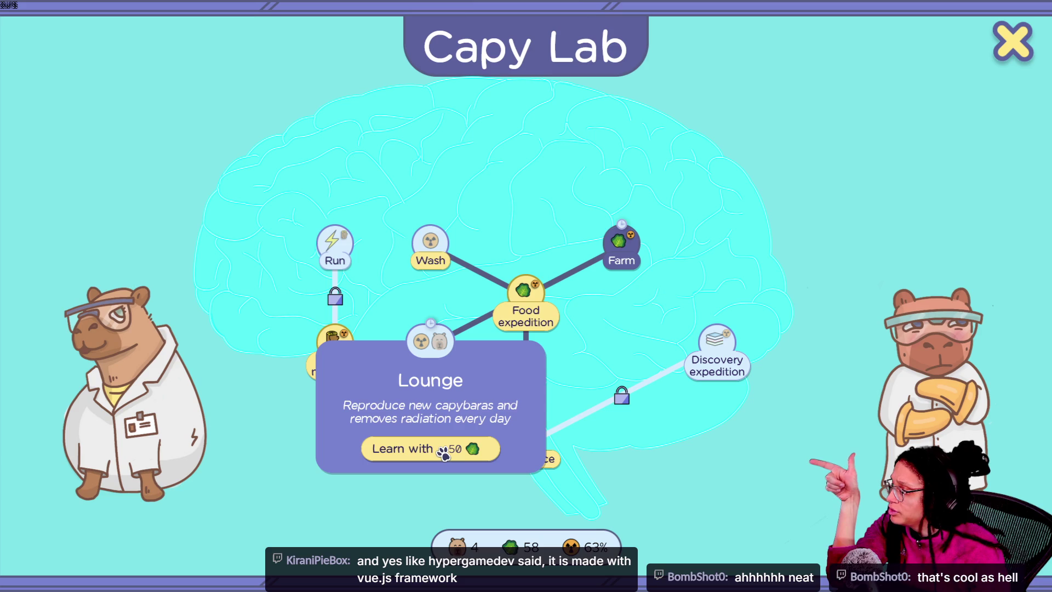
pyautogui.click(444, 454)
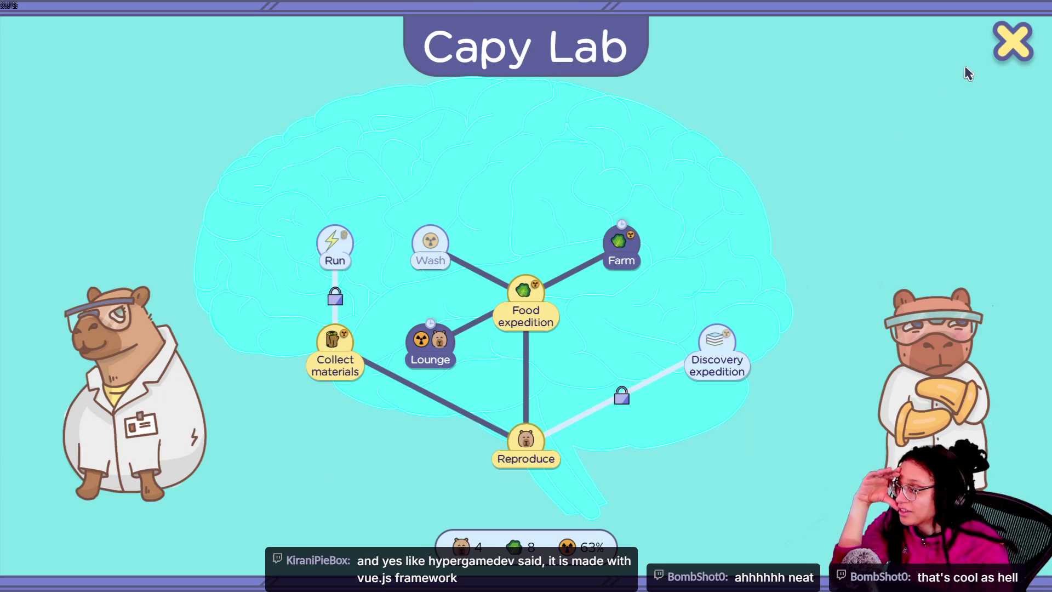
pyautogui.click(1007, 46)
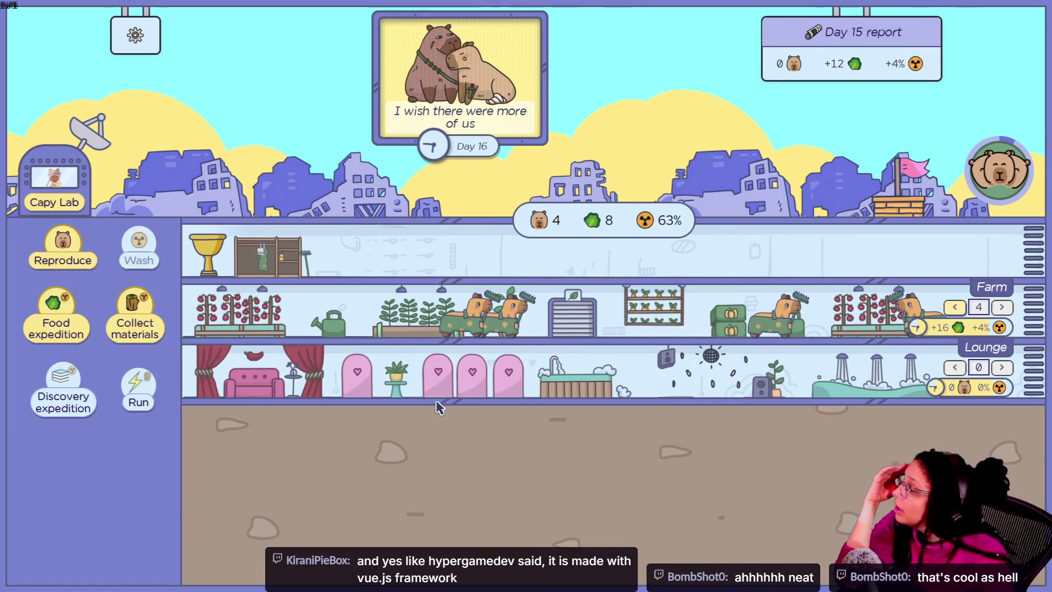
# - Breed five more capybaras with Reproduce
pyautogui.moveTo(157, 278)
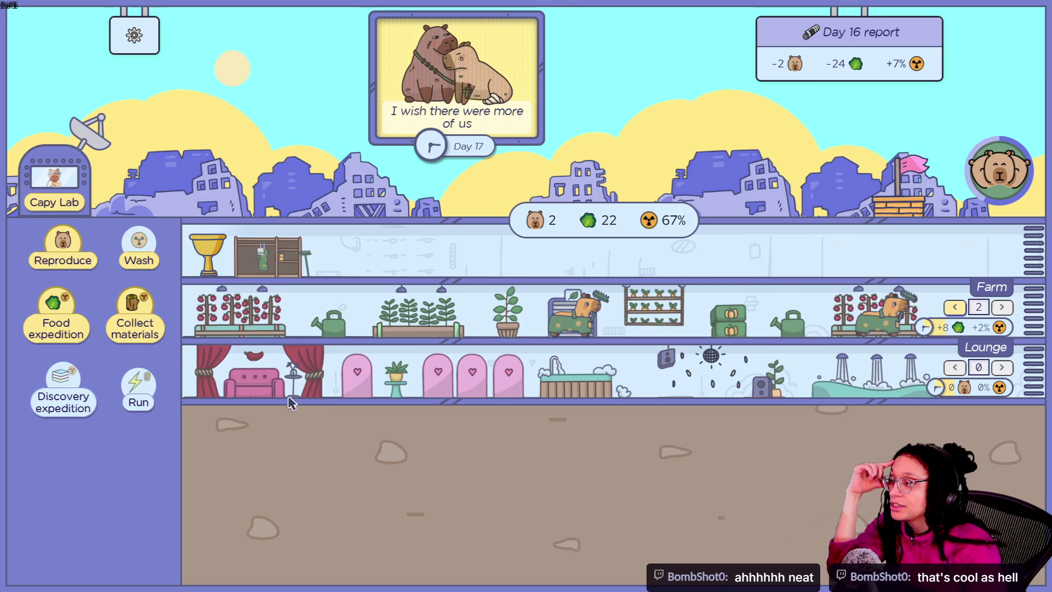
pyautogui.click(52, 249)
pyautogui.click(51, 250)
pyautogui.click(52, 249)
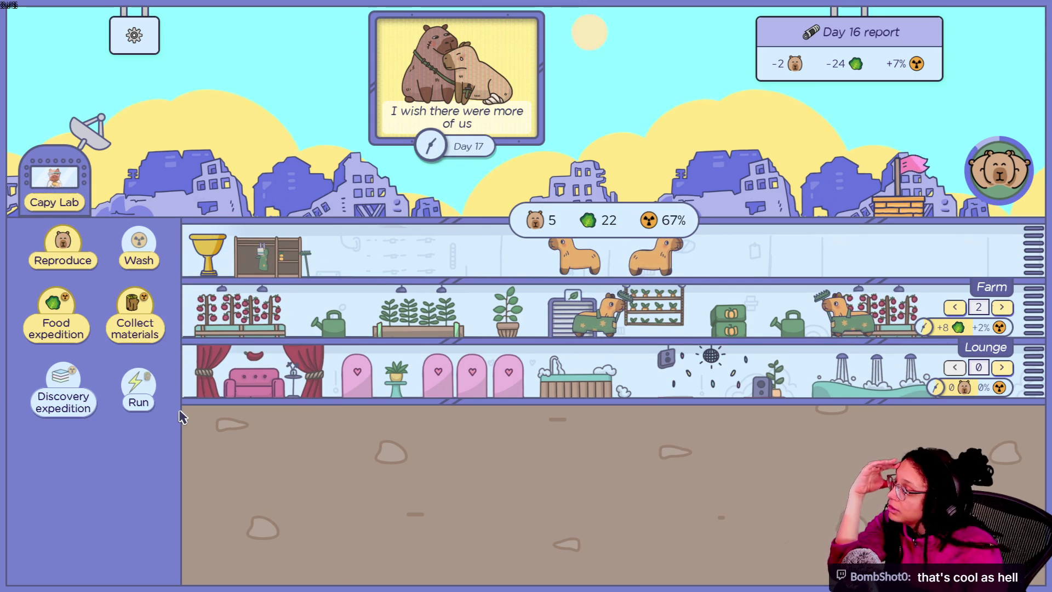
pyautogui.click(65, 251)
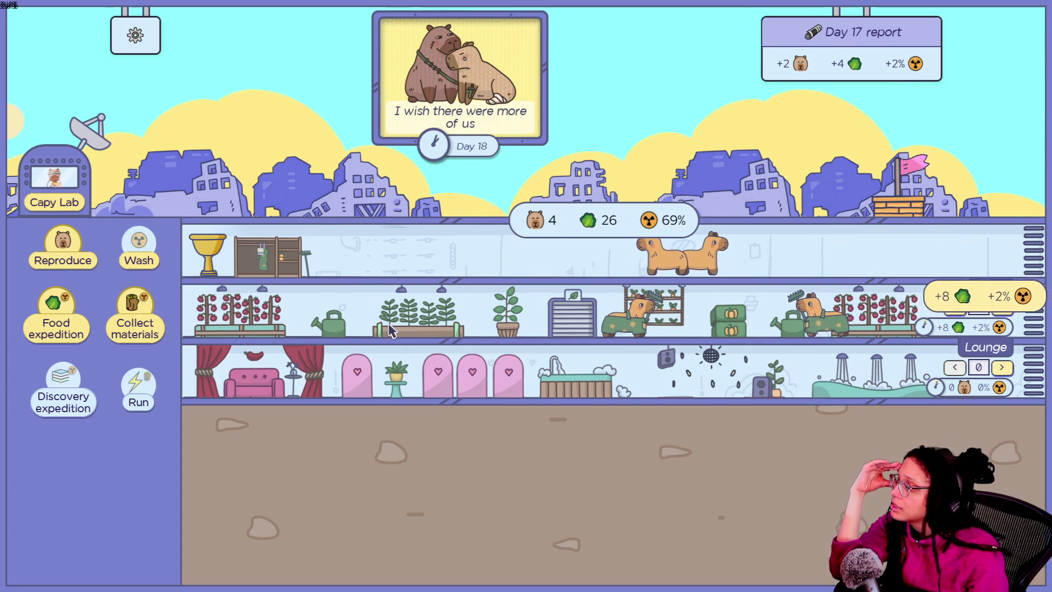
pyautogui.click(69, 264)
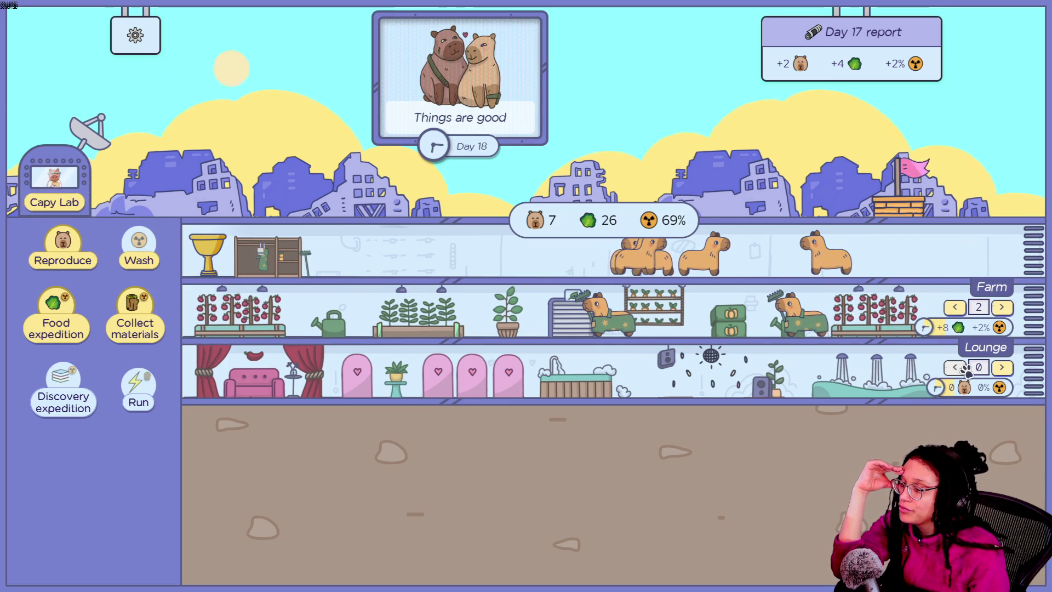
# - Assign two capybaras to the Lounge, collect the newborns, and open the Achievements list
pyautogui.click(1004, 368)
pyautogui.click(1004, 368)
pyautogui.click(1003, 368)
pyautogui.click(1003, 368)
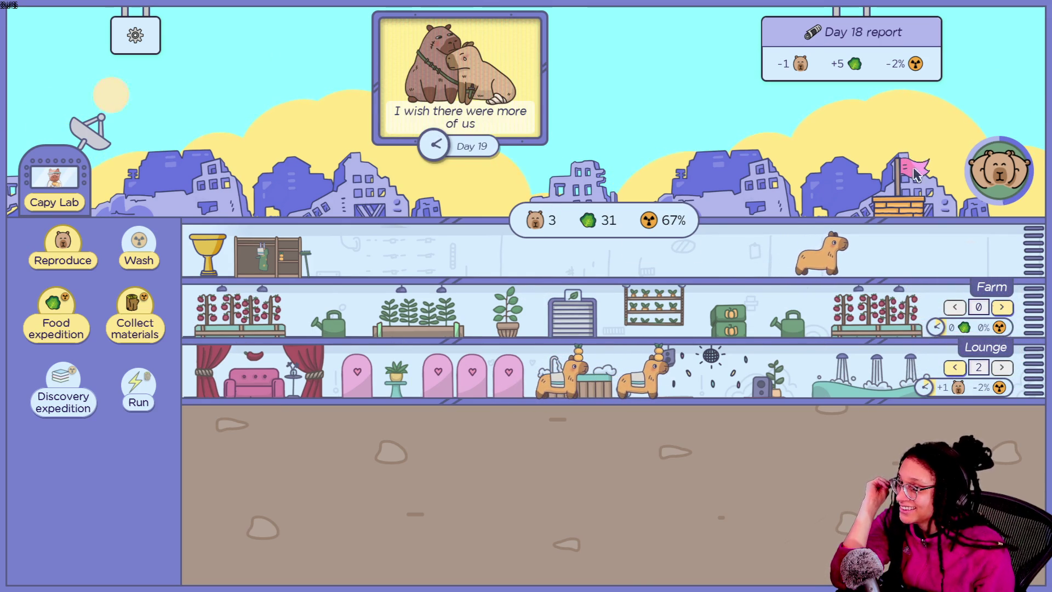
pyautogui.click(999, 173)
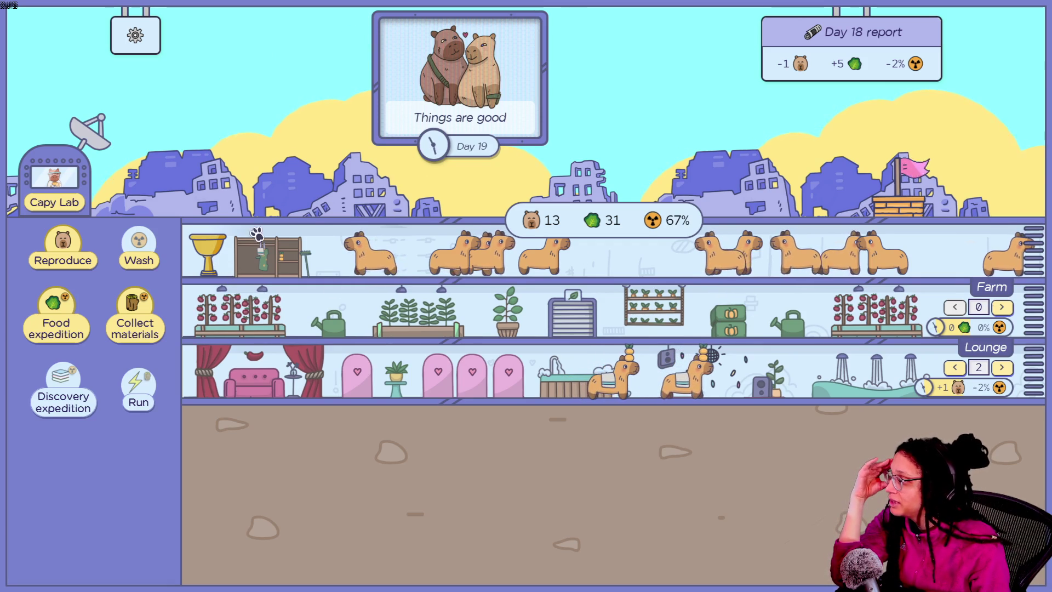
pyautogui.click(204, 255)
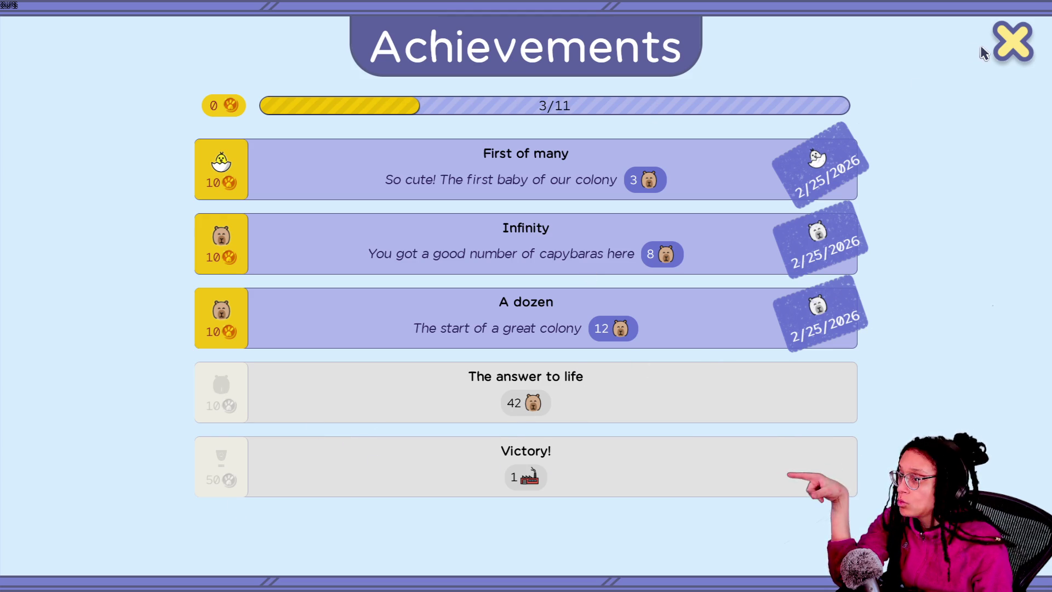
# - Close Achievements, send a food expedition, and learn Wash for 15 food
pyautogui.click(1020, 57)
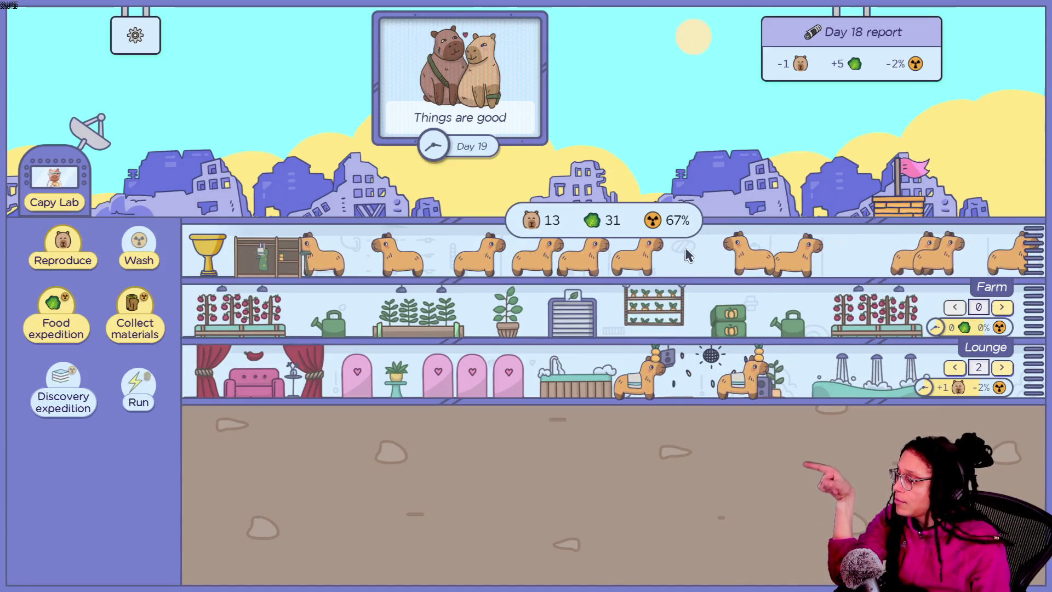
pyautogui.click(57, 326)
pyautogui.click(58, 326)
pyautogui.click(58, 326)
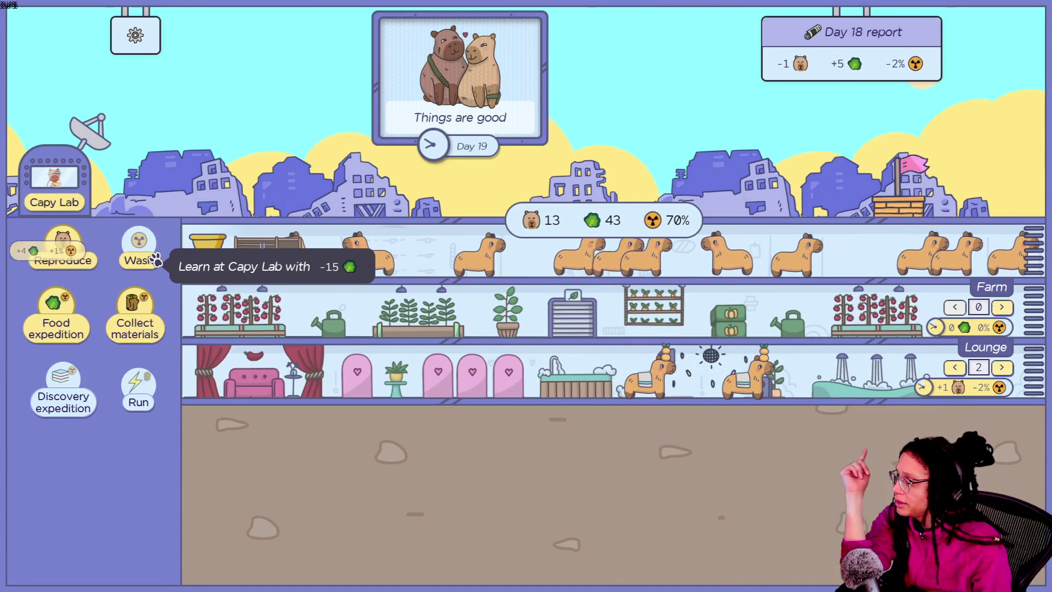
pyautogui.click(38, 186)
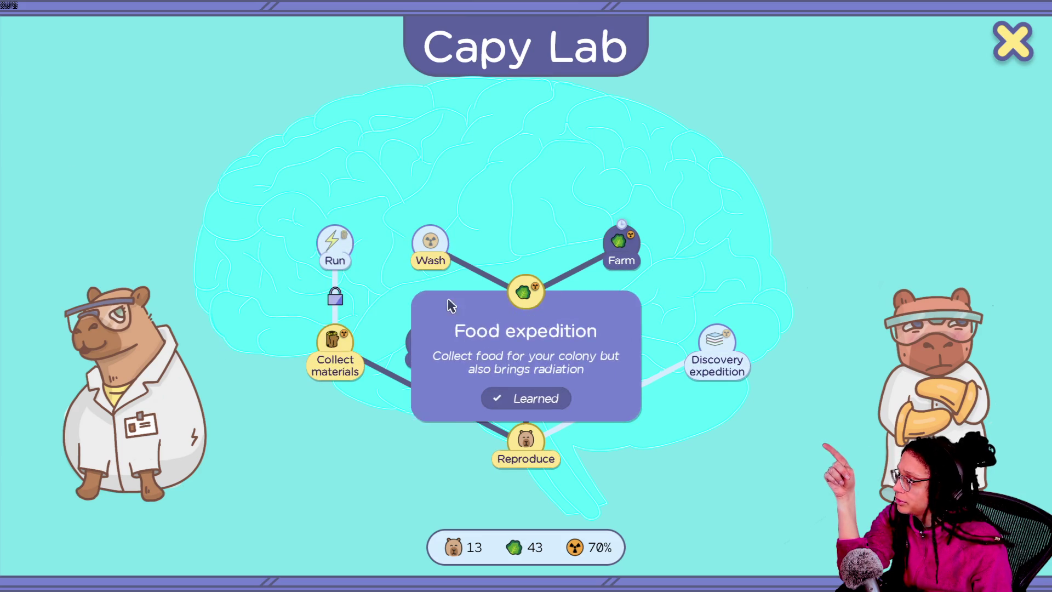
pyautogui.moveTo(433, 253)
pyautogui.click(451, 331)
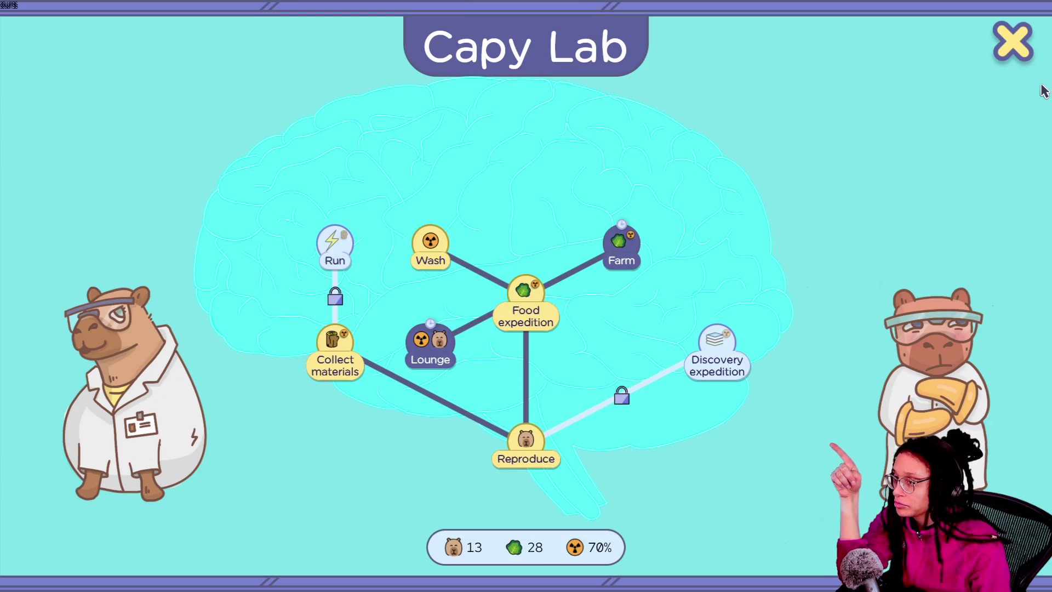
pyautogui.click(1008, 53)
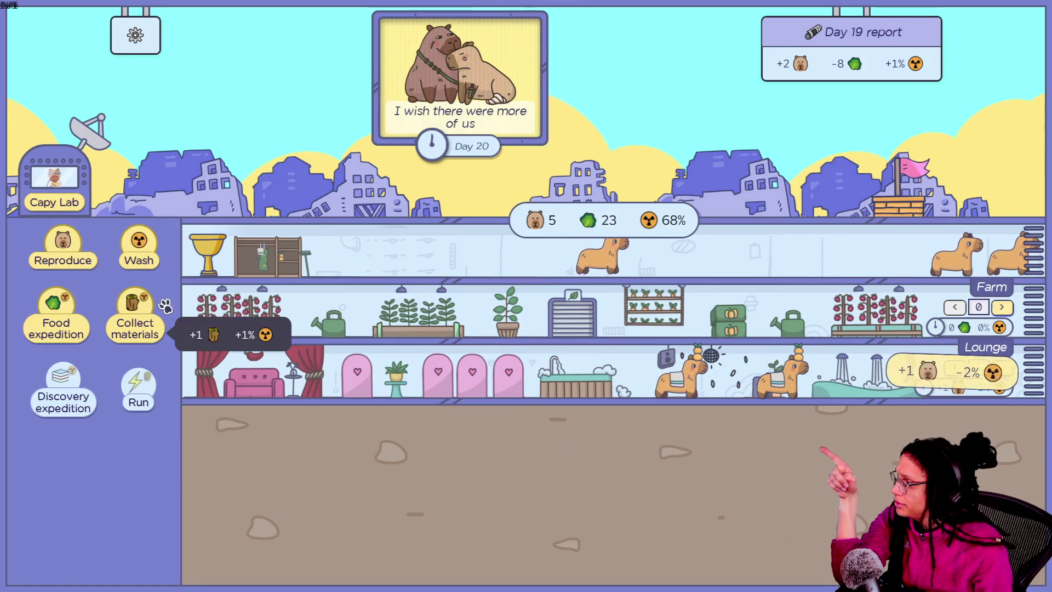
# - Wash the colony six times to bring radiation down to zero
pyautogui.click(143, 243)
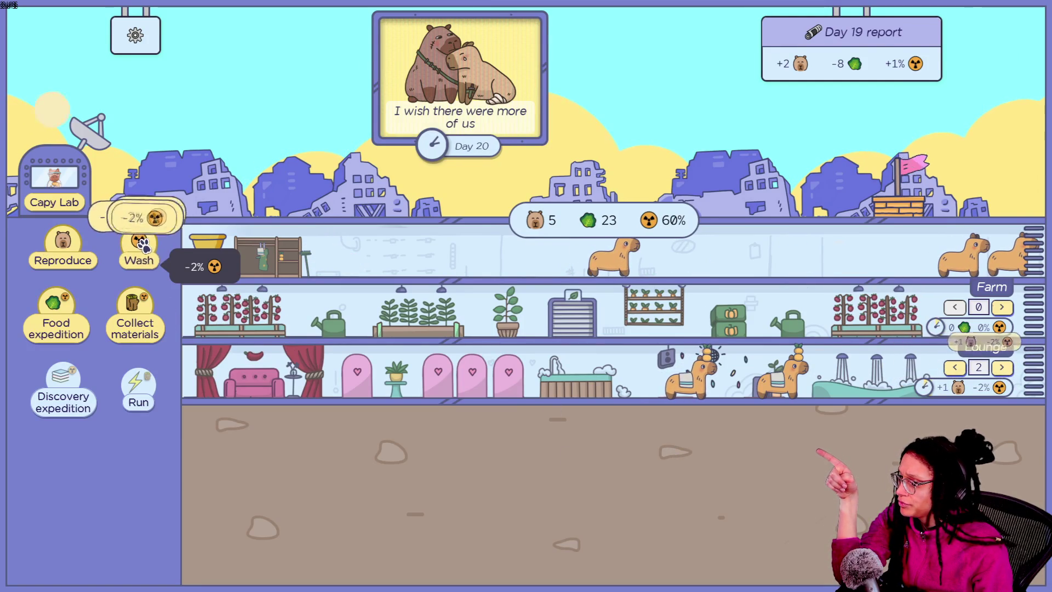
pyautogui.click(144, 245)
pyautogui.click(145, 247)
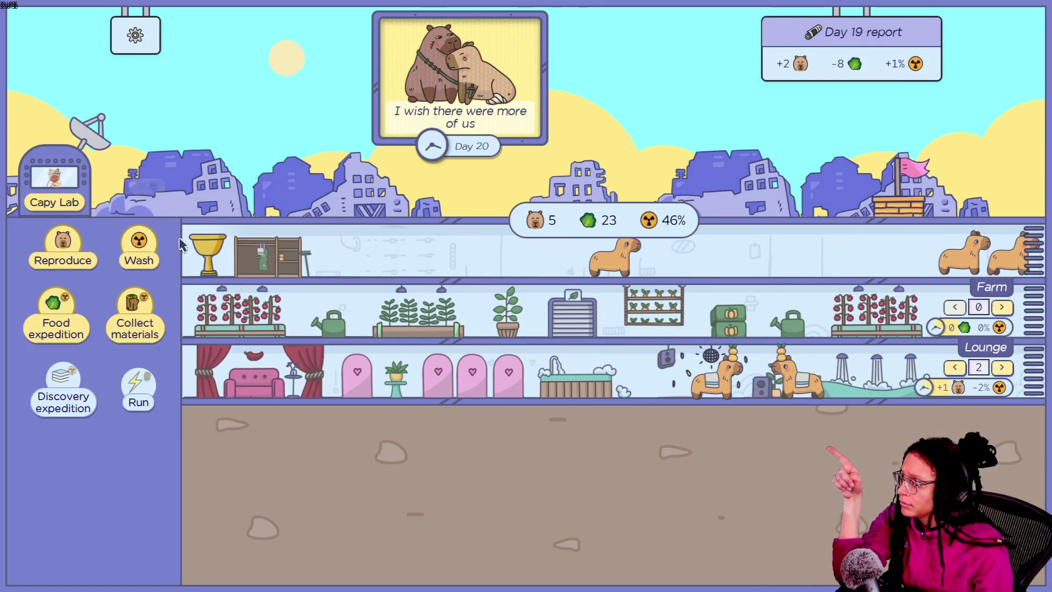
pyautogui.click(151, 245)
pyautogui.click(151, 245)
pyautogui.click(151, 246)
pyautogui.click(152, 247)
pyautogui.click(152, 248)
pyautogui.click(152, 247)
pyautogui.click(152, 247)
pyautogui.click(152, 248)
pyautogui.click(152, 248)
pyautogui.click(152, 248)
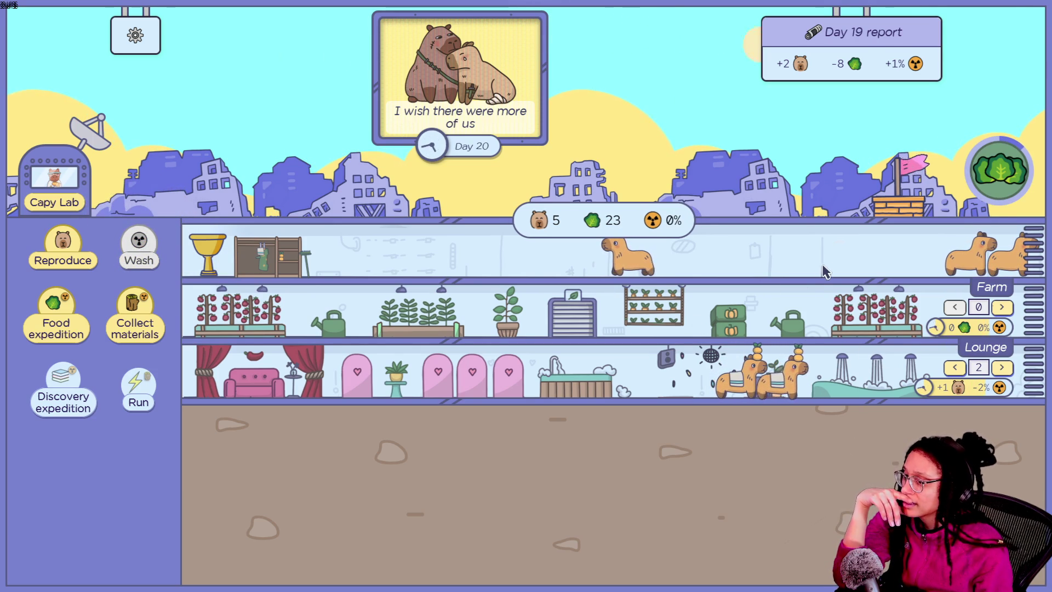
# - Raise the Farm workers to 3 and breed four more capybaras
pyautogui.click(1007, 309)
pyautogui.click(1007, 309)
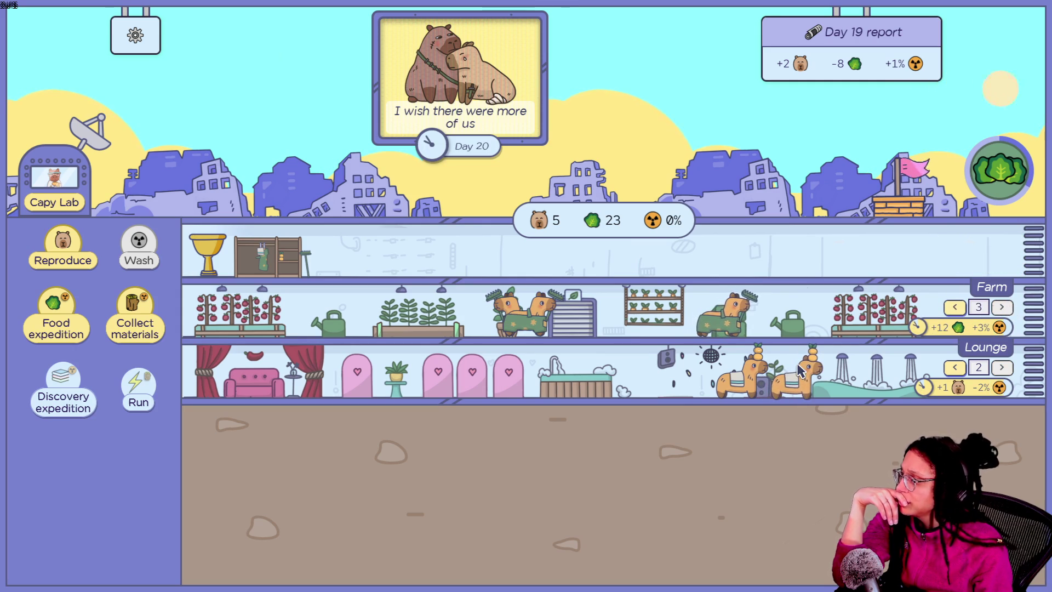
pyautogui.click(63, 244)
pyautogui.click(63, 244)
pyautogui.click(63, 243)
pyautogui.click(63, 244)
pyautogui.click(63, 246)
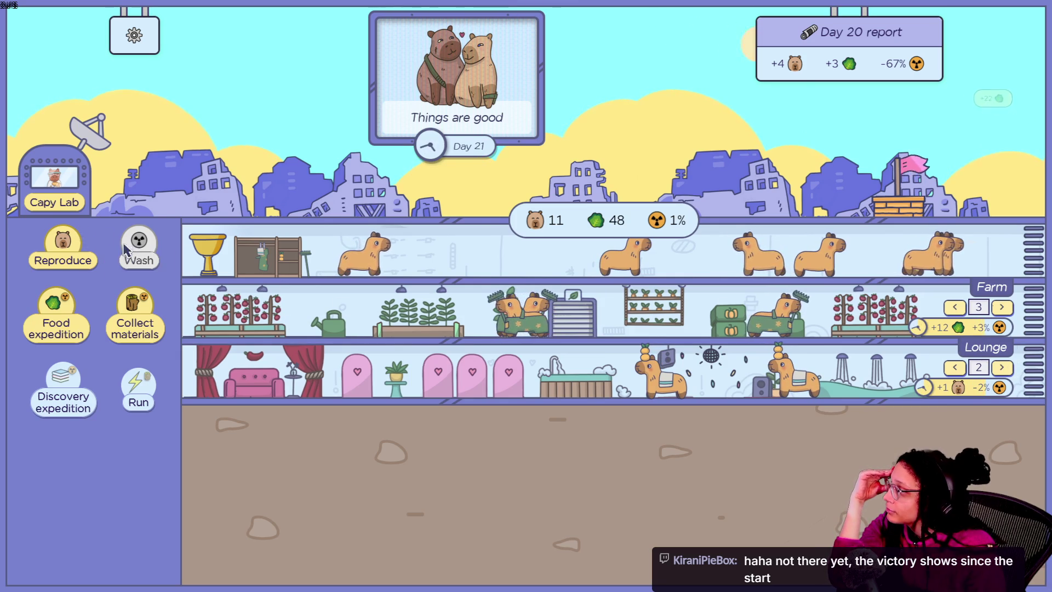
# - Look over the Capy Lab research tree, then return to the colony view
pyautogui.moveTo(48, 405)
pyautogui.moveTo(49, 239)
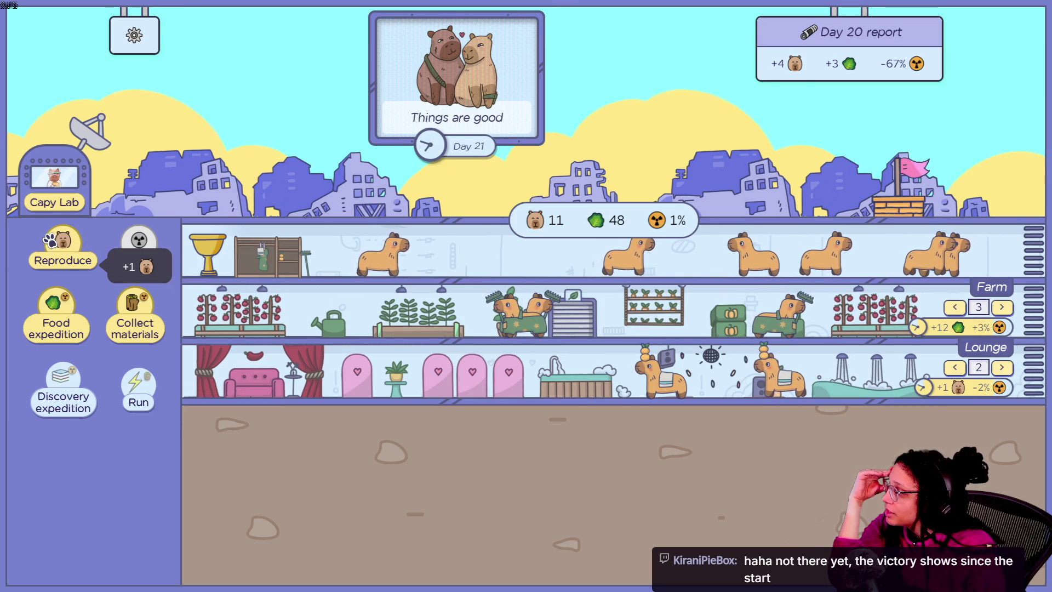
pyautogui.click(59, 205)
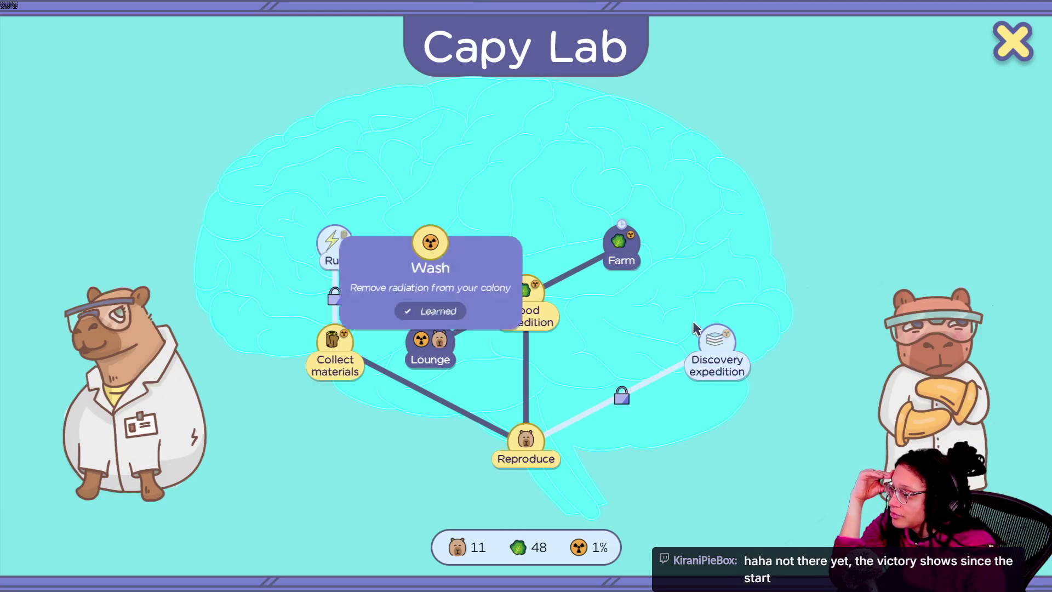
pyautogui.moveTo(702, 338)
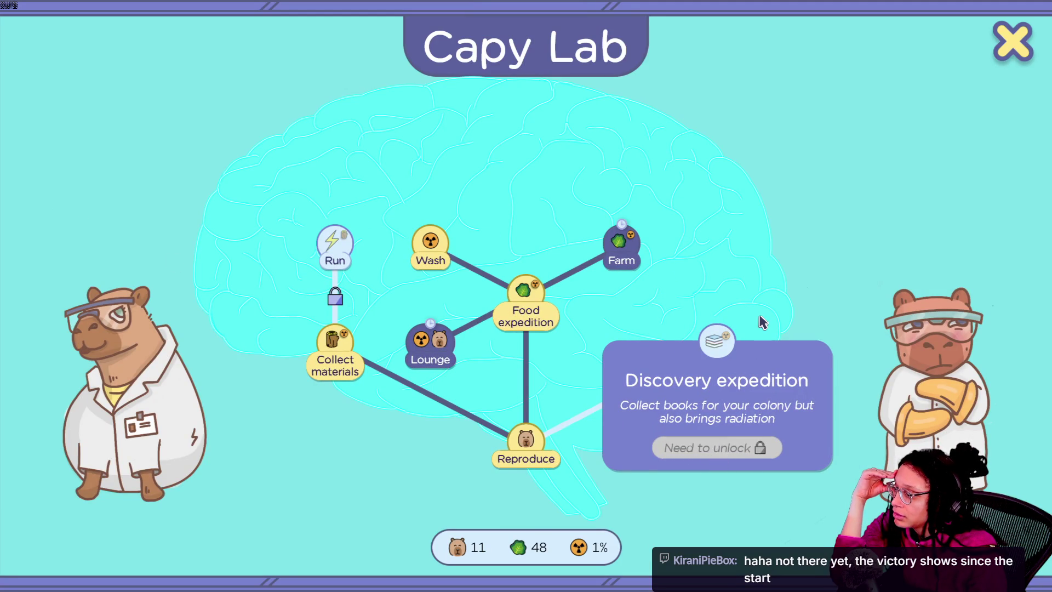
pyautogui.click(1010, 45)
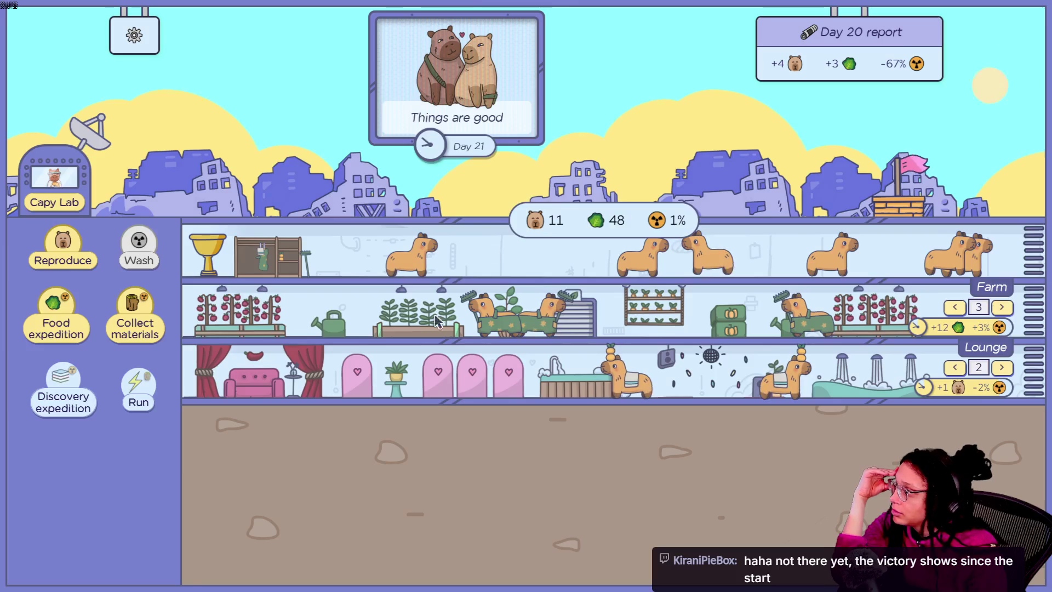
# - Breed six more capybaras with Reproduce
pyautogui.click(65, 255)
pyautogui.click(65, 255)
pyautogui.click(66, 257)
pyautogui.click(68, 258)
pyautogui.click(68, 257)
pyautogui.click(68, 258)
pyautogui.click(69, 258)
pyautogui.click(68, 257)
pyautogui.click(68, 257)
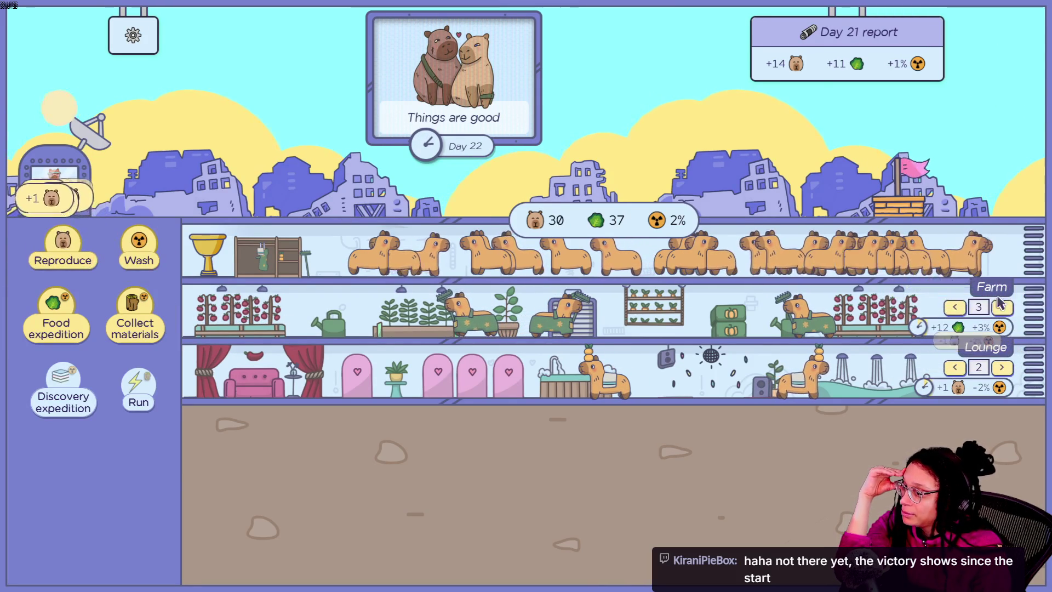
# - Assign more capybaras to the Farm, bringing it up to 24 workers
pyautogui.click(1001, 308)
pyautogui.click(1001, 307)
pyautogui.click(1002, 307)
pyautogui.click(1001, 307)
pyautogui.click(1001, 307)
pyautogui.click(1001, 307)
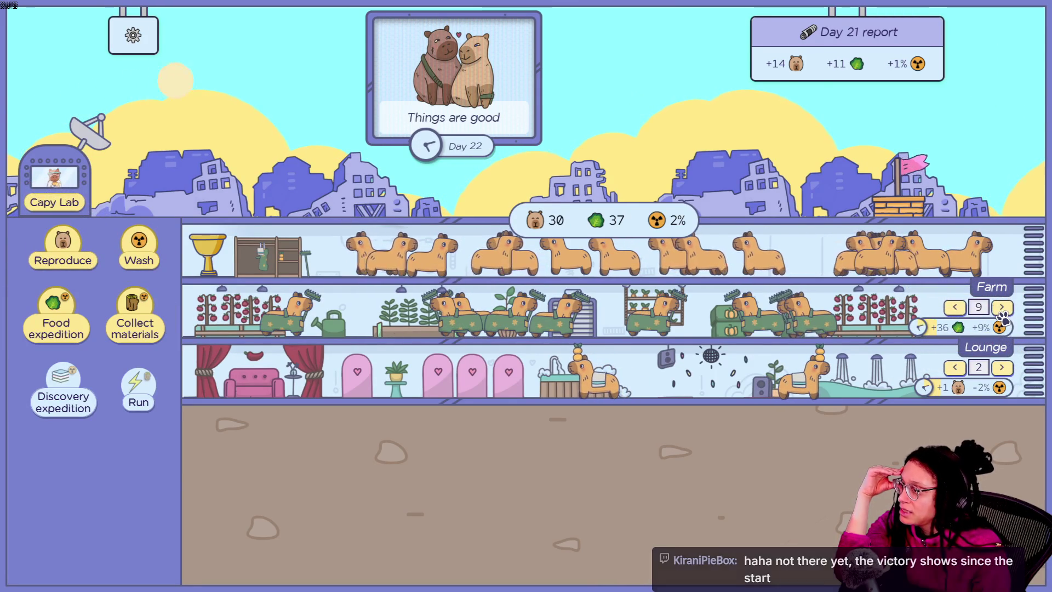
pyautogui.click(1002, 307)
pyautogui.click(1001, 308)
pyautogui.click(1001, 307)
pyautogui.click(1002, 307)
pyautogui.click(1001, 308)
pyautogui.click(1001, 307)
pyautogui.click(1002, 307)
pyautogui.click(1001, 307)
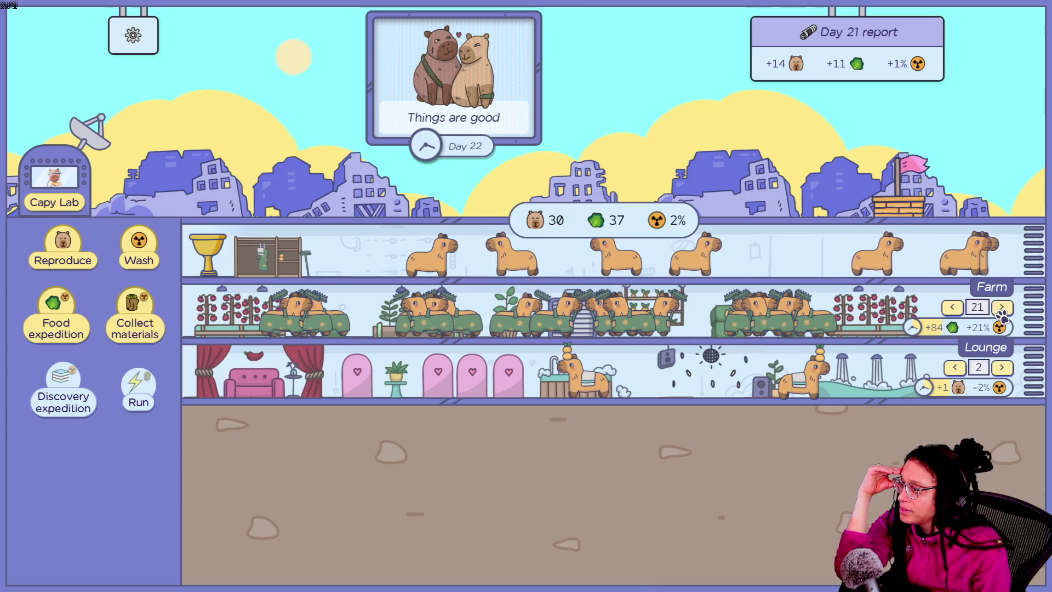
pyautogui.click(1002, 307)
pyautogui.click(1001, 308)
pyautogui.click(1001, 308)
# - Keep breeding capybaras to grow the colony toward 42
pyautogui.click(61, 260)
pyautogui.click(57, 261)
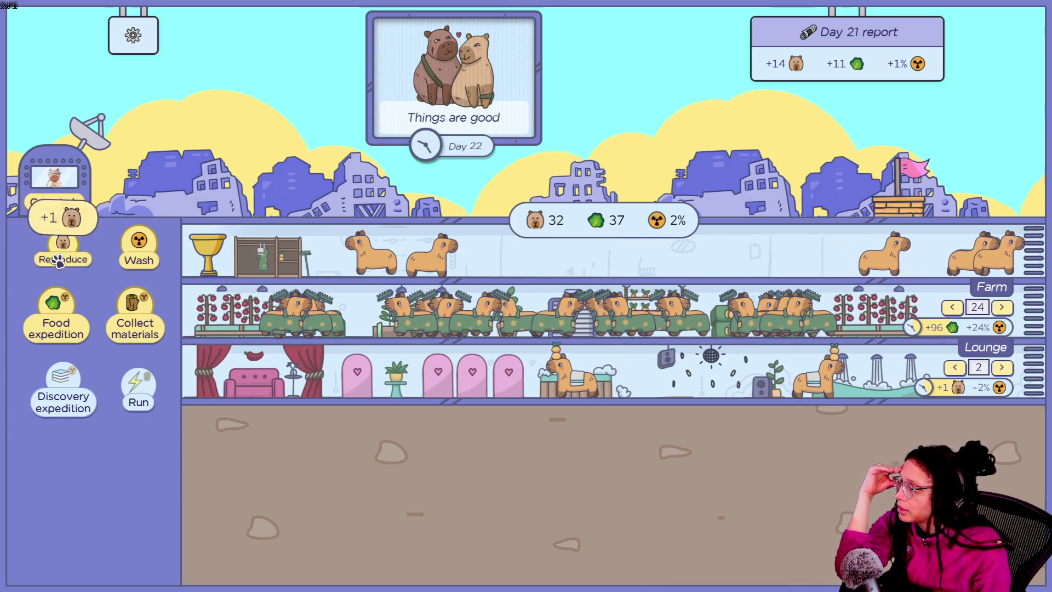
pyautogui.click(58, 262)
pyautogui.doubleClick(58, 262)
pyautogui.doubleClick(58, 262)
pyautogui.doubleClick(57, 262)
pyautogui.click(57, 262)
pyautogui.doubleClick(57, 262)
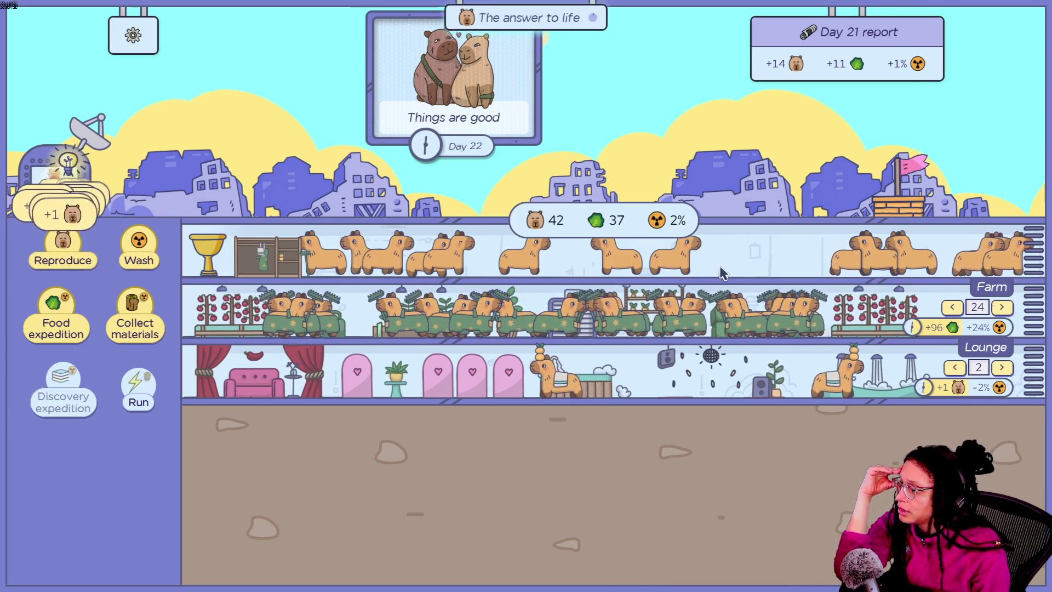
# - View the newly earned achievement and glance at the Capy Lab before returning
pyautogui.click(514, 30)
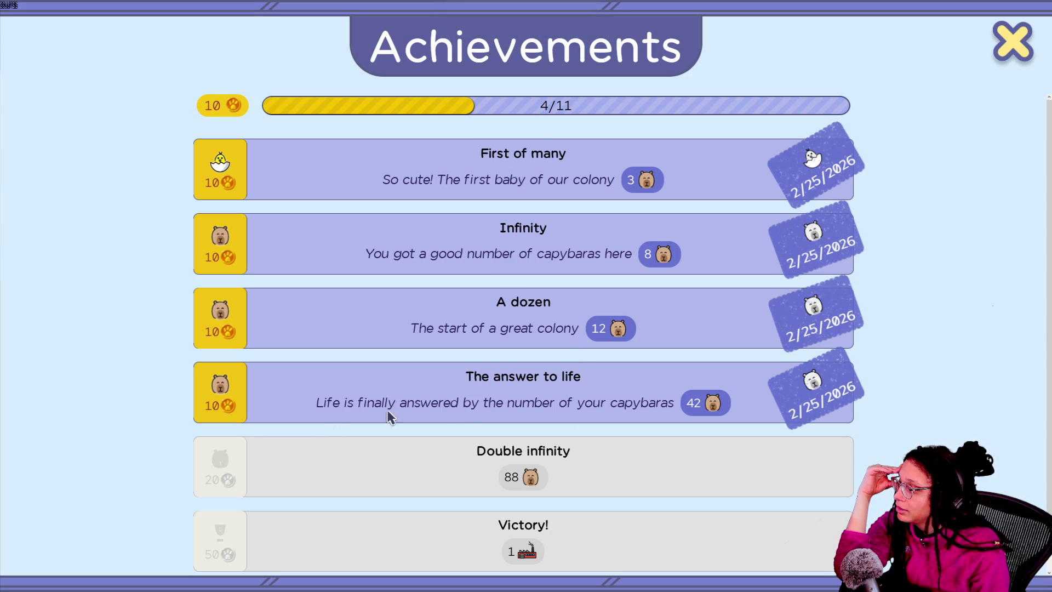
pyautogui.click(1015, 55)
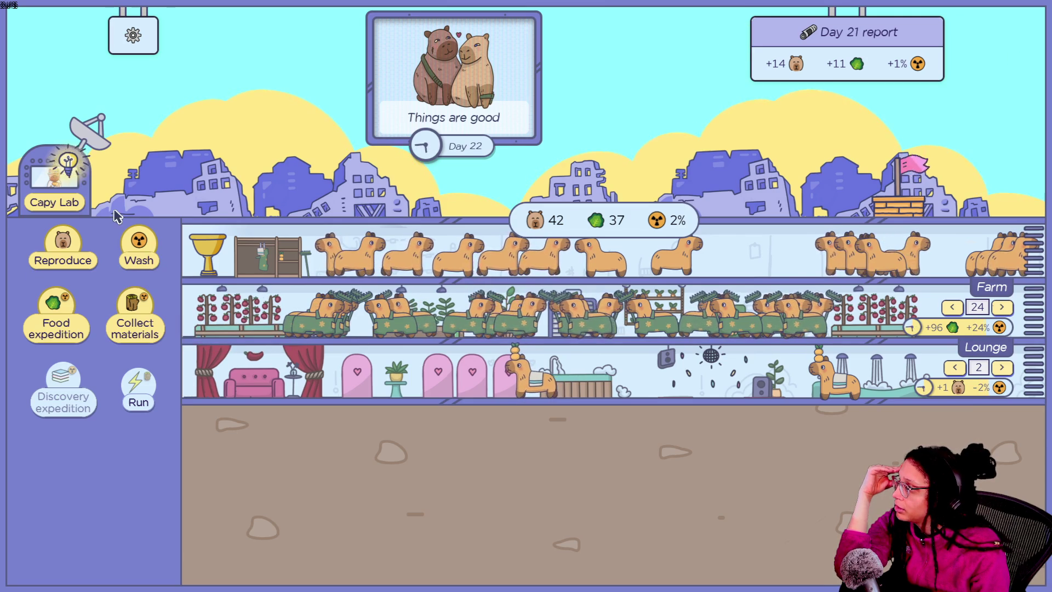
pyautogui.click(54, 180)
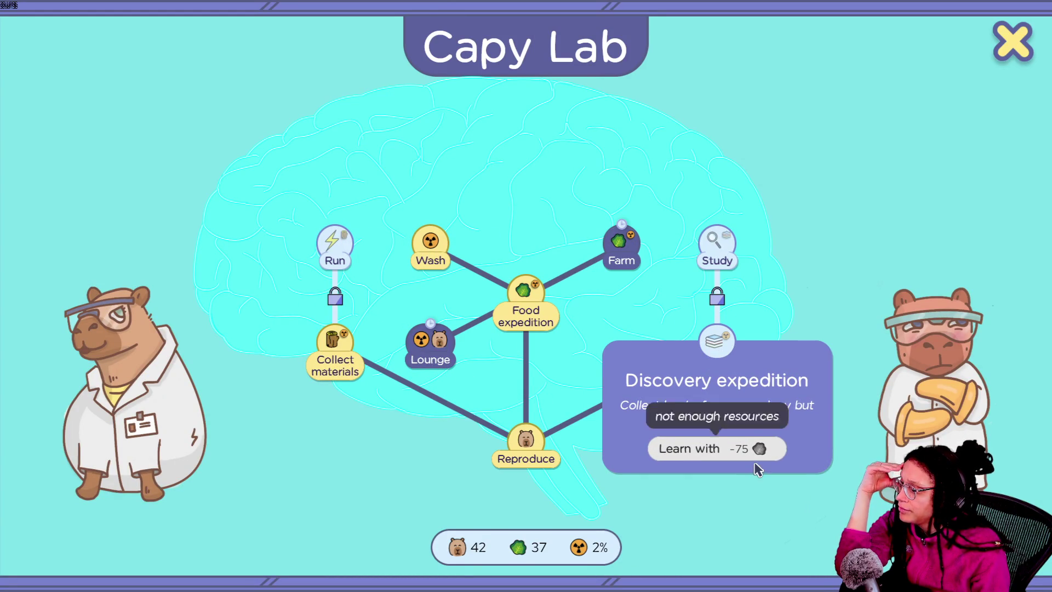
pyautogui.click(1016, 68)
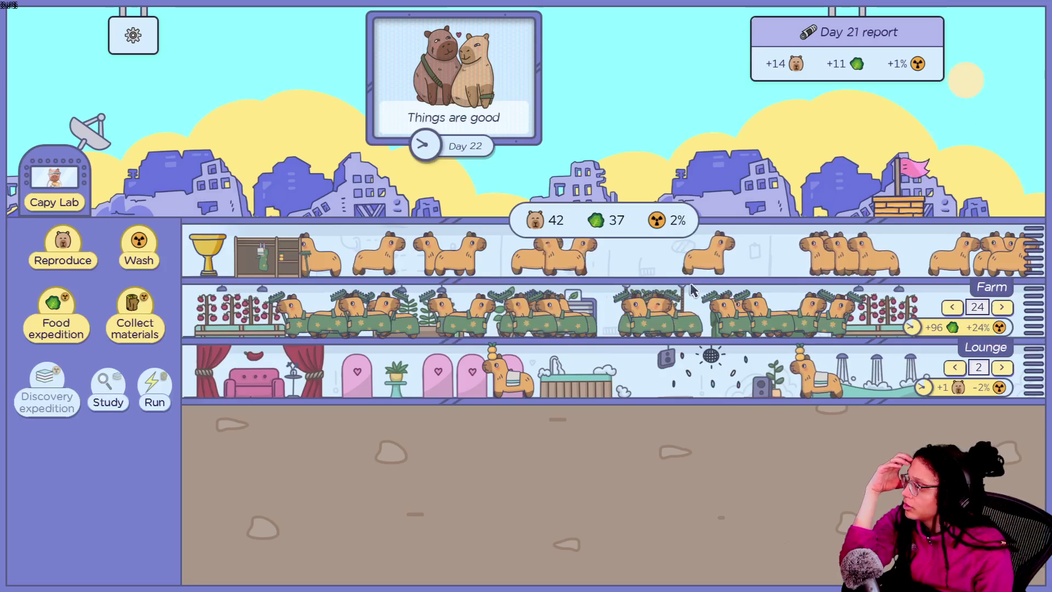
# - Send four food expeditions to stockpile food
pyautogui.click(64, 321)
pyautogui.click(64, 320)
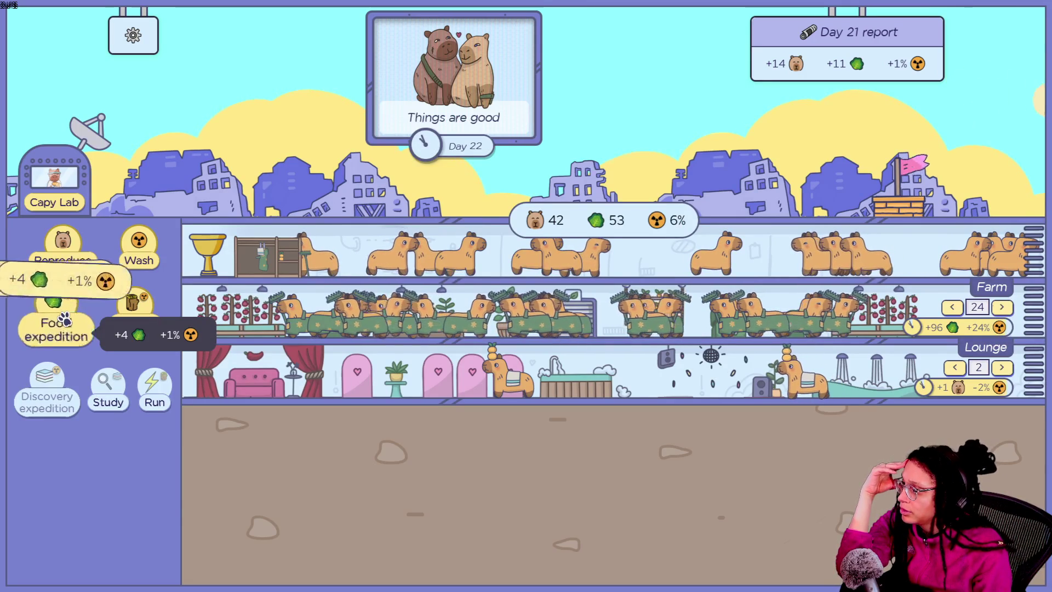
pyautogui.click(64, 321)
pyautogui.click(64, 320)
pyautogui.click(65, 321)
pyautogui.click(64, 321)
pyautogui.click(64, 321)
pyautogui.click(64, 321)
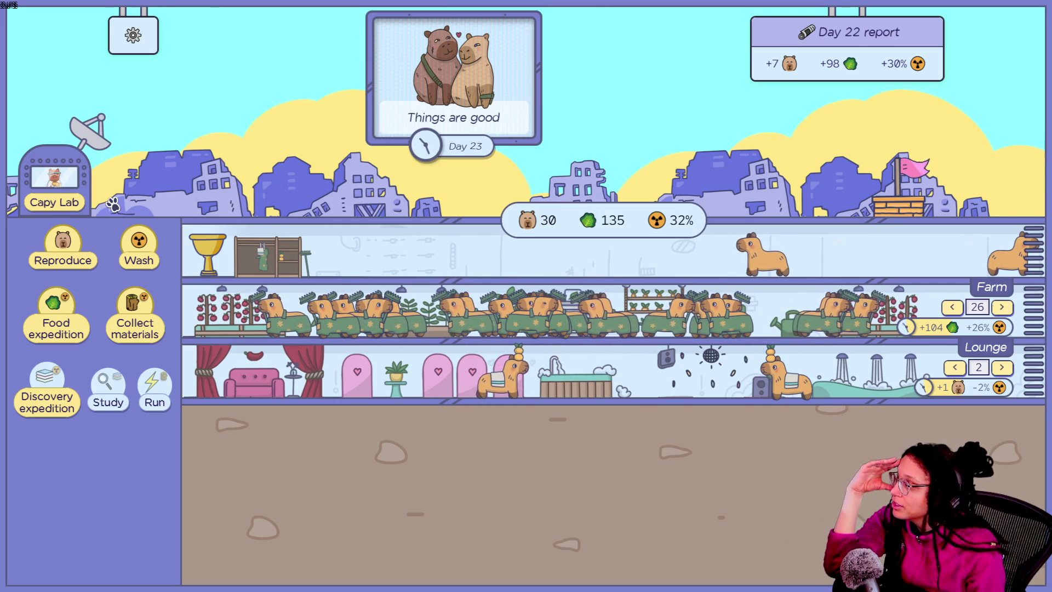
# - Learn the Discovery expedition node in the Capy Lab for 75 food, then close the lab
pyautogui.click(82, 201)
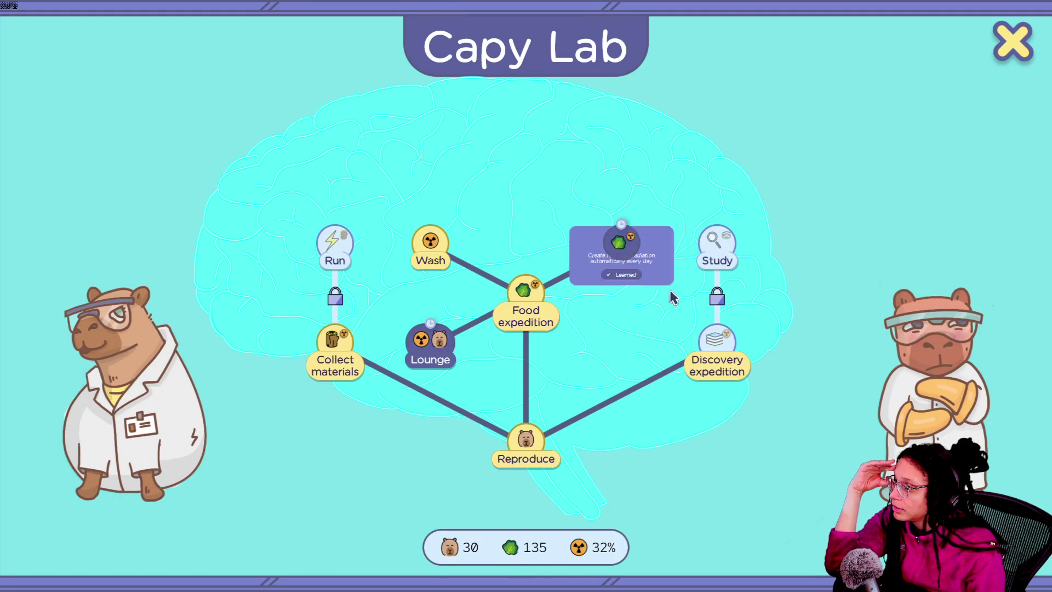
pyautogui.moveTo(716, 254)
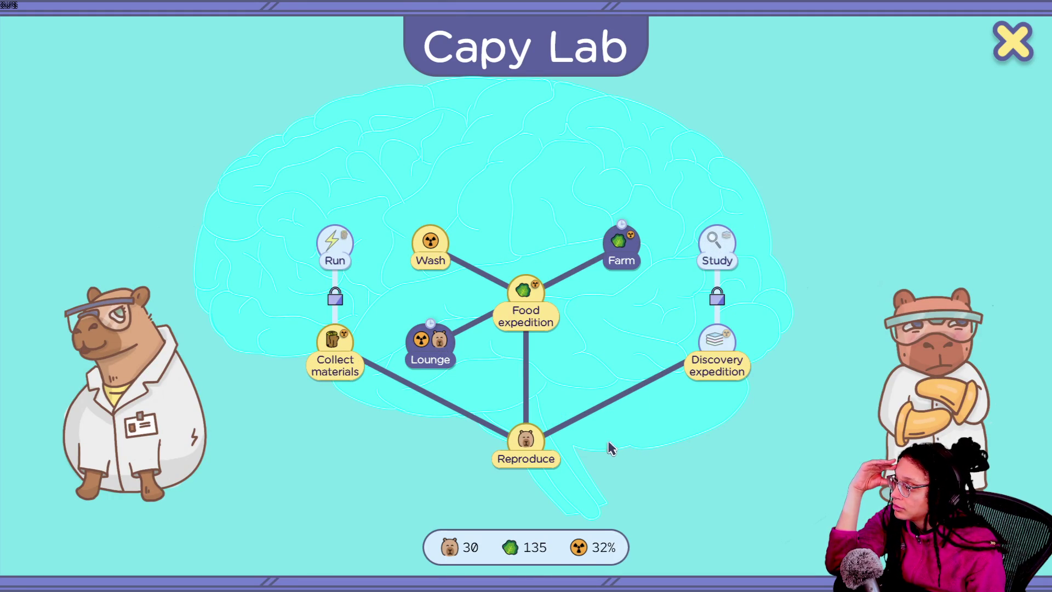
pyautogui.moveTo(733, 347)
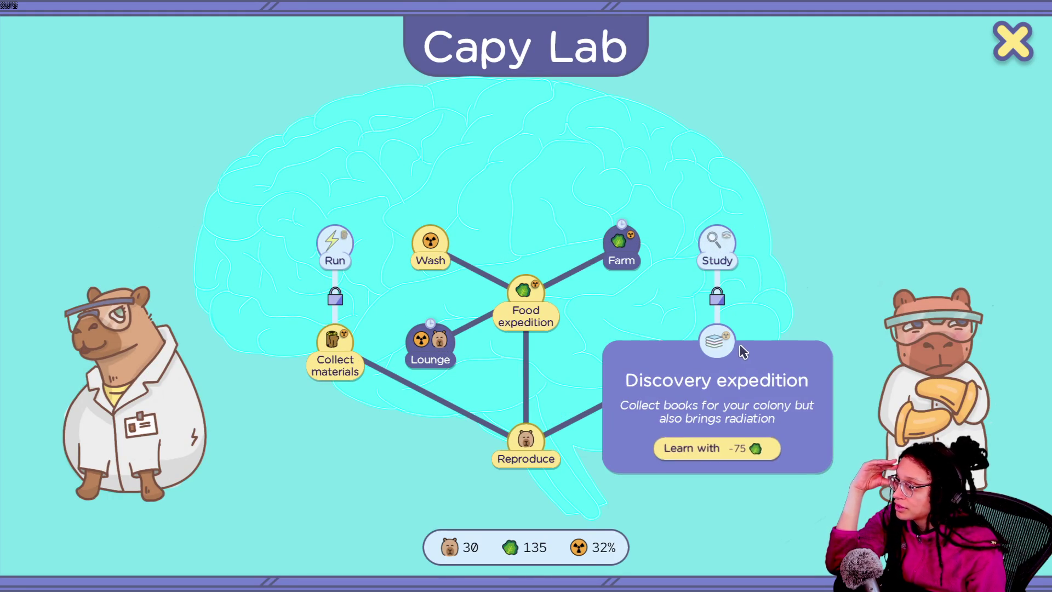
pyautogui.click(733, 450)
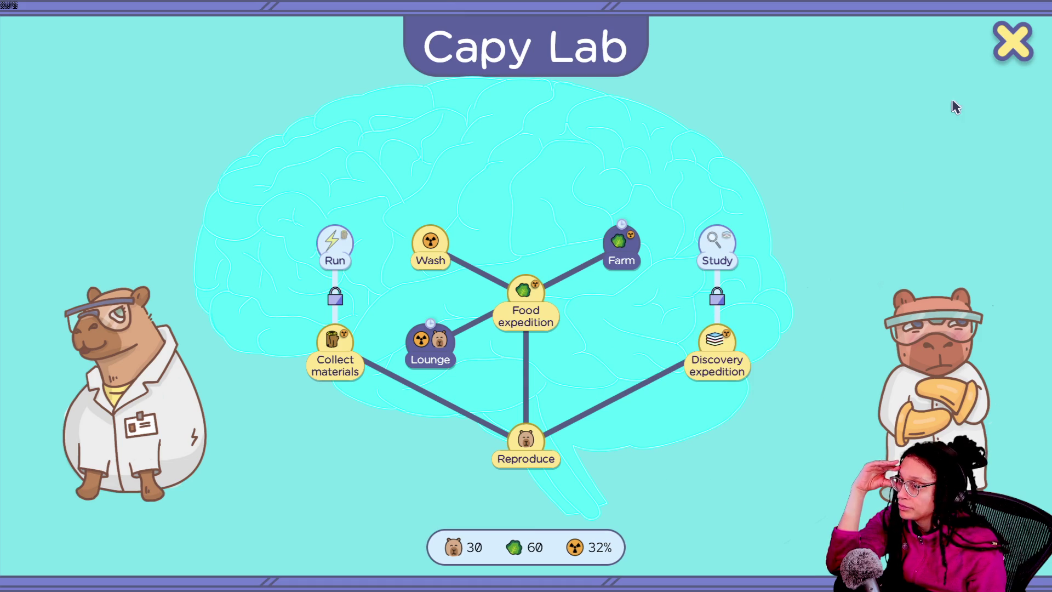
pyautogui.moveTo(686, 258)
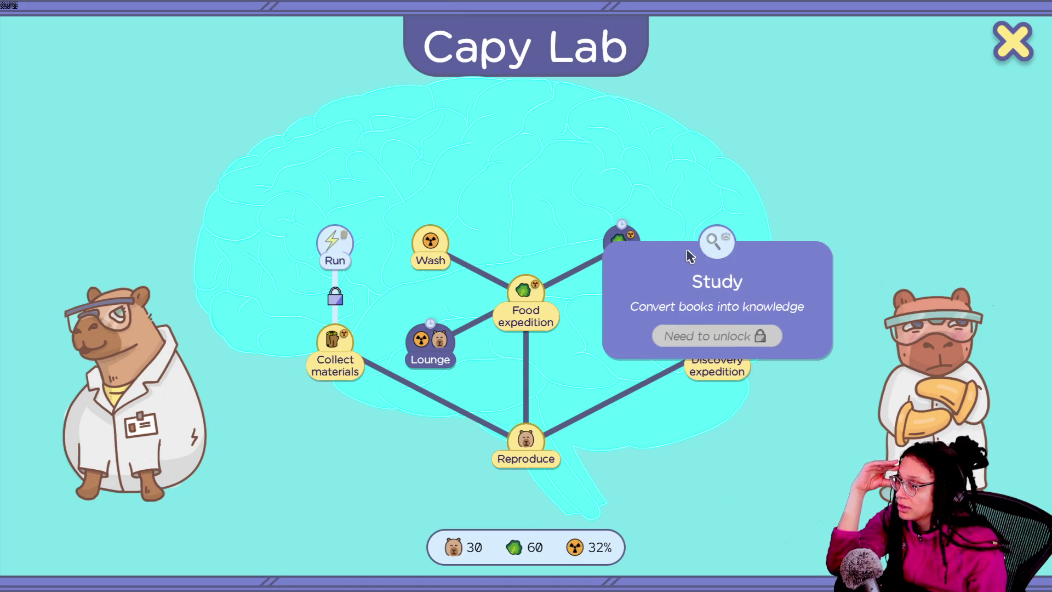
pyautogui.click(1012, 42)
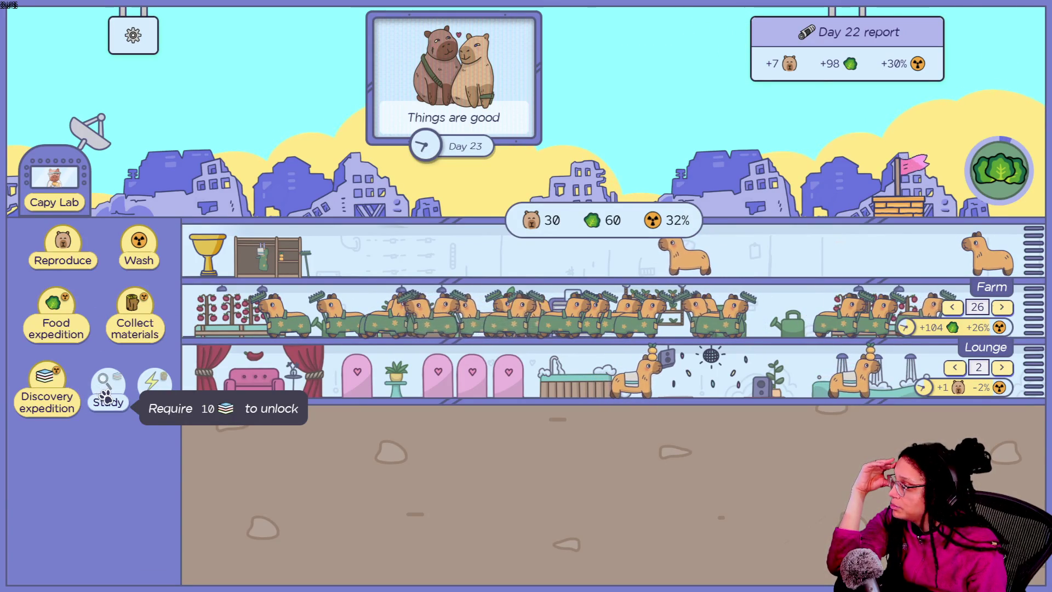
# - Send three discovery expeditions for books and collect the ready lettuce harvest
pyautogui.click(41, 386)
pyautogui.click(39, 387)
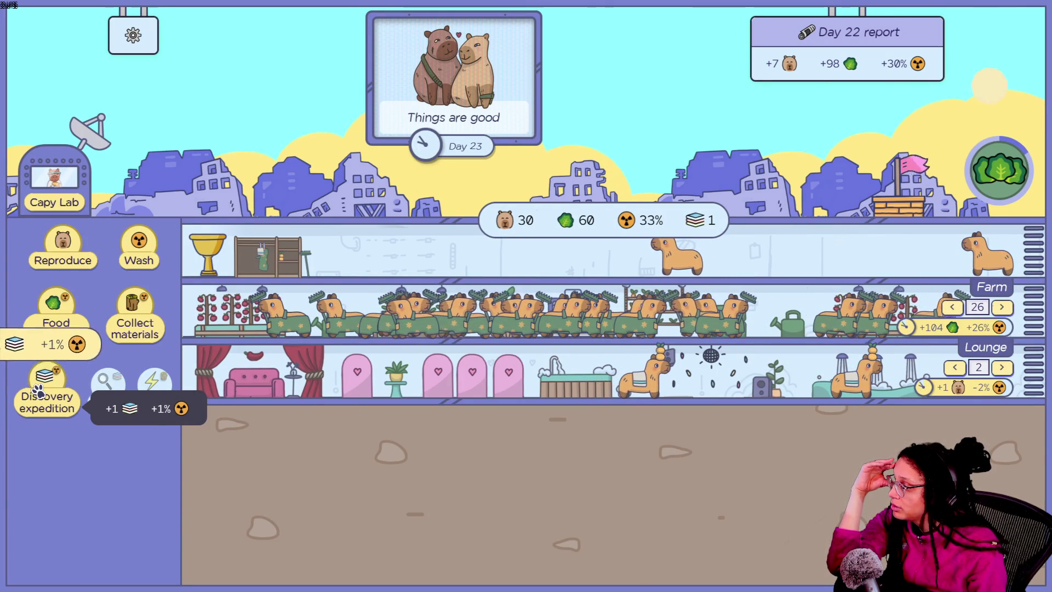
pyautogui.click(38, 388)
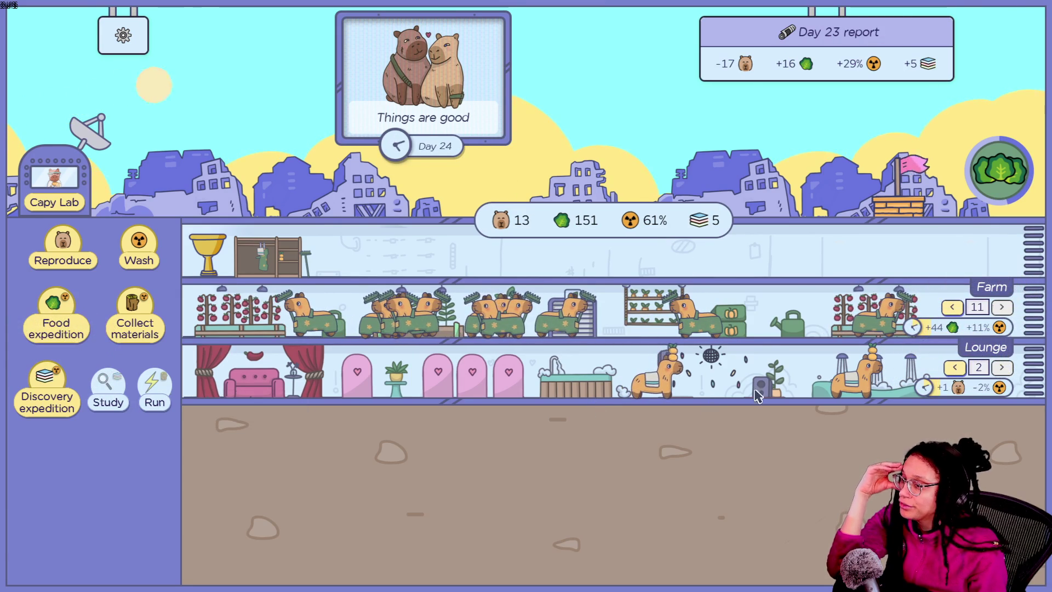
pyautogui.click(1012, 174)
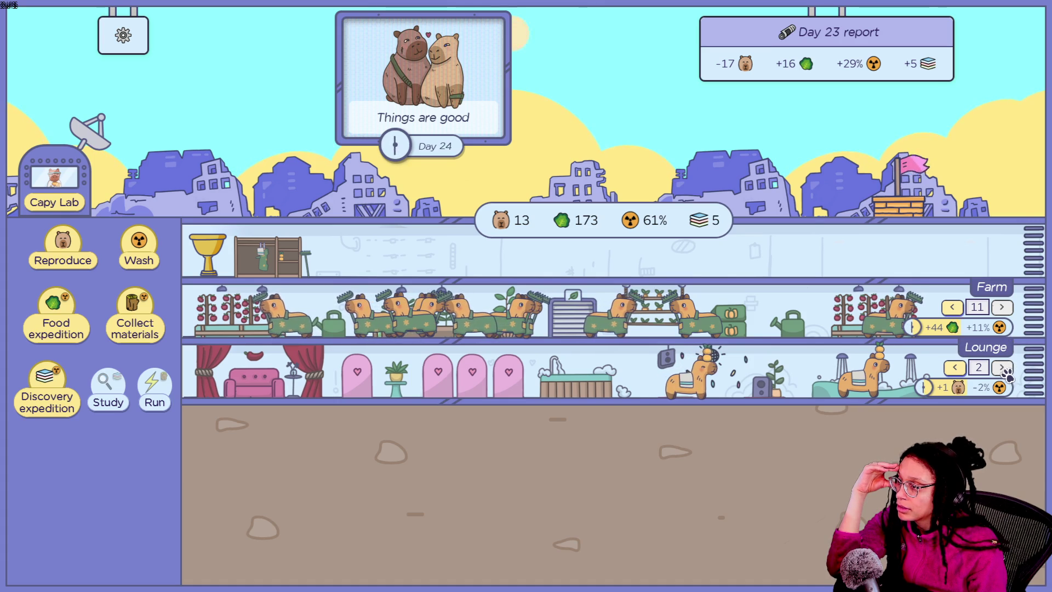
# - Breed two more capybaras, then bring up the Capy Lab skill tree
pyautogui.click(90, 266)
pyautogui.click(89, 265)
pyautogui.click(89, 266)
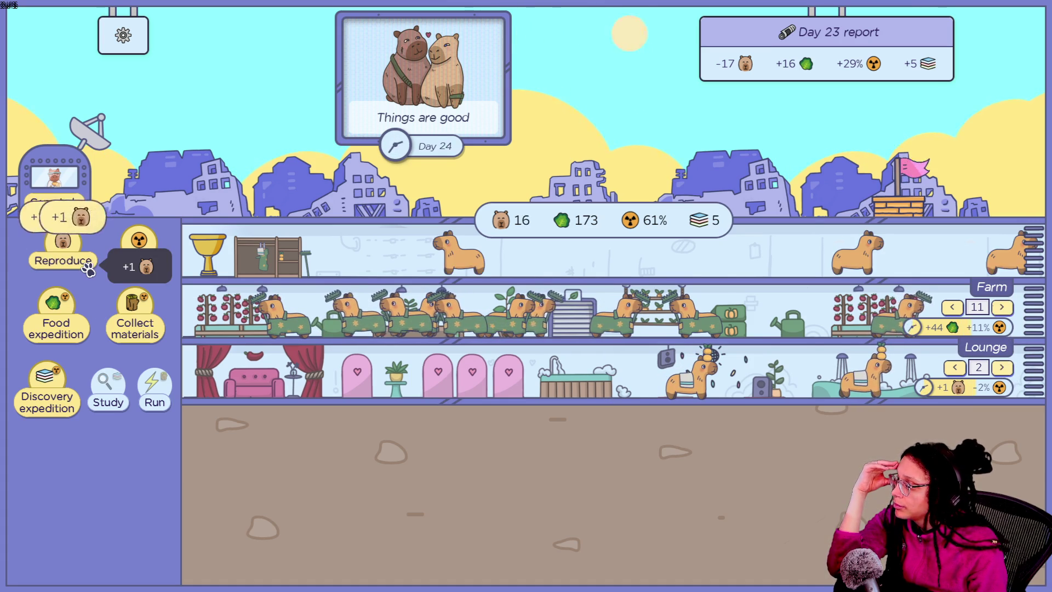
pyautogui.click(89, 266)
pyautogui.click(90, 265)
pyautogui.click(90, 266)
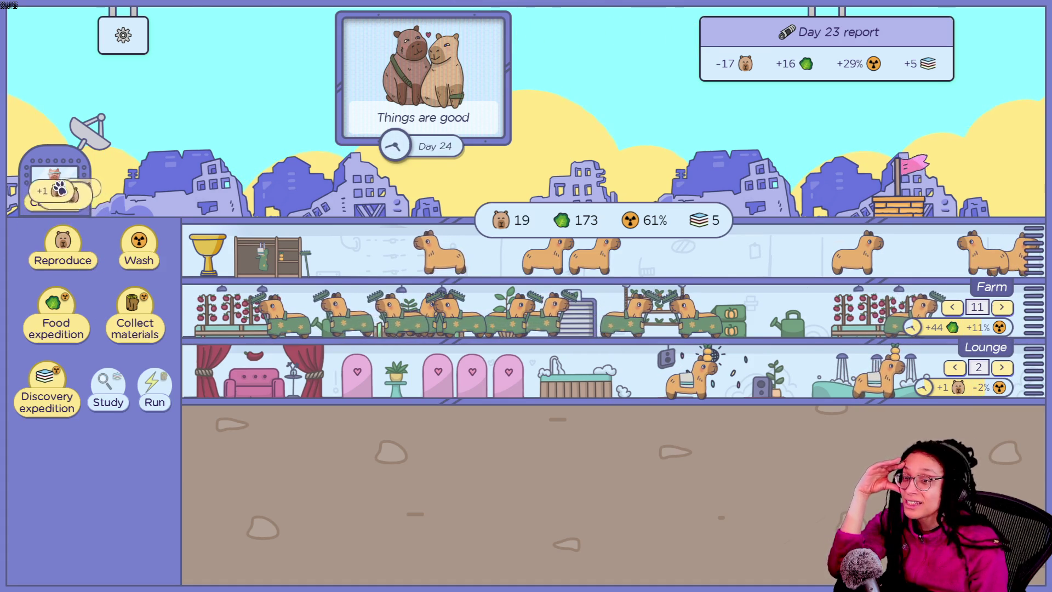
pyautogui.click(61, 159)
# - Read over the Capy Lab skill nodes, then close the lab to return to base
pyautogui.moveTo(410, 251)
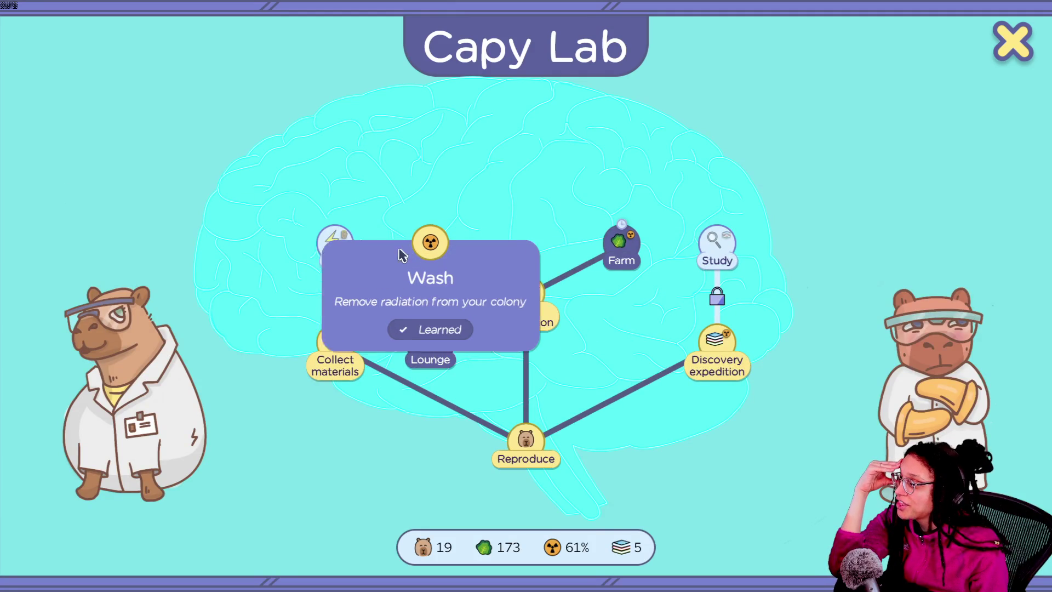
pyautogui.moveTo(338, 248)
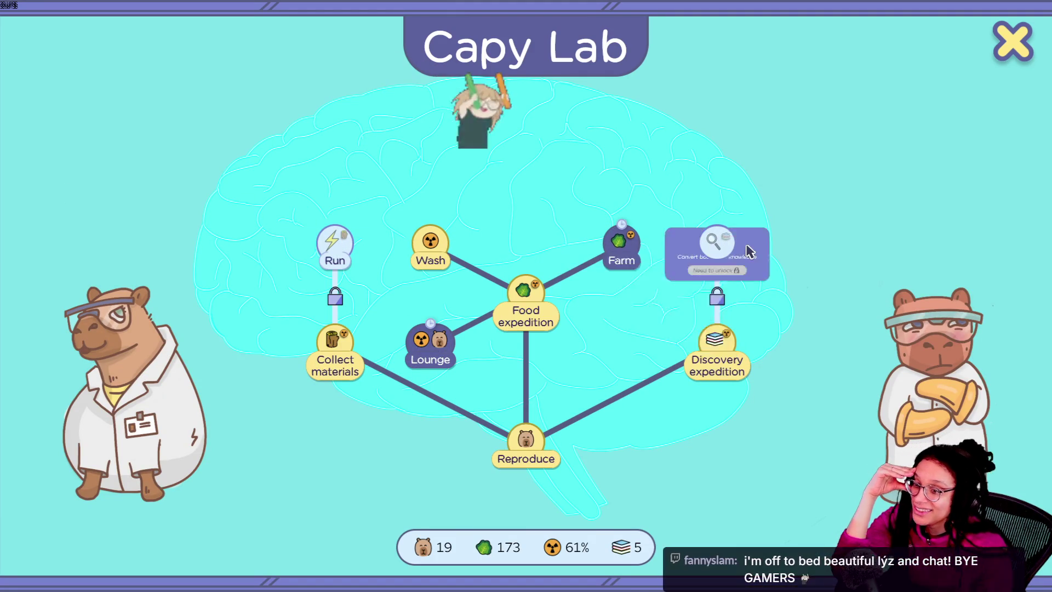
pyautogui.moveTo(752, 256)
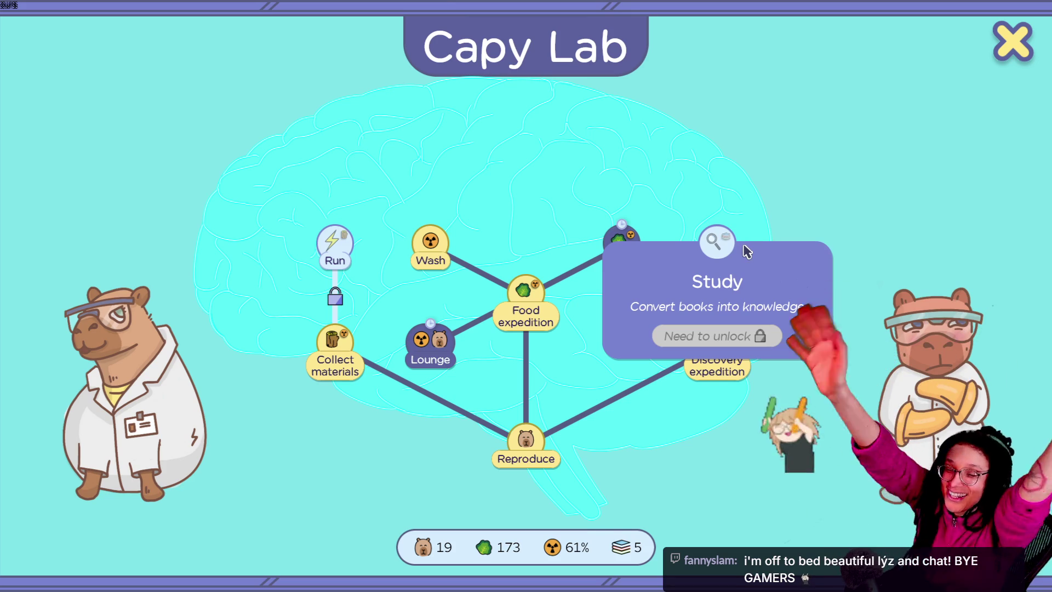
pyautogui.moveTo(347, 283)
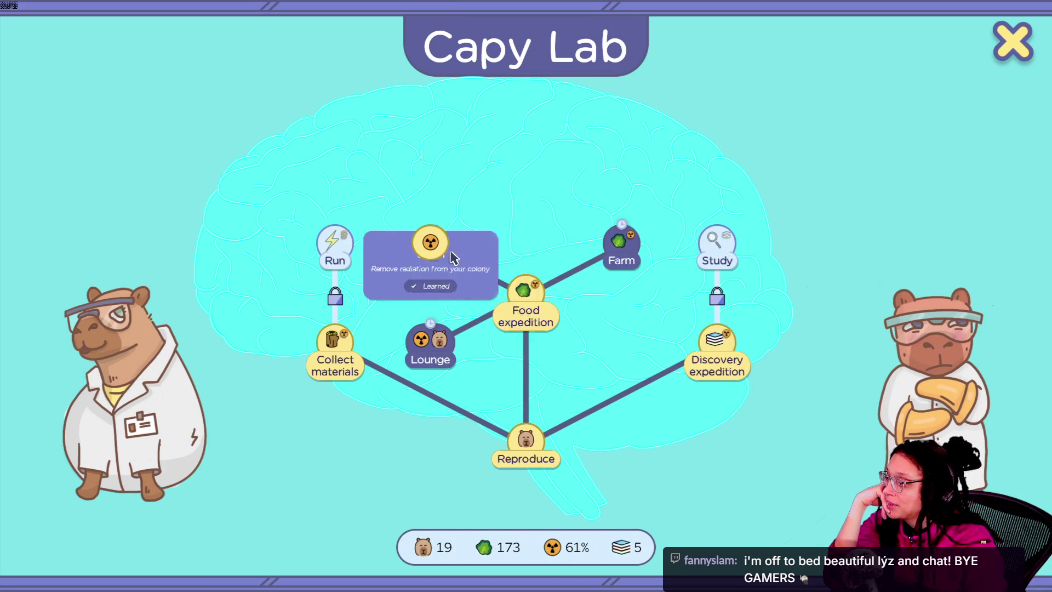
pyautogui.click(1013, 44)
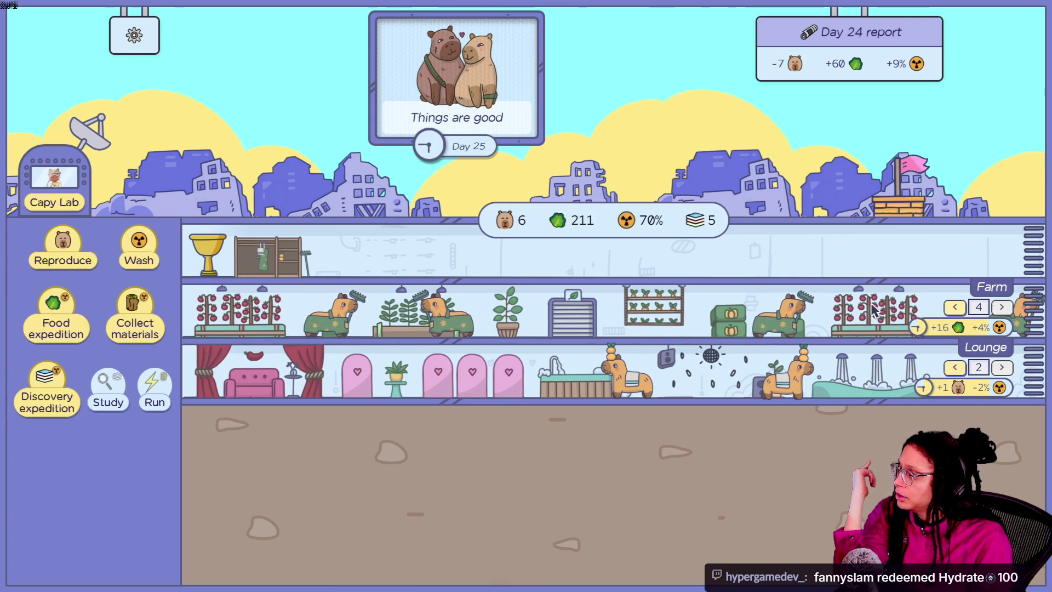
# - Breed a few capybaras and add three workers to the Farm
pyautogui.click(74, 241)
pyautogui.click(74, 241)
pyautogui.click(74, 241)
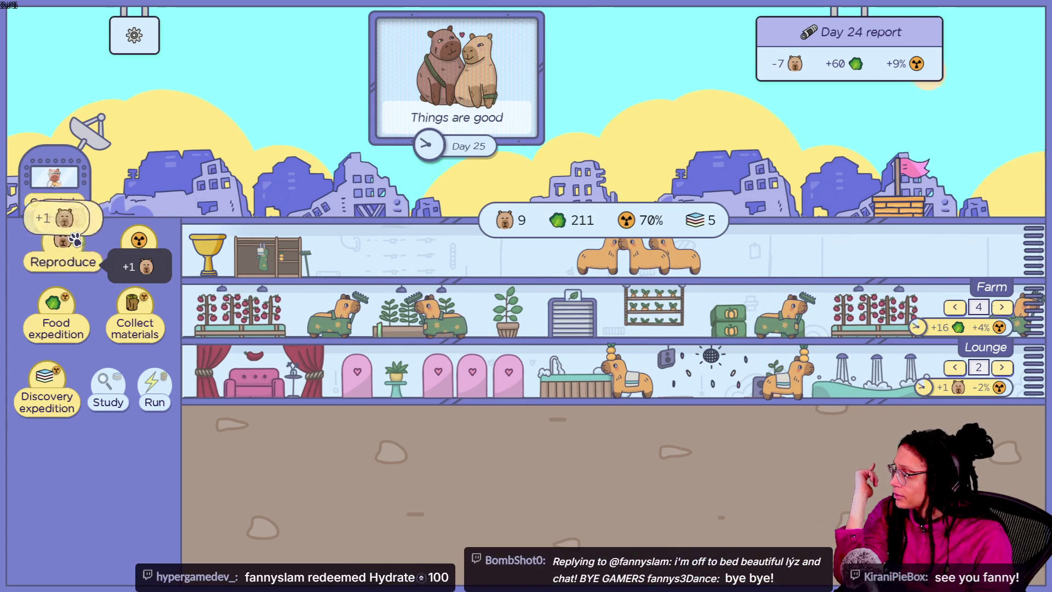
pyautogui.click(75, 241)
pyautogui.click(75, 241)
pyautogui.click(76, 241)
pyautogui.click(77, 241)
pyautogui.click(76, 241)
pyautogui.click(1001, 307)
pyautogui.click(1001, 307)
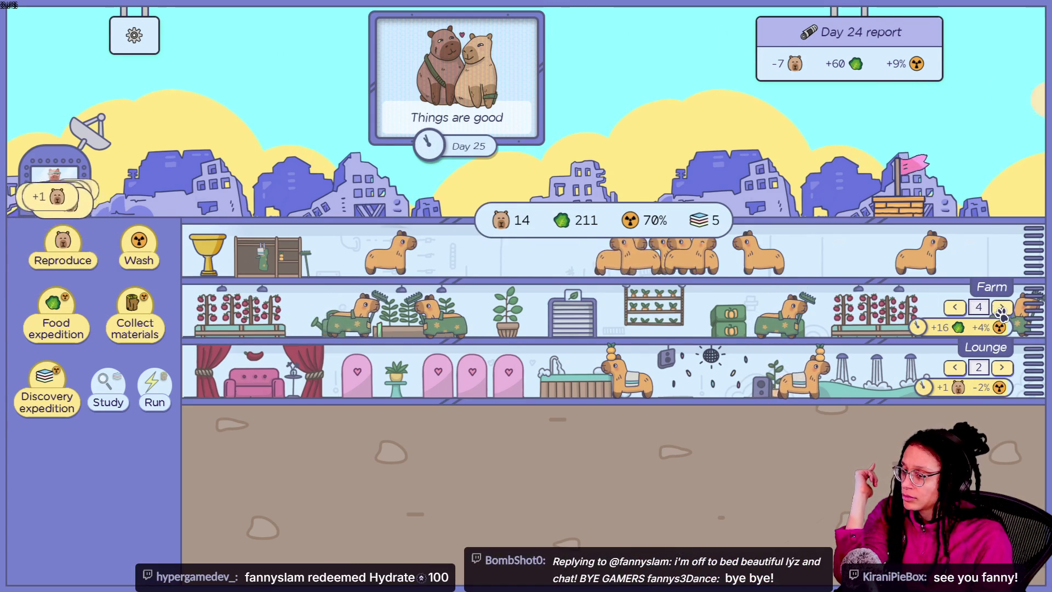
pyautogui.click(1002, 307)
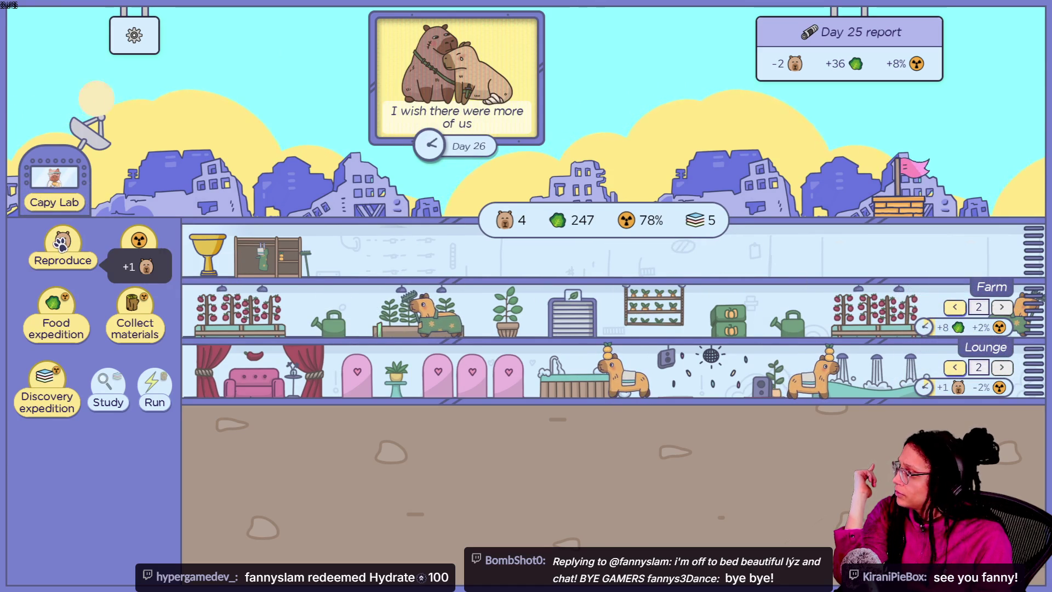
# - Breed three more capybaras and send all idle ones to the Farm
pyautogui.click(60, 243)
pyautogui.click(60, 242)
pyautogui.click(60, 242)
pyautogui.click(61, 242)
pyautogui.click(60, 242)
pyautogui.click(60, 242)
pyautogui.click(60, 242)
pyautogui.click(60, 242)
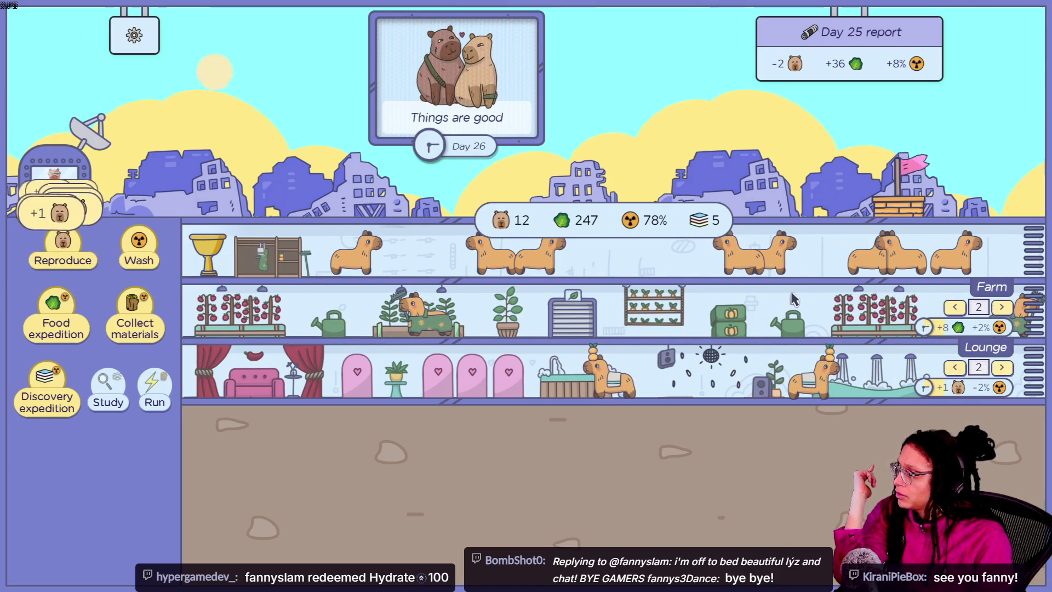
pyautogui.click(1003, 308)
pyautogui.click(1002, 308)
pyautogui.click(1003, 308)
pyautogui.click(1002, 307)
pyautogui.click(1002, 308)
pyautogui.click(1002, 307)
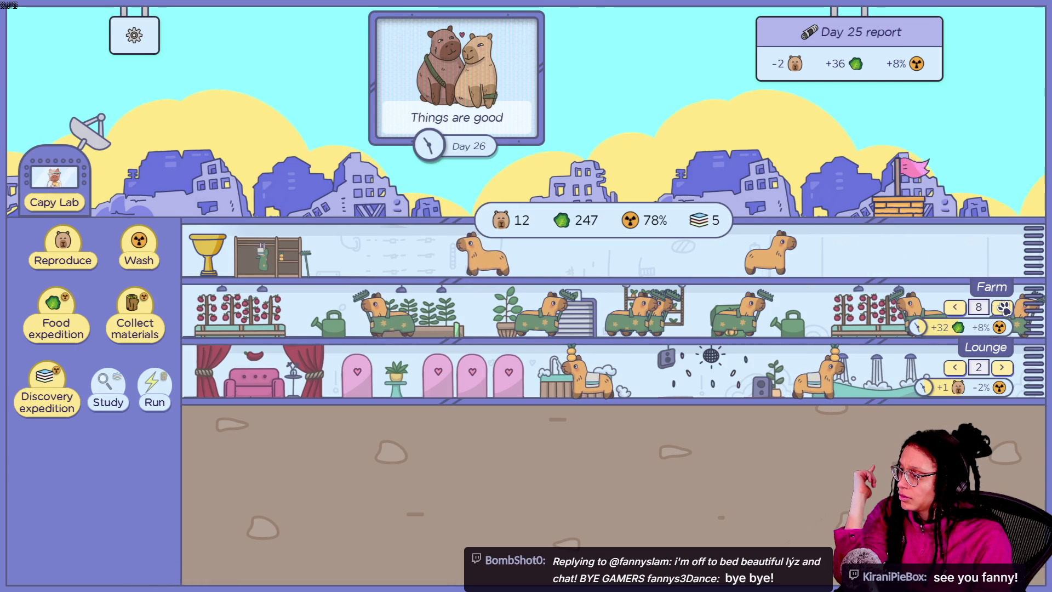
pyautogui.click(1004, 308)
pyautogui.click(1004, 308)
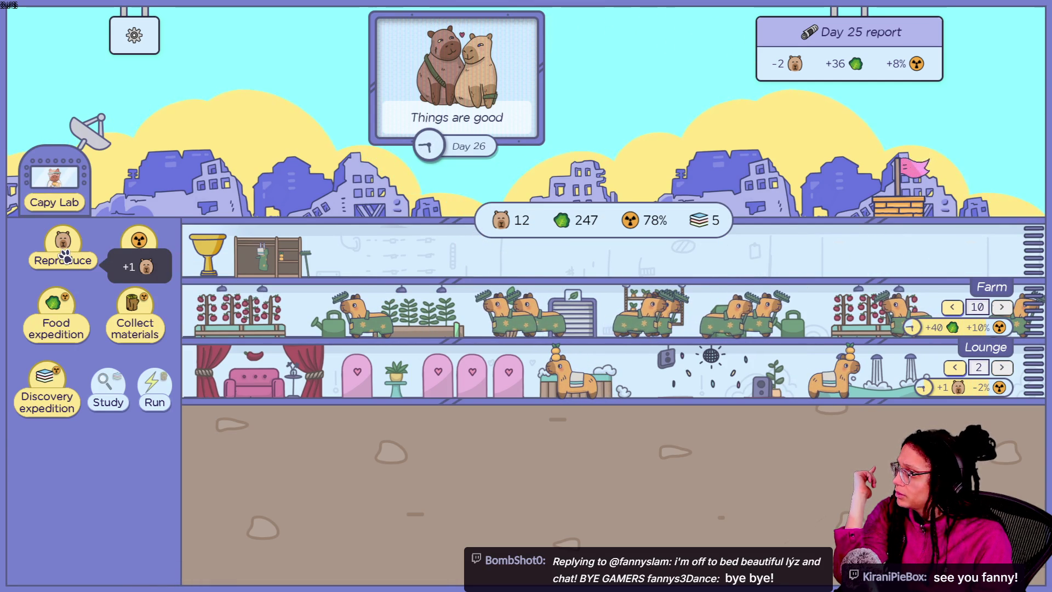
# - Wash the colony repeatedly to bring radiation down
pyautogui.moveTo(790, 71)
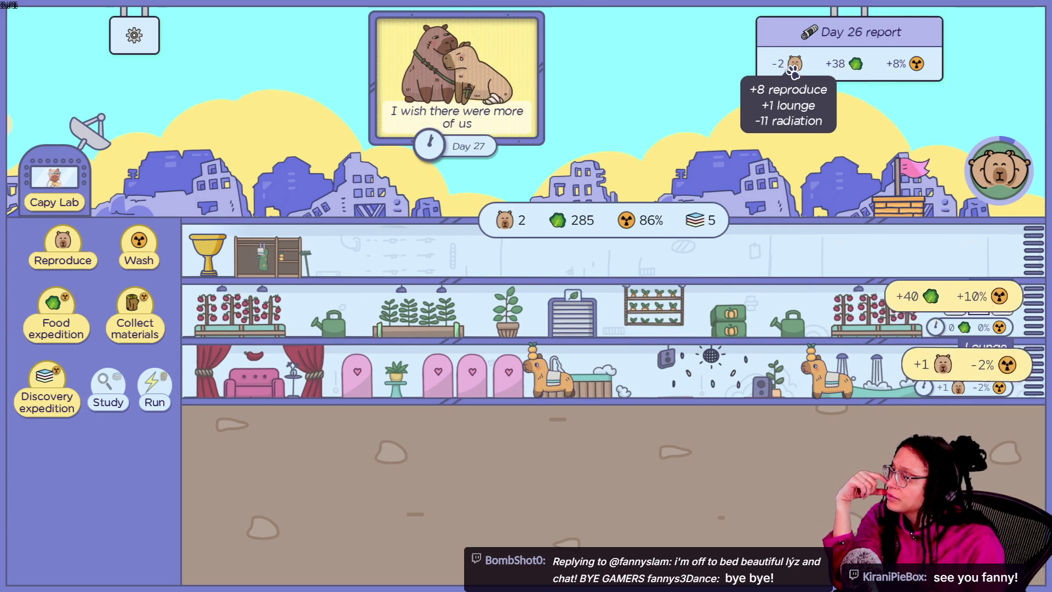
pyautogui.click(137, 250)
pyautogui.click(137, 251)
pyautogui.click(136, 252)
pyautogui.click(137, 251)
pyautogui.click(136, 253)
pyautogui.click(135, 254)
pyautogui.click(135, 254)
pyautogui.click(135, 255)
pyautogui.click(135, 254)
pyautogui.tripleClick(135, 254)
pyautogui.doubleClick(135, 253)
pyautogui.click(135, 253)
# - Breed a few more capybaras, keep washing until radiation reaches 12%, then open the CapyDrobe outfits
pyautogui.click(60, 254)
pyautogui.tripleClick(57, 255)
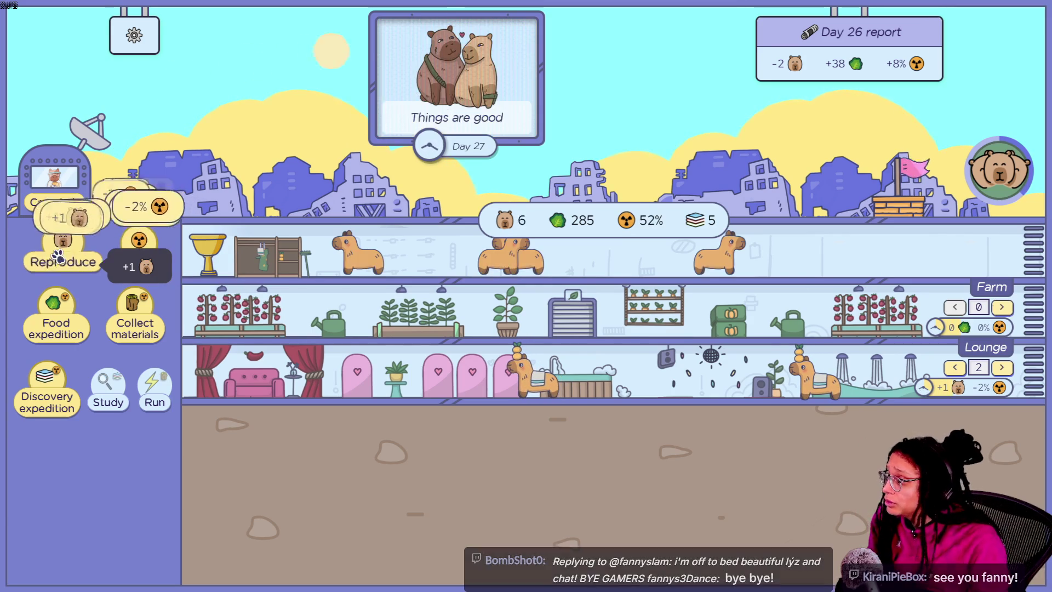
pyautogui.doubleClick(57, 255)
pyautogui.click(58, 255)
pyautogui.click(137, 255)
pyautogui.tripleClick(139, 256)
pyautogui.doubleClick(140, 257)
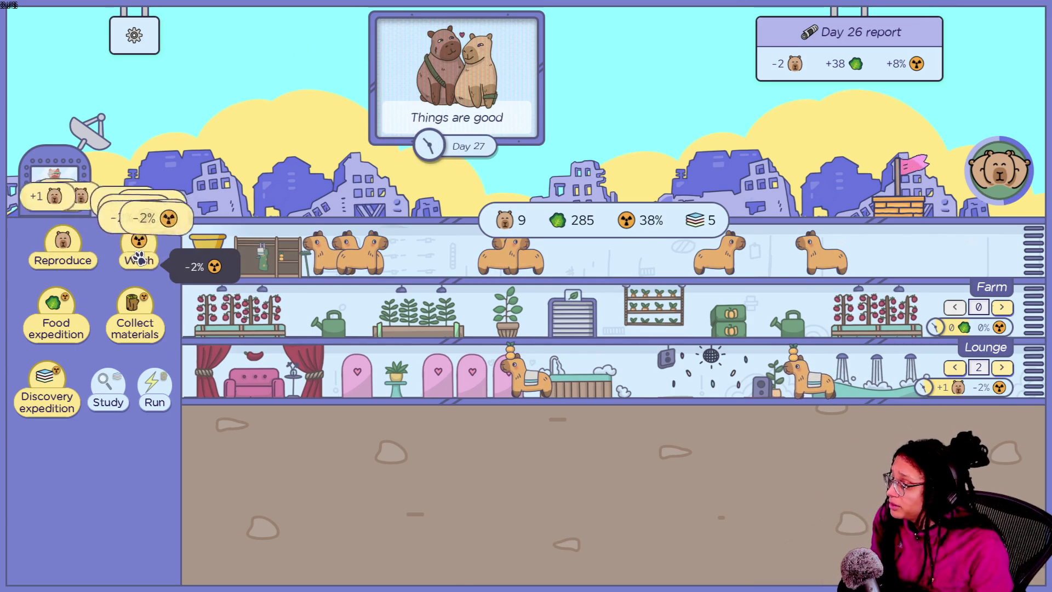
pyautogui.tripleClick(140, 258)
pyautogui.doubleClick(140, 257)
pyautogui.click(138, 257)
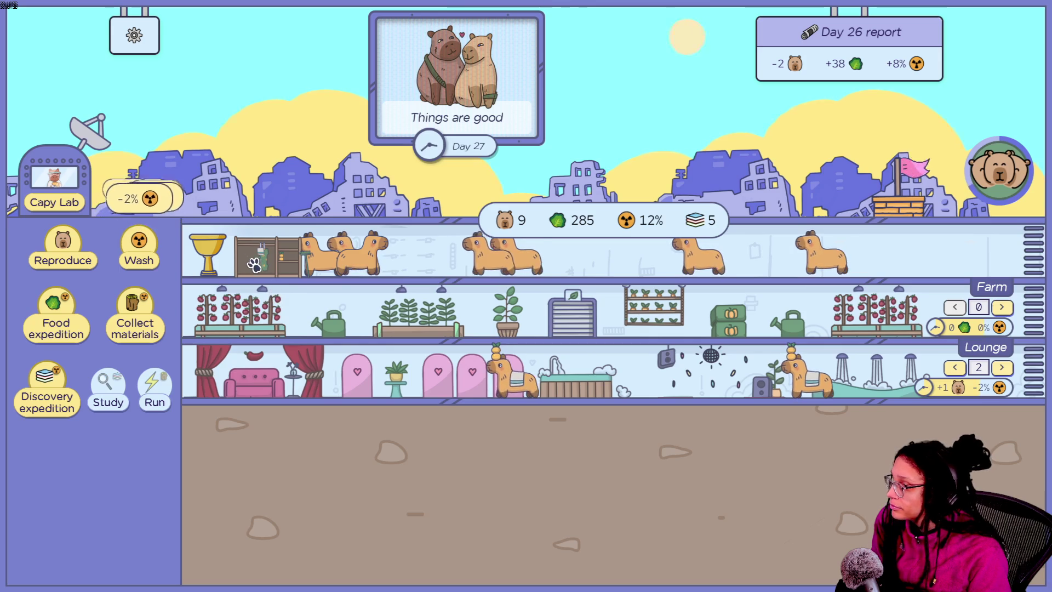
pyautogui.click(259, 265)
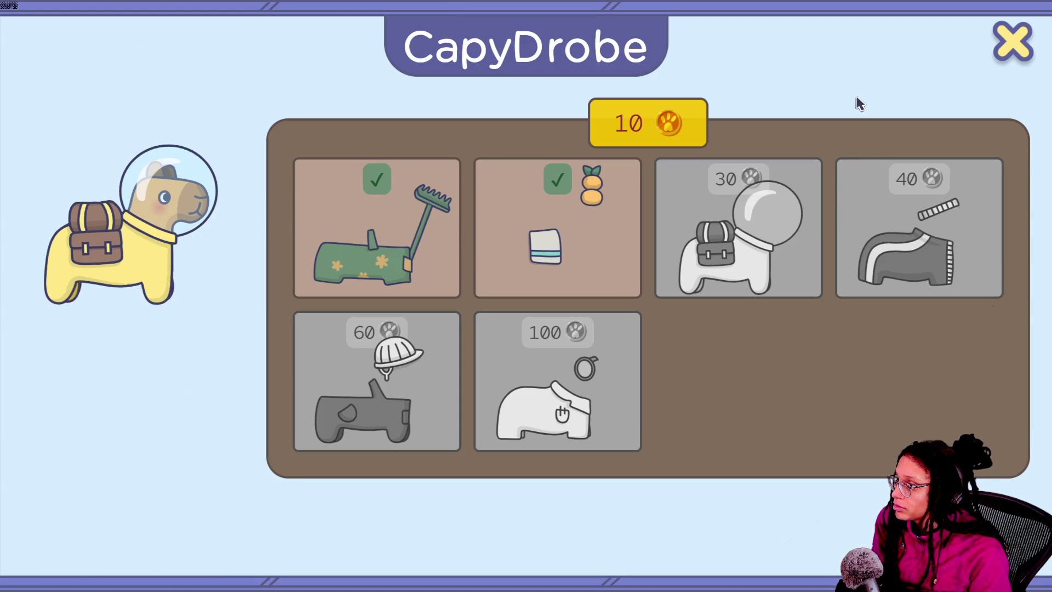
# - Close the outfit screen and send six discovery expeditions
pyautogui.click(1005, 55)
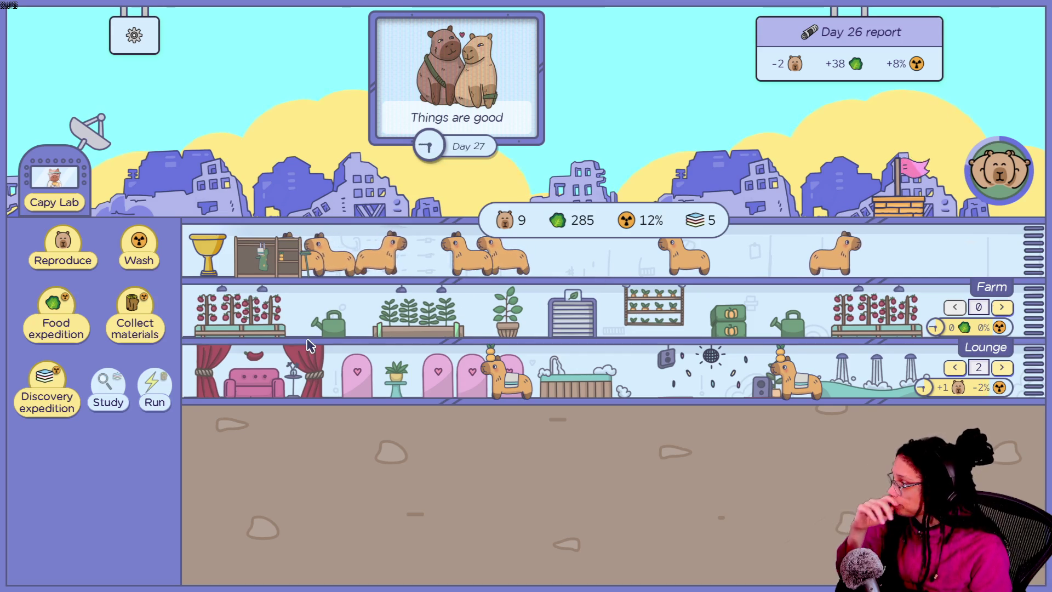
pyautogui.click(48, 401)
pyautogui.click(50, 402)
pyautogui.click(50, 401)
pyautogui.click(49, 401)
pyautogui.click(49, 402)
pyautogui.click(49, 401)
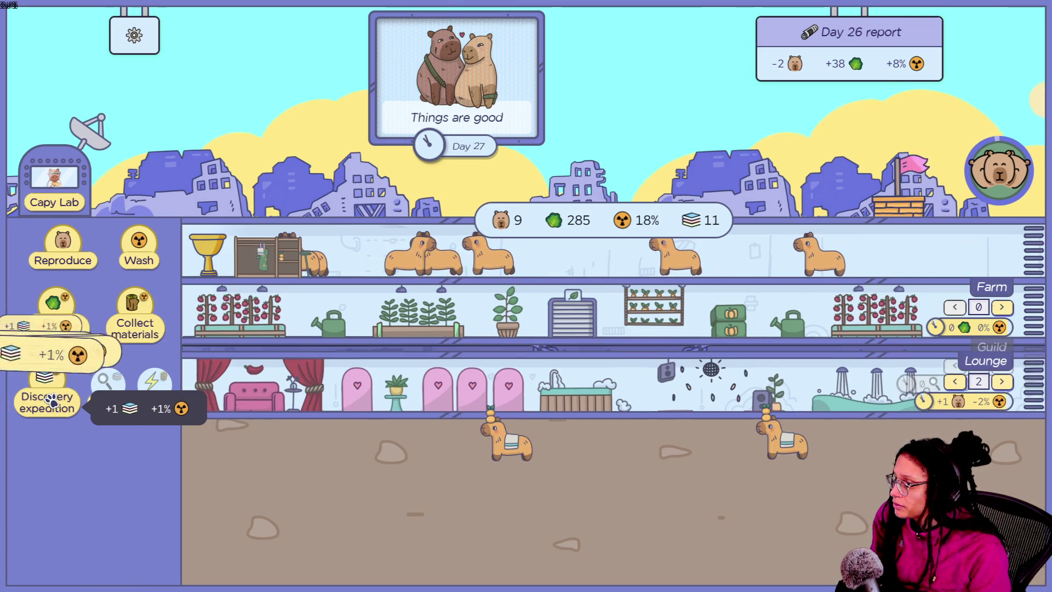
pyautogui.click(50, 401)
pyautogui.click(50, 401)
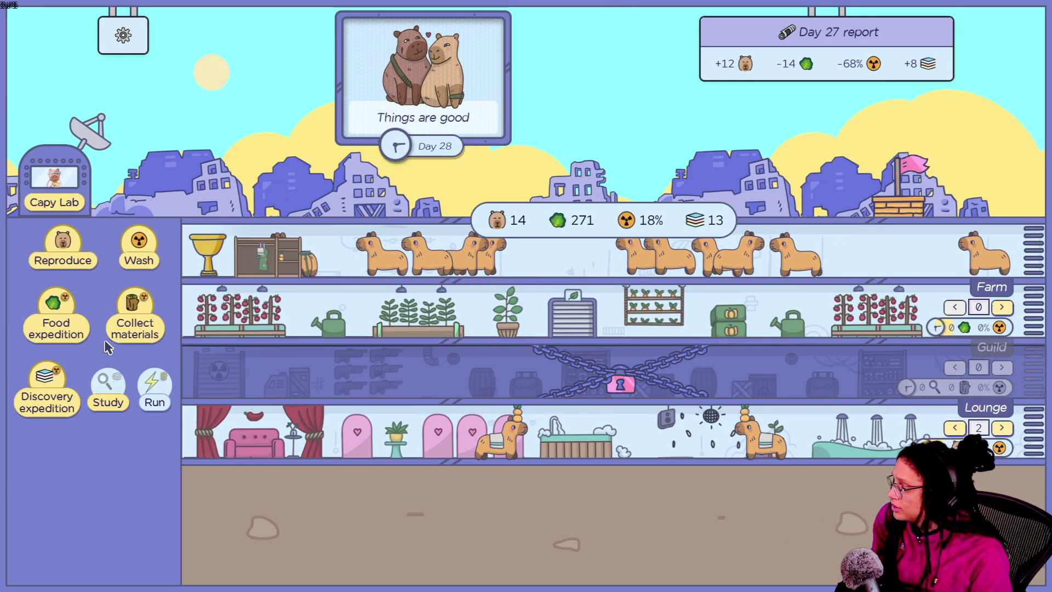
# - Breed two capybaras and add workers to the Lounge and Farm
pyautogui.moveTo(562, 377)
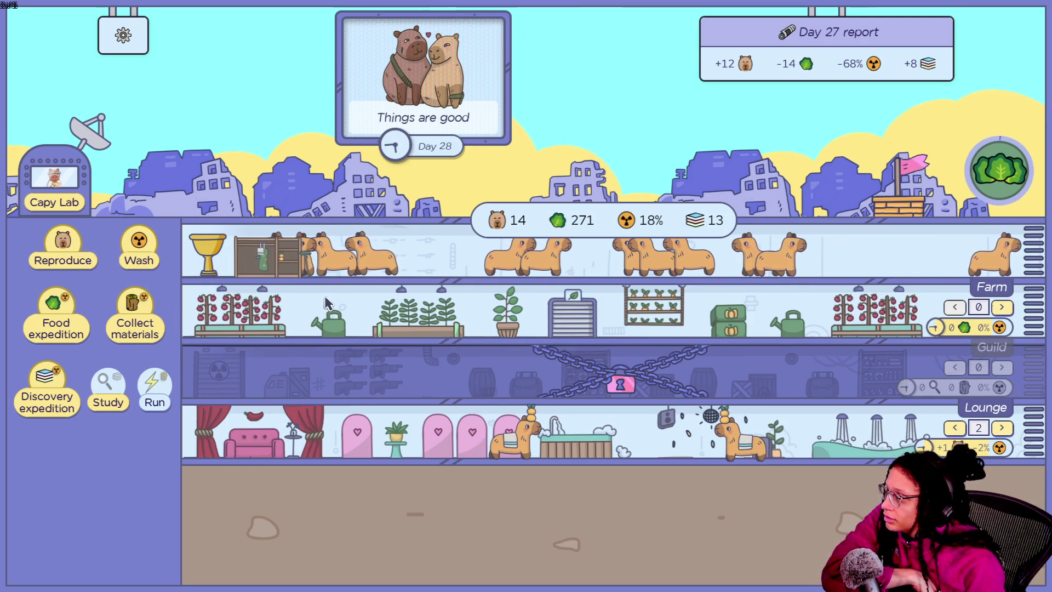
pyautogui.click(112, 282)
pyautogui.click(111, 282)
pyautogui.click(111, 282)
pyautogui.click(111, 282)
pyautogui.click(111, 282)
pyautogui.click(111, 282)
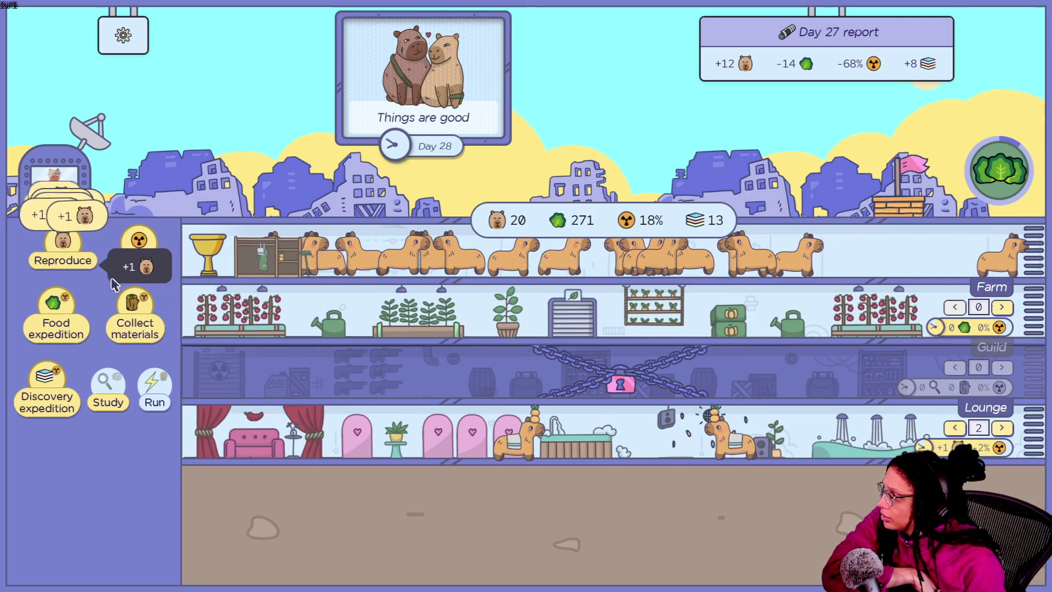
pyautogui.click(1001, 427)
pyautogui.click(1002, 428)
pyautogui.click(1002, 428)
pyautogui.click(1002, 428)
pyautogui.click(1002, 428)
pyautogui.click(1001, 428)
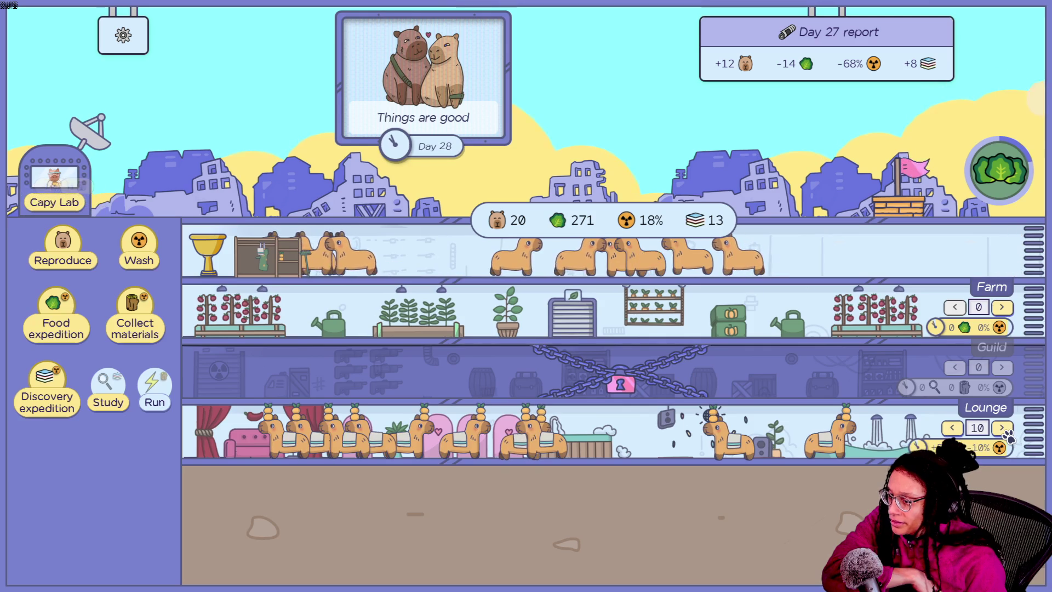
pyautogui.click(1002, 308)
pyautogui.click(1002, 308)
pyautogui.click(1001, 307)
pyautogui.click(1002, 307)
pyautogui.click(1002, 307)
pyautogui.click(1002, 307)
pyautogui.click(1002, 307)
pyautogui.click(1001, 307)
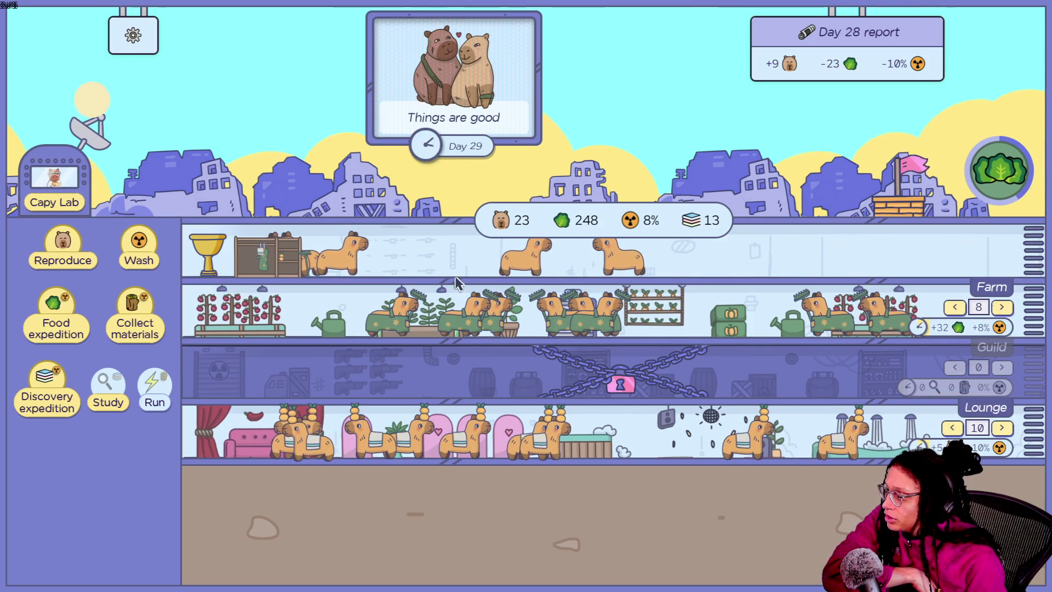
pyautogui.click(1003, 428)
pyautogui.click(1003, 428)
pyautogui.click(1003, 428)
pyautogui.click(1003, 428)
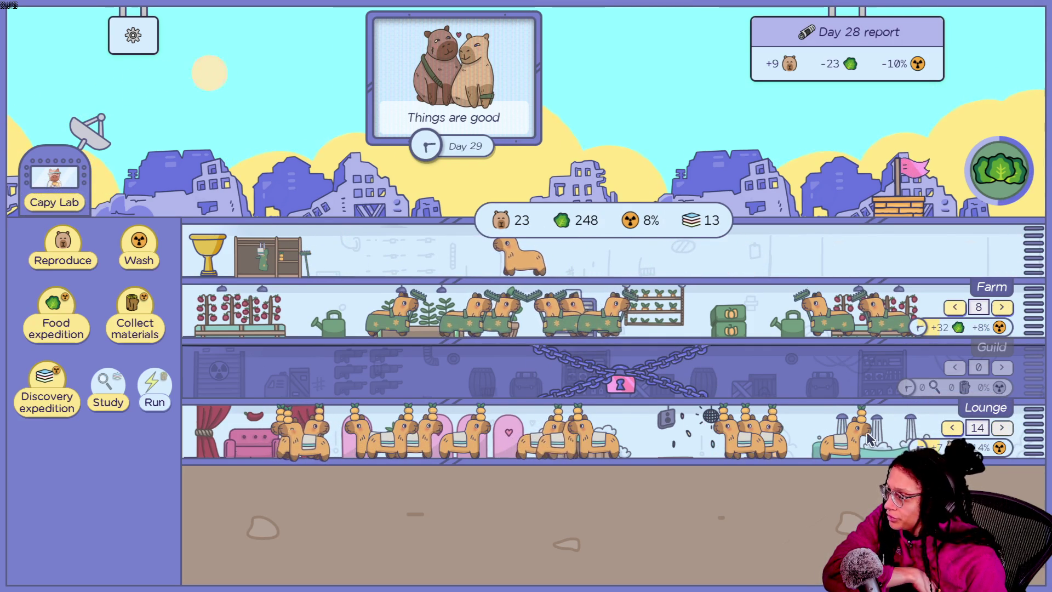
# - Breed two more, add a Lounge worker, wash radiation to 4%, and open Capy Lab
pyautogui.click(122, 253)
pyautogui.click(122, 253)
pyautogui.click(122, 253)
pyautogui.click(122, 253)
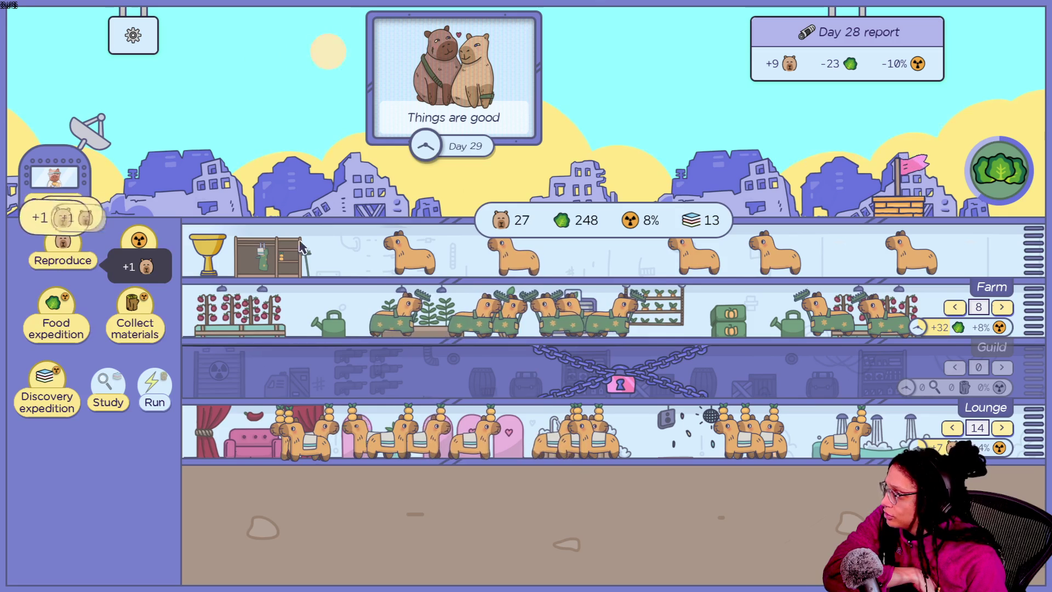
pyautogui.click(1002, 427)
pyautogui.click(1002, 427)
pyautogui.click(1001, 428)
pyautogui.click(1002, 428)
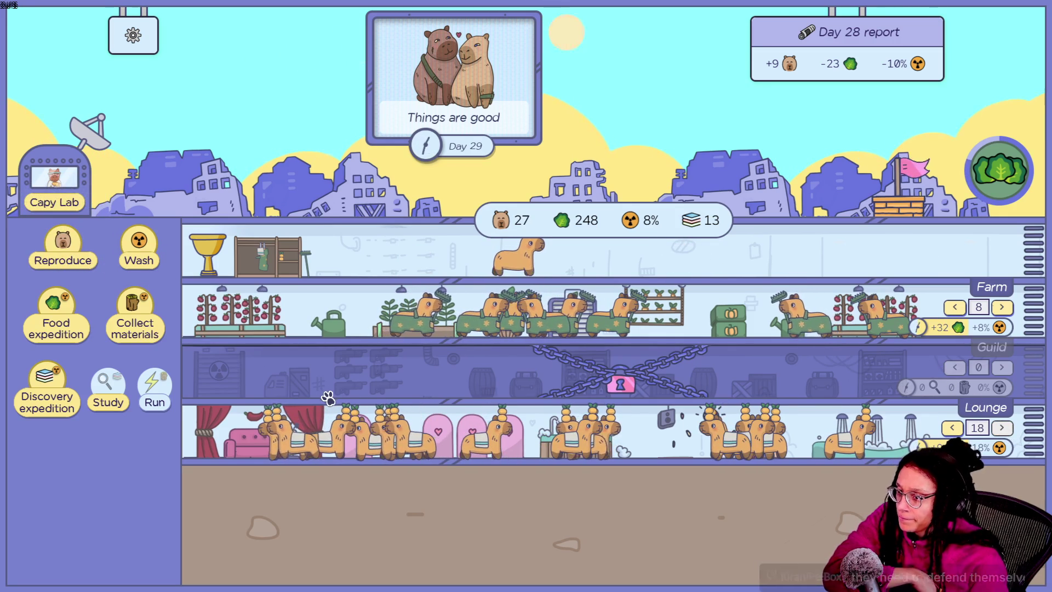
pyautogui.moveTo(327, 396)
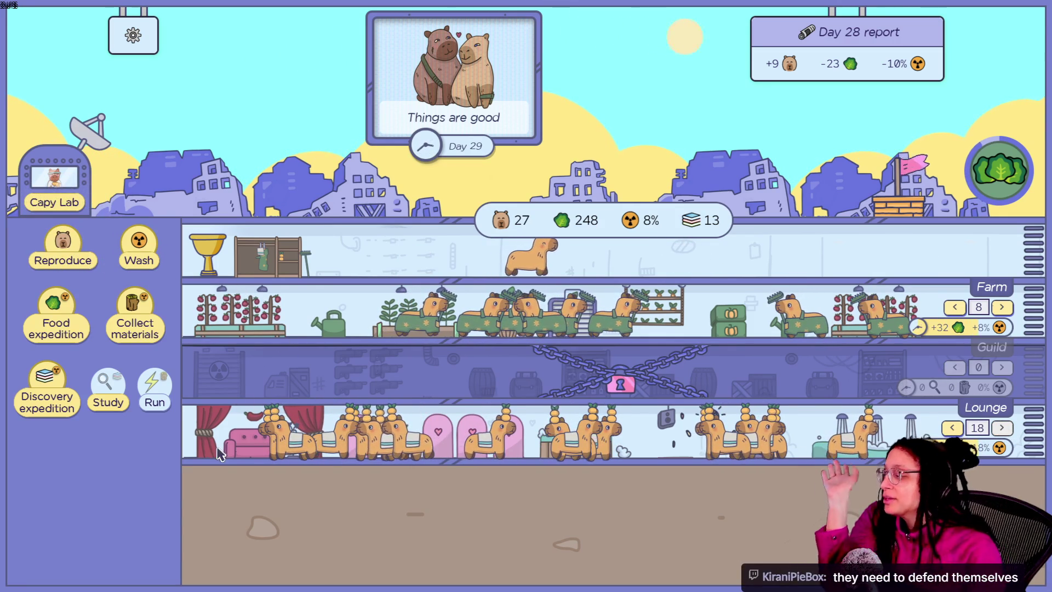
pyautogui.click(141, 243)
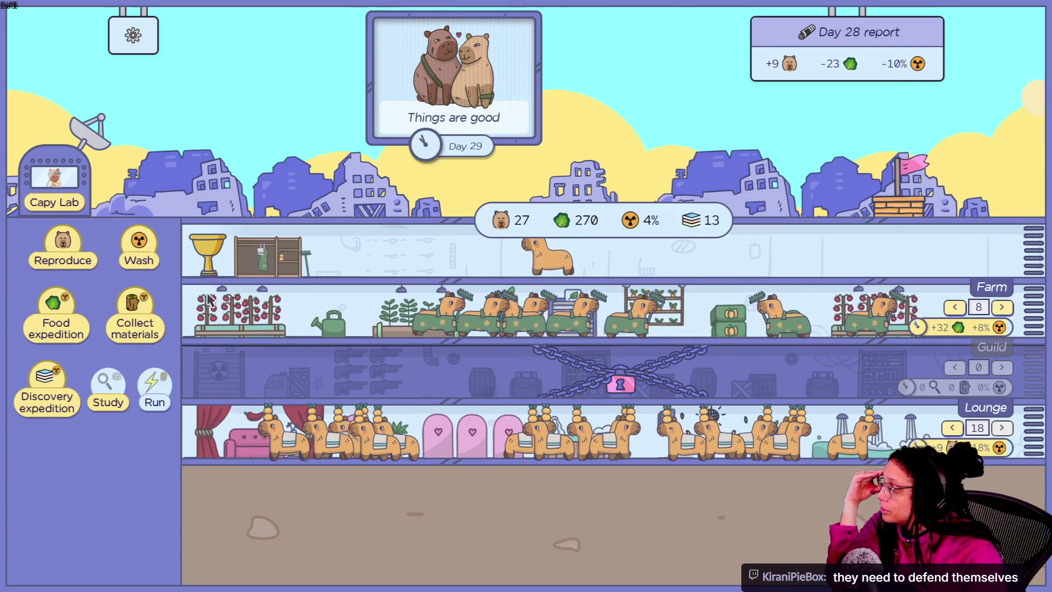
pyautogui.click(55, 202)
# - Learn Study for 100 food, then study twice to turn books into 2 knowledge
pyautogui.moveTo(725, 254)
pyautogui.click(715, 336)
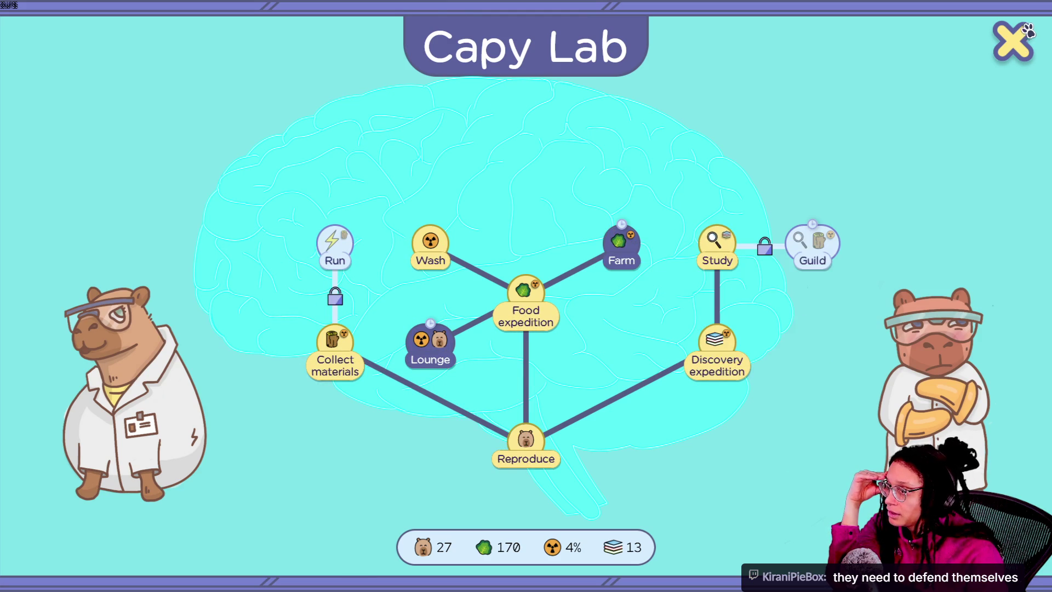
pyautogui.click(1012, 41)
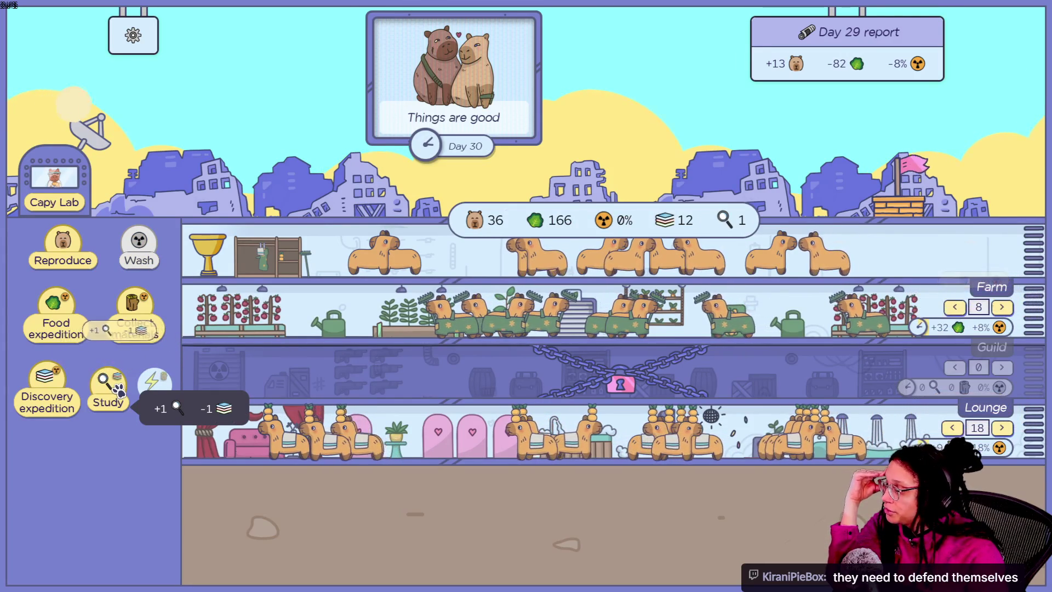
pyautogui.click(119, 392)
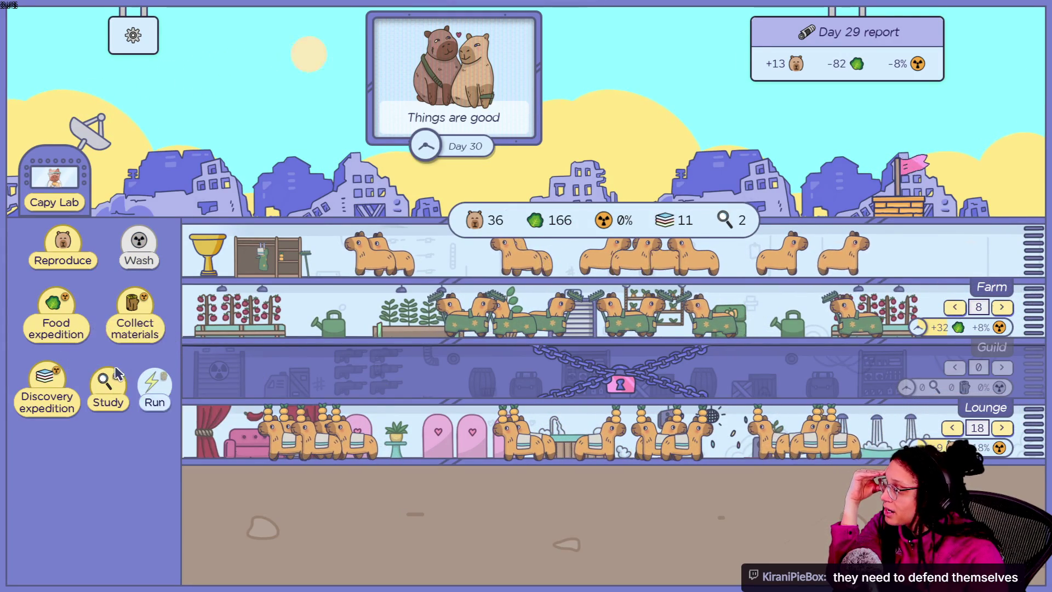
pyautogui.click(106, 383)
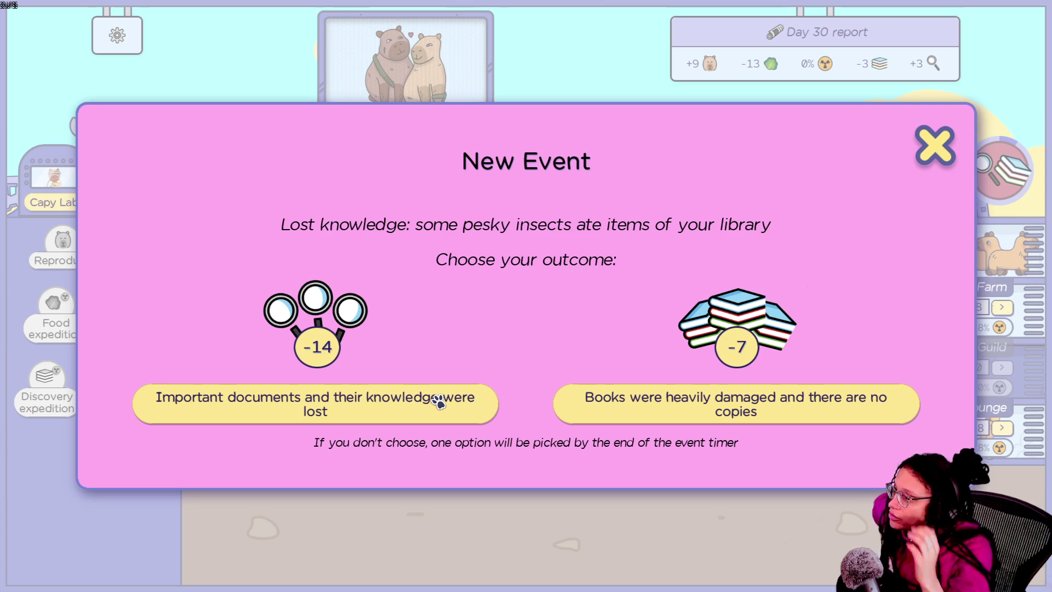
# - Choose 'Important documents and their knowledge were lost', giving up 14 knowledge instead of books
pyautogui.click(436, 421)
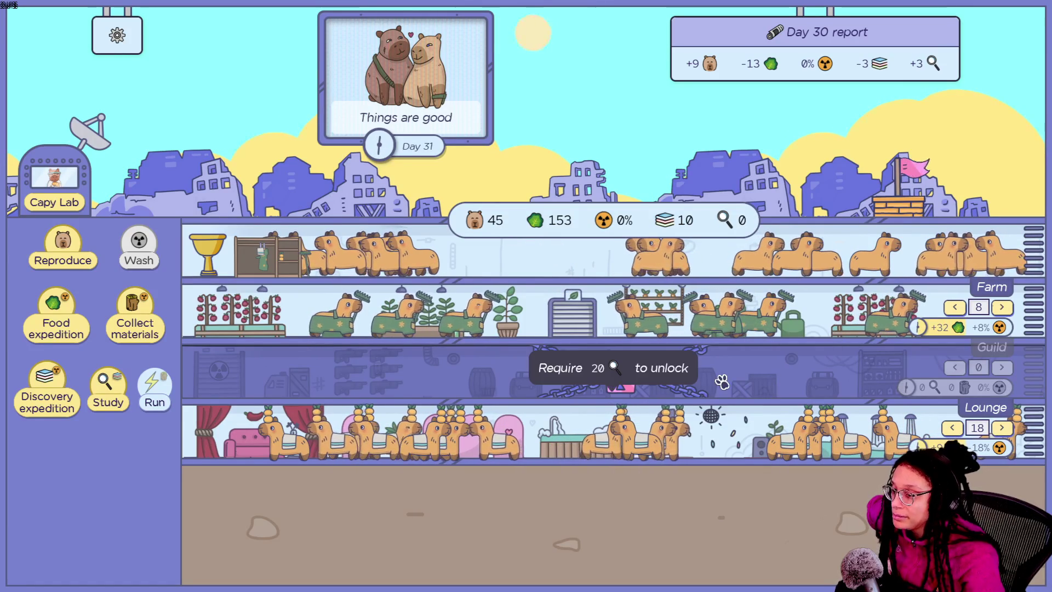
# - Study six times to convert all remaining books into knowledge
pyautogui.moveTo(470, 373)
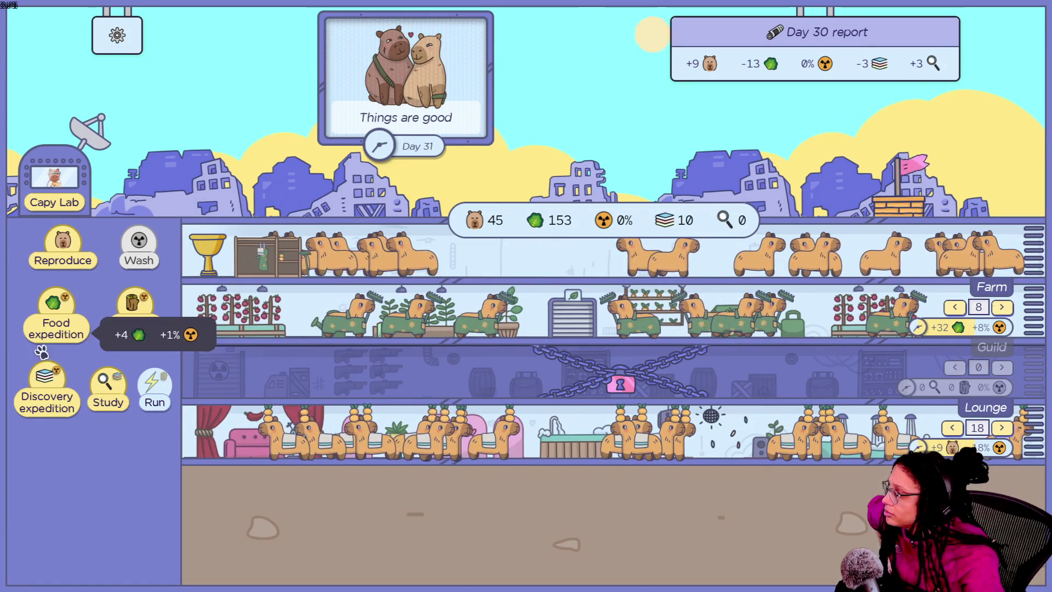
pyautogui.click(113, 387)
pyautogui.click(113, 387)
pyautogui.click(114, 387)
pyautogui.click(114, 387)
pyautogui.click(115, 387)
pyautogui.click(115, 387)
pyautogui.click(115, 387)
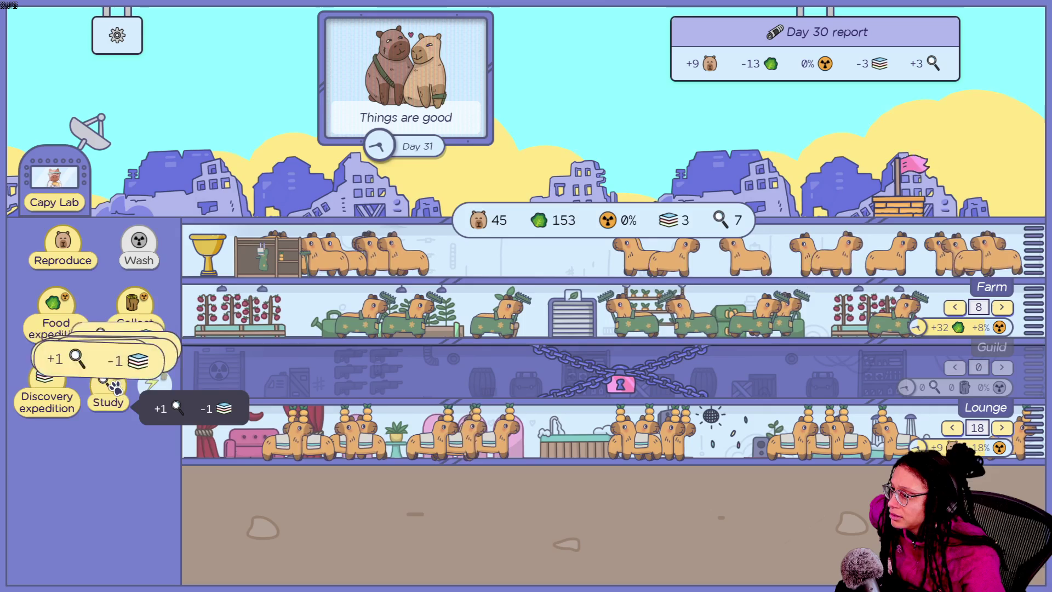
pyautogui.click(115, 388)
pyautogui.click(115, 388)
pyautogui.click(115, 388)
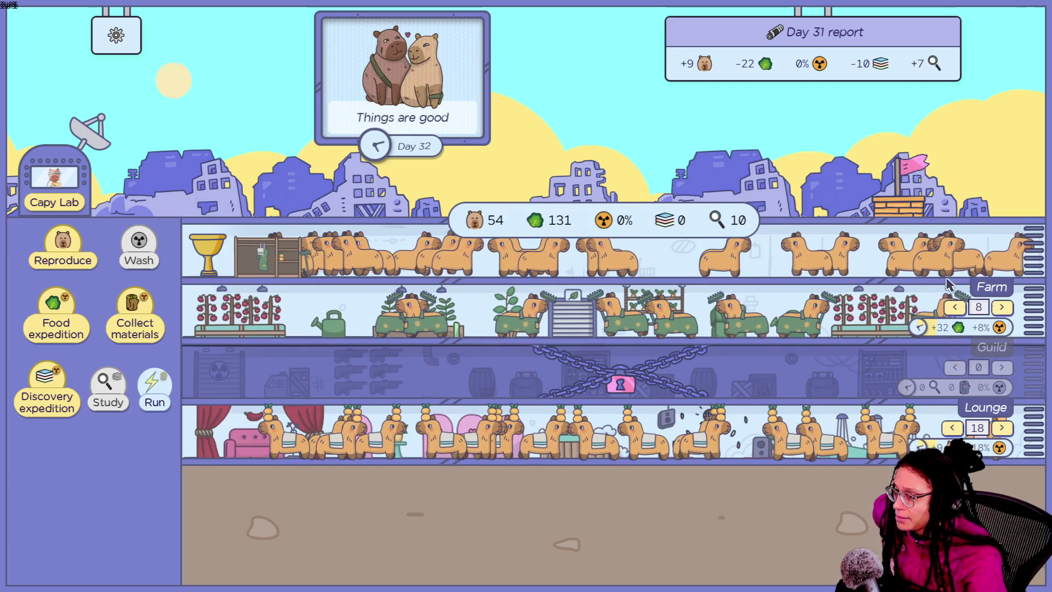
# - Add five Farm workers to reach 18 farming, then open the Capy Lab
pyautogui.click(1002, 307)
pyautogui.click(1002, 307)
pyautogui.click(1002, 308)
pyautogui.click(1001, 308)
pyautogui.click(1001, 307)
pyautogui.click(1002, 307)
pyautogui.click(1001, 307)
pyautogui.click(1002, 307)
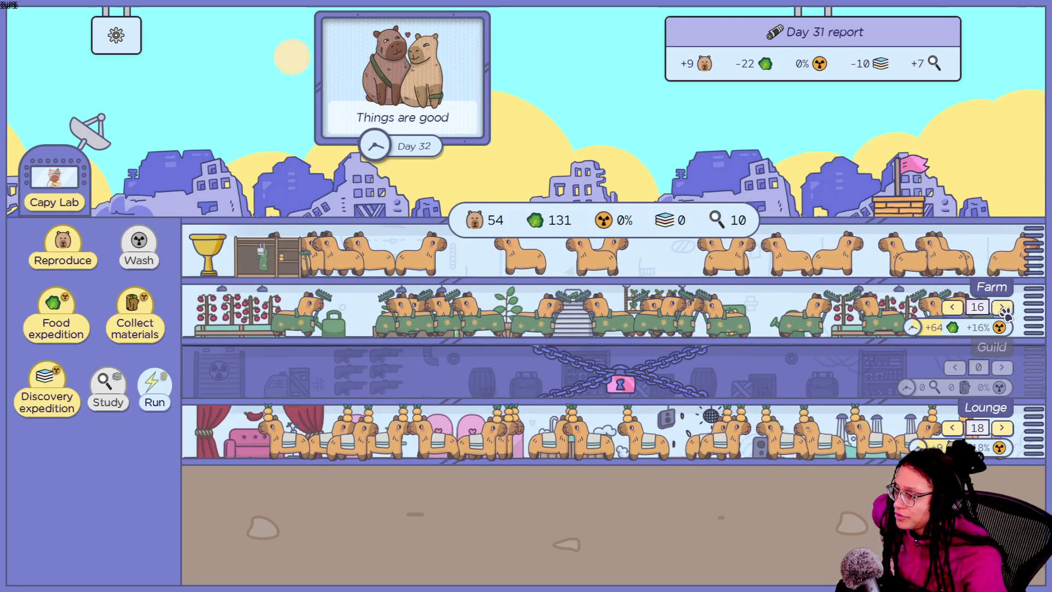
pyautogui.click(1002, 307)
pyautogui.click(1001, 307)
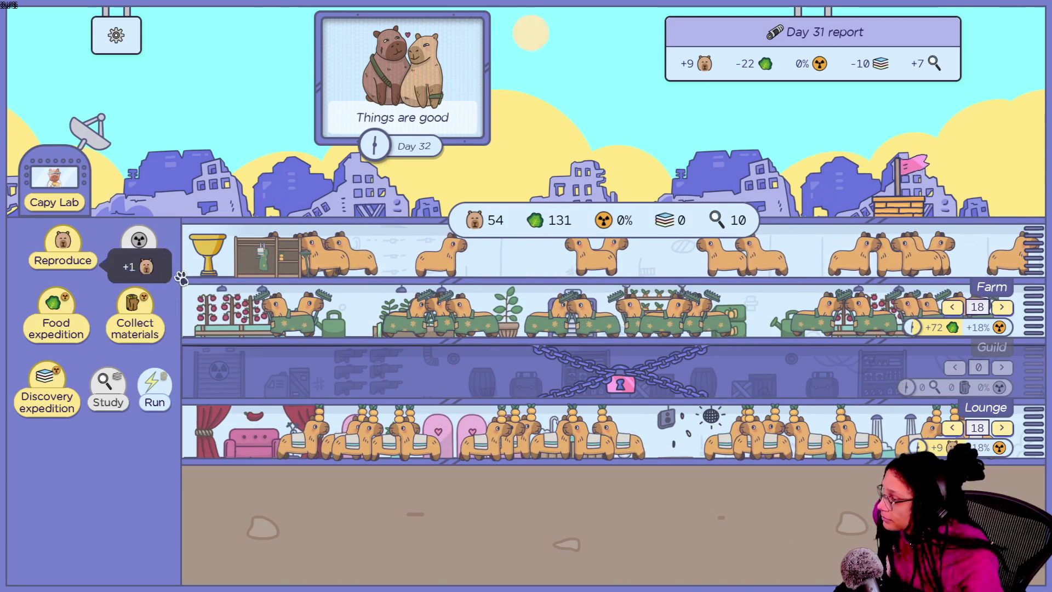
pyautogui.click(54, 181)
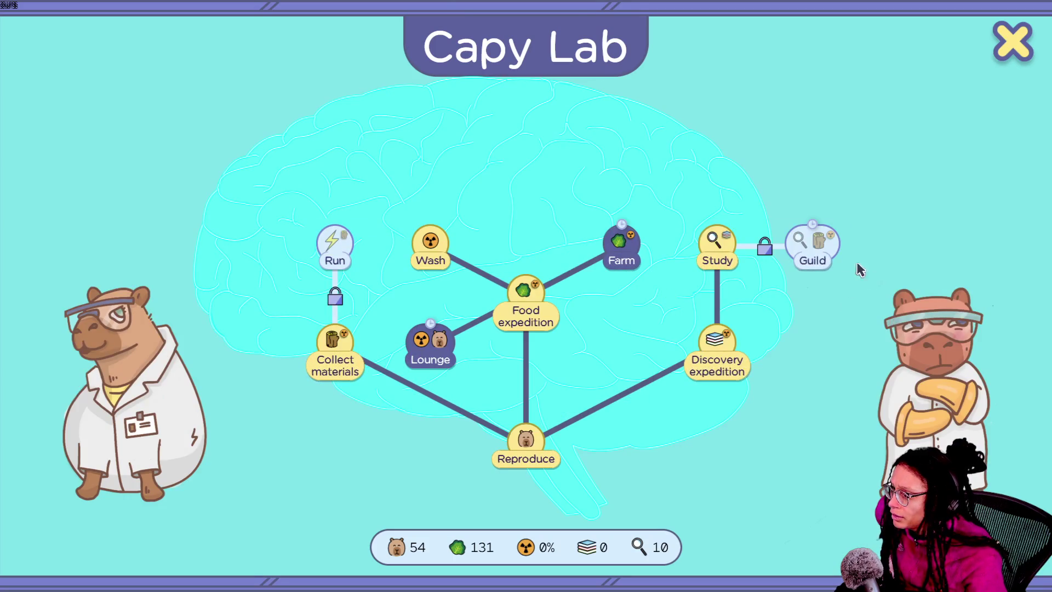
# - Look over the research tree, then close it with the top-right X
pyautogui.moveTo(833, 254)
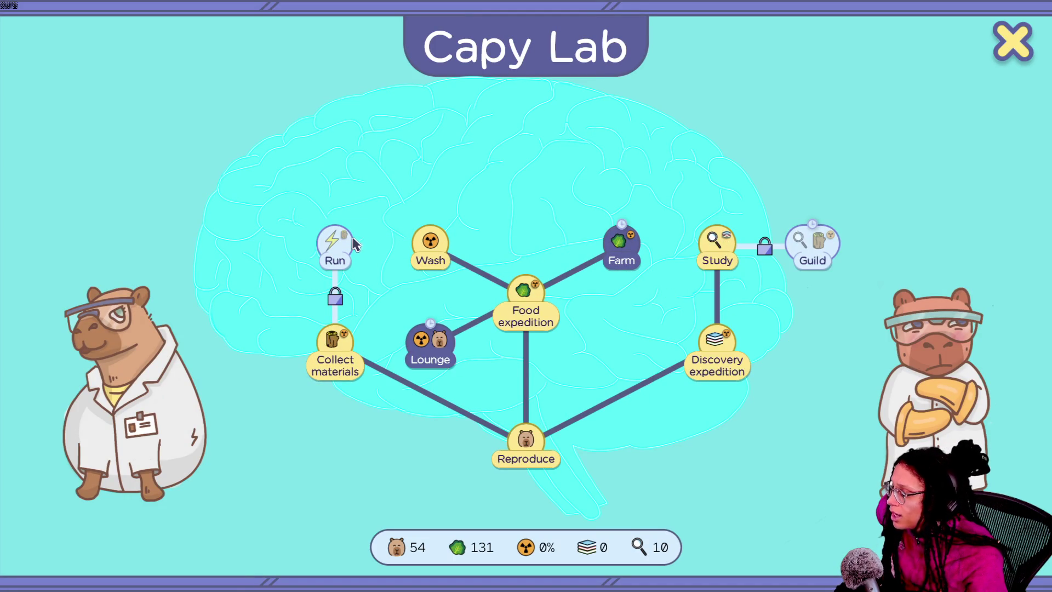
pyautogui.click(1016, 41)
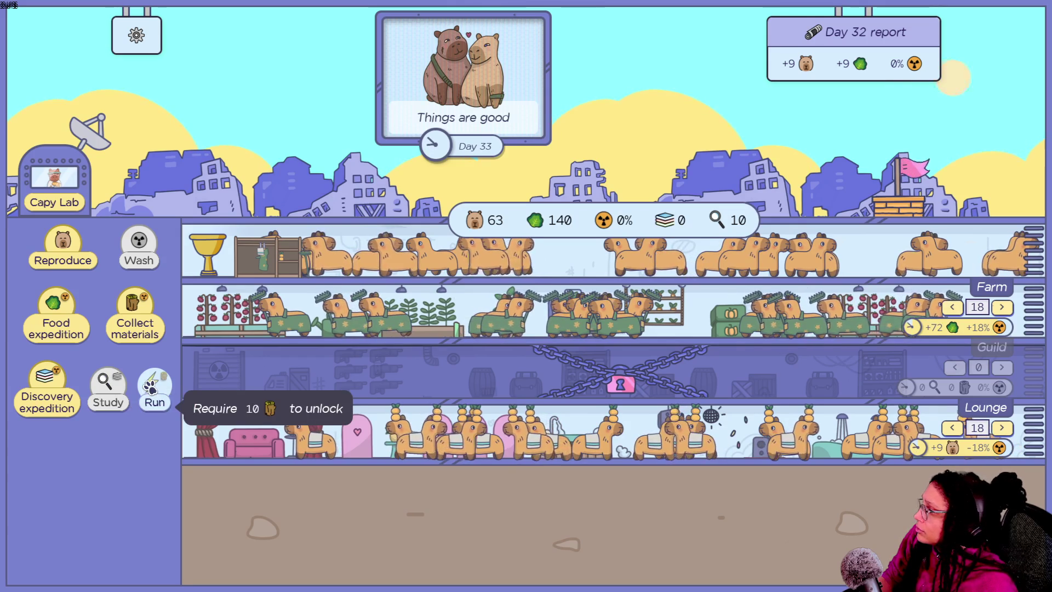
# - Send nine discovery expeditions to gather books
pyautogui.click(29, 395)
pyautogui.click(28, 395)
pyautogui.click(29, 396)
pyautogui.click(29, 396)
pyautogui.click(29, 395)
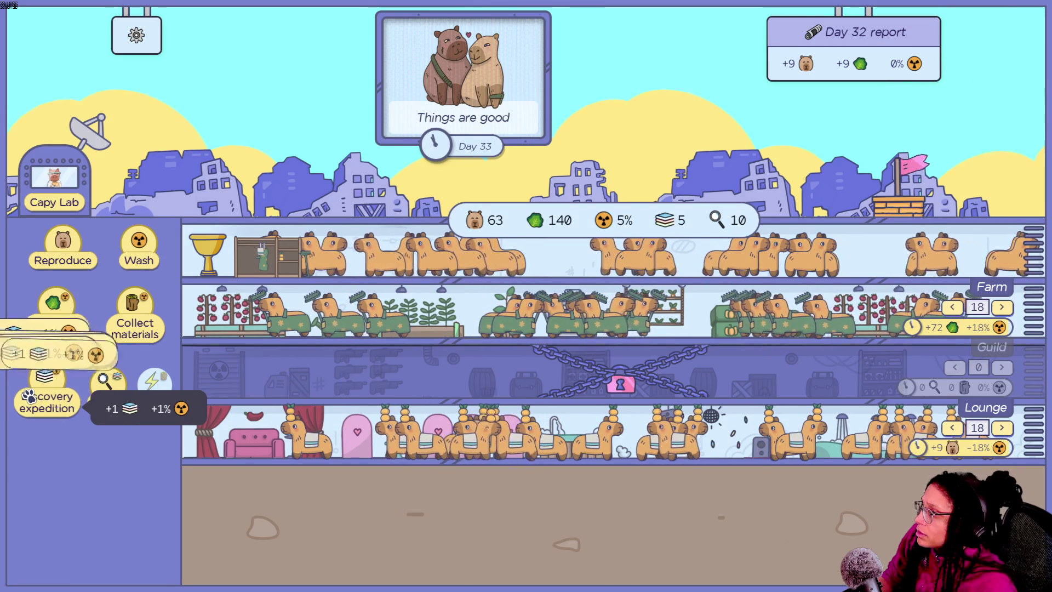
pyautogui.click(29, 395)
pyautogui.click(29, 395)
pyautogui.click(28, 395)
pyautogui.click(28, 395)
pyautogui.click(28, 395)
pyautogui.click(29, 395)
pyautogui.click(29, 395)
pyautogui.click(28, 396)
pyautogui.click(28, 395)
pyautogui.click(29, 395)
pyautogui.click(28, 395)
pyautogui.click(28, 396)
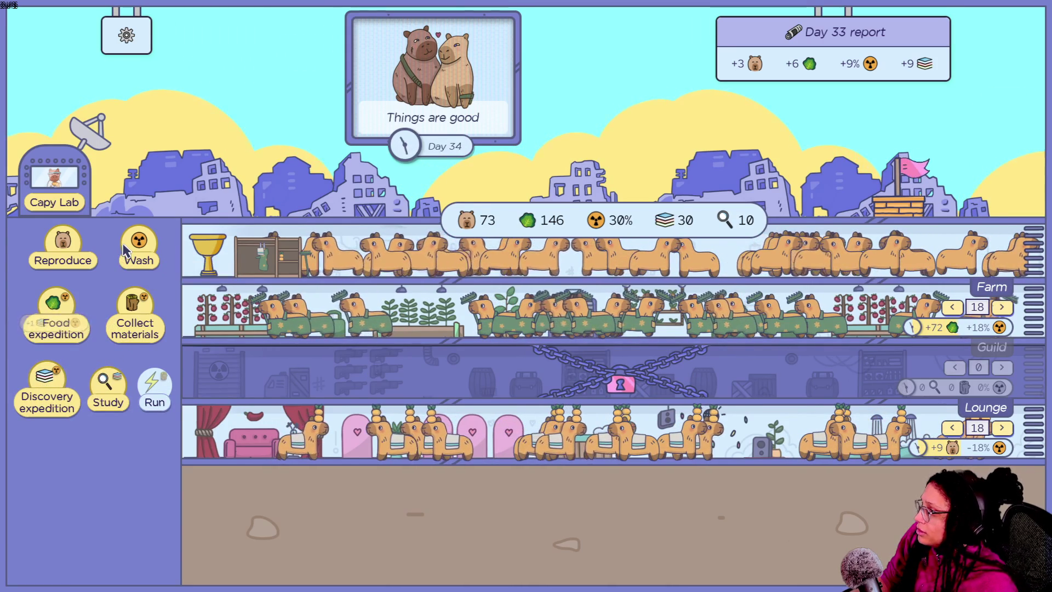
# - Wash radiation down to 6%, study books up to 28 knowledge, and open the Capy Lab
pyautogui.click(138, 249)
pyautogui.click(139, 249)
pyautogui.click(138, 249)
pyautogui.click(138, 250)
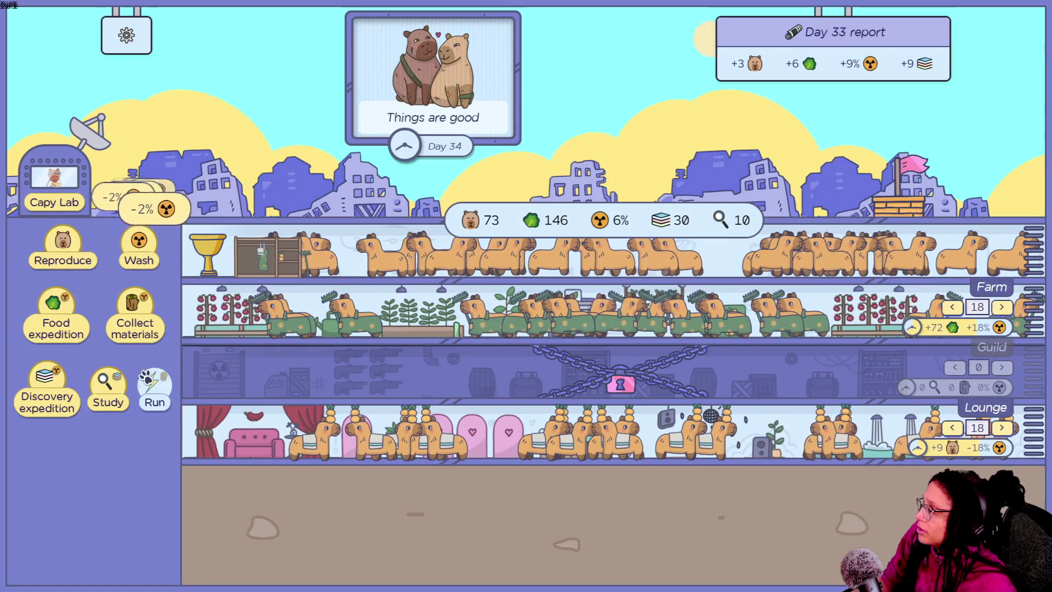
pyautogui.click(115, 387)
pyautogui.click(115, 387)
pyautogui.click(115, 387)
pyautogui.click(115, 387)
pyautogui.click(115, 386)
pyautogui.click(116, 387)
pyautogui.click(115, 387)
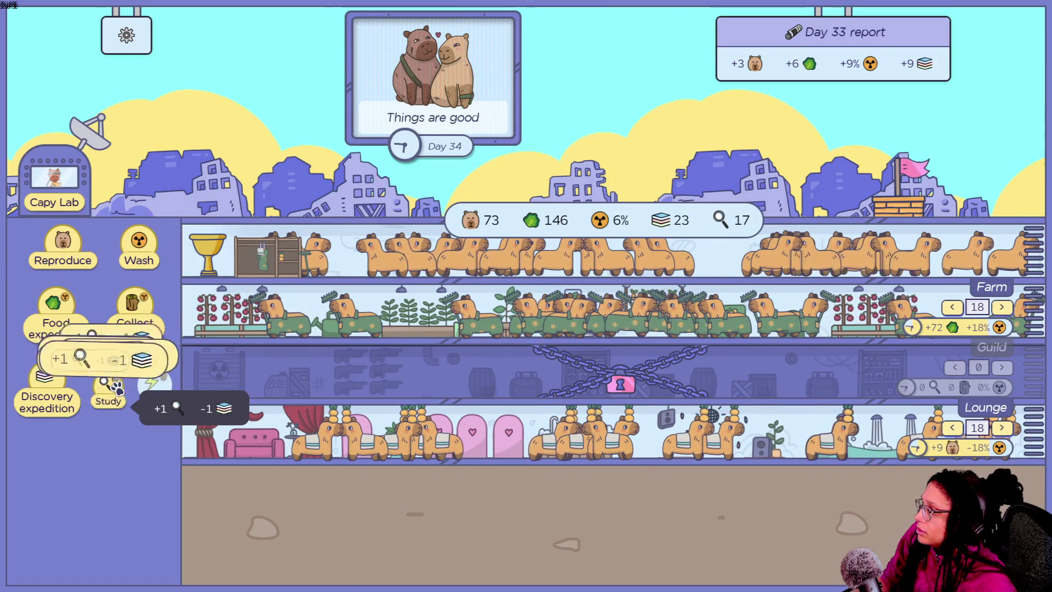
pyautogui.click(116, 387)
pyautogui.click(116, 387)
pyautogui.click(116, 388)
pyautogui.click(116, 387)
pyautogui.click(116, 387)
pyautogui.click(116, 387)
pyautogui.click(116, 387)
pyautogui.click(116, 387)
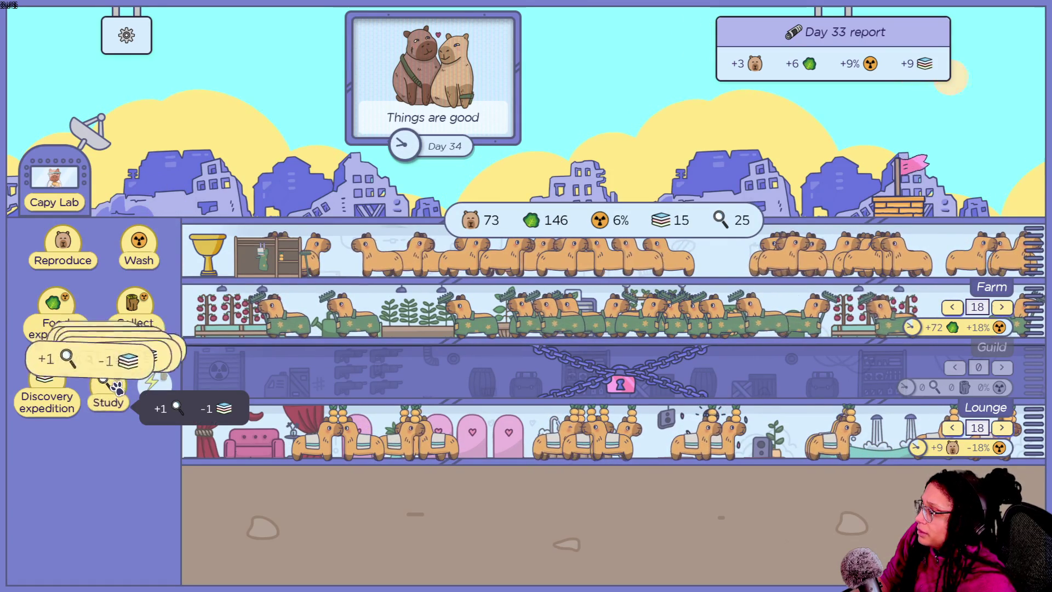
pyautogui.click(116, 387)
pyautogui.click(116, 387)
pyautogui.click(116, 387)
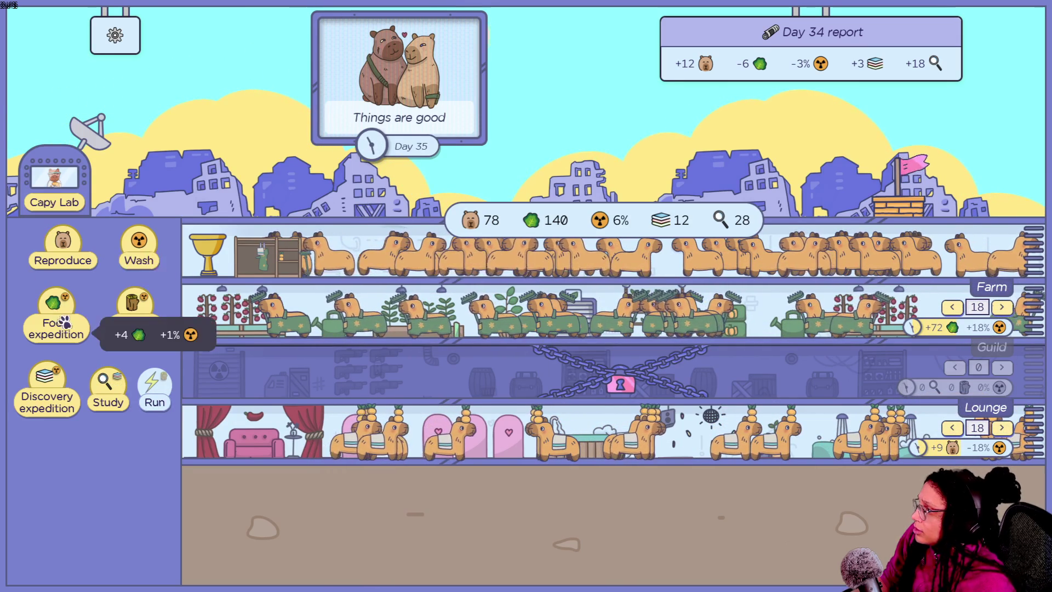
pyautogui.click(54, 181)
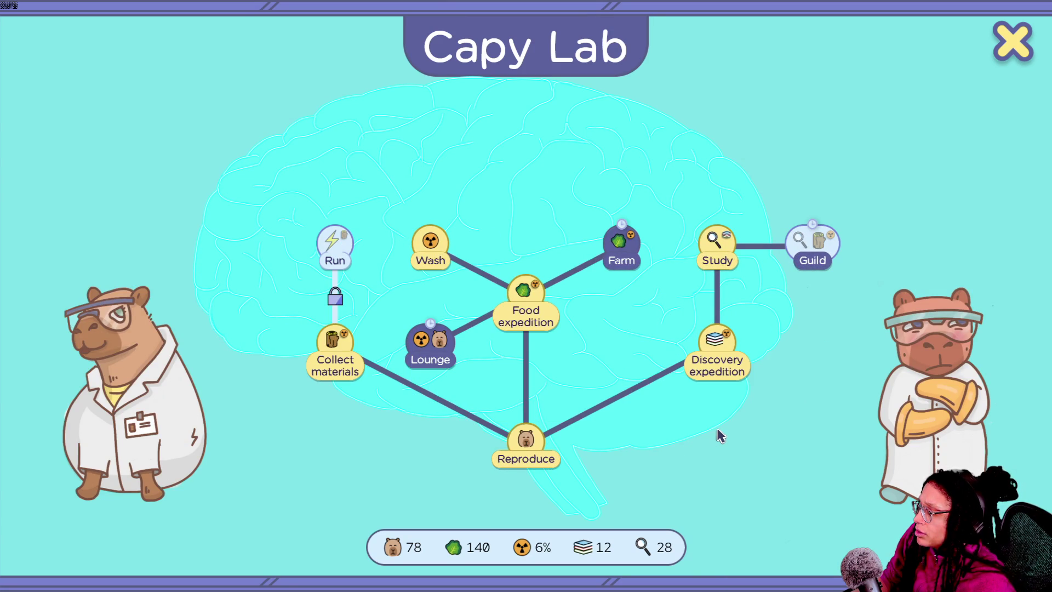
# - Learn Guild in the Capy Lab, then raise the Guild's staff to 24 capybaras
pyautogui.click(829, 356)
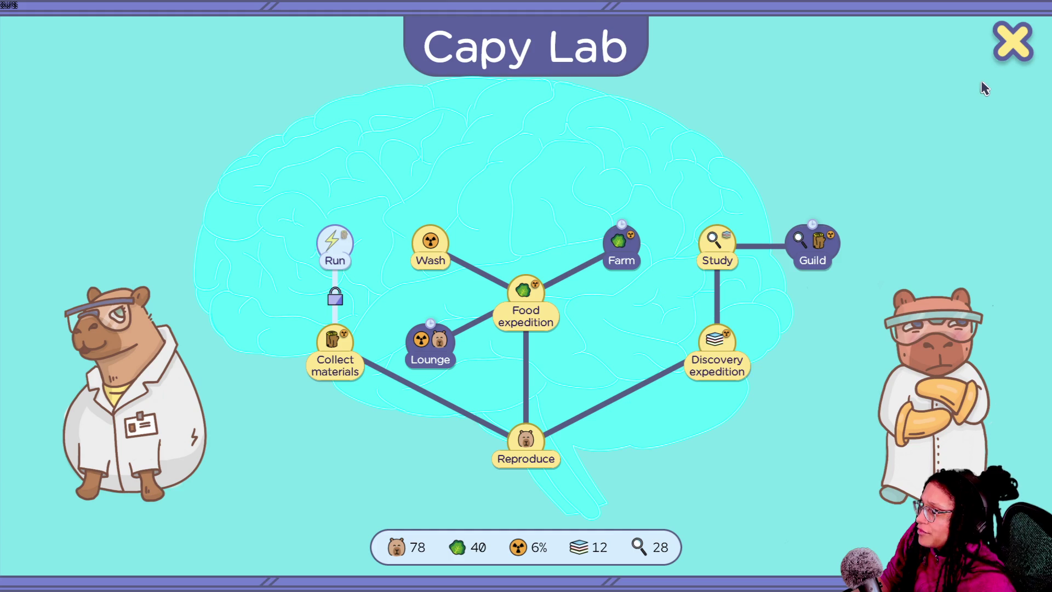
pyautogui.click(1007, 42)
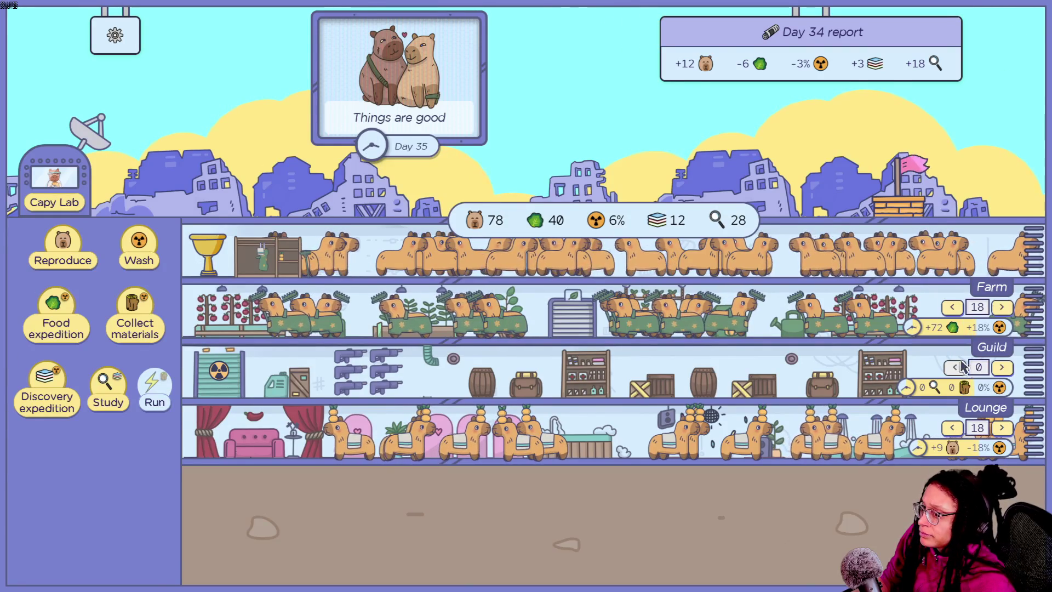
pyautogui.click(1002, 367)
pyautogui.click(1002, 368)
pyautogui.click(1003, 367)
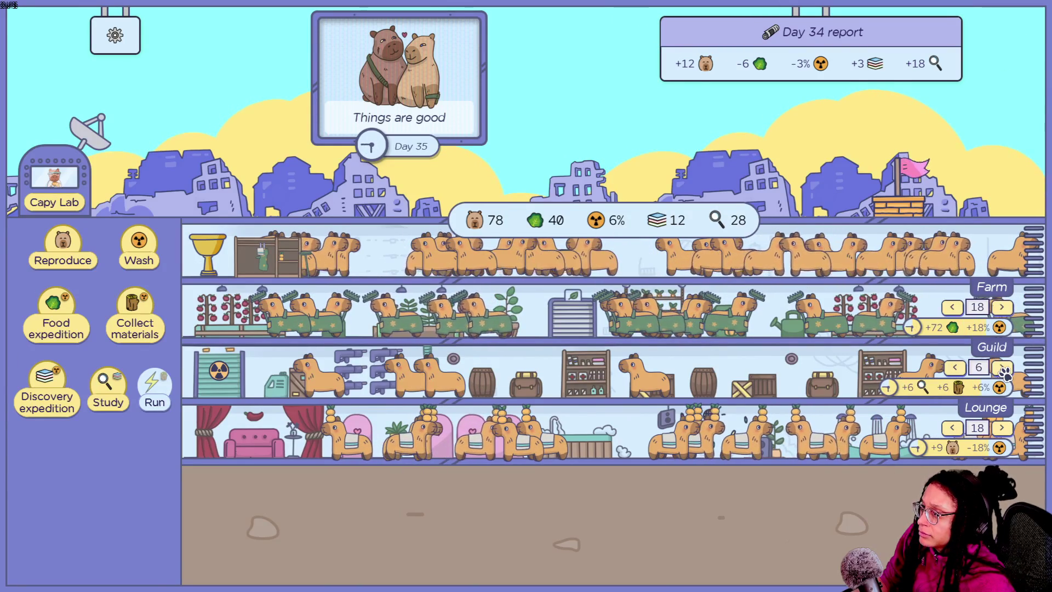
pyautogui.click(1003, 368)
pyautogui.click(1002, 367)
pyautogui.click(1002, 368)
pyautogui.click(1002, 368)
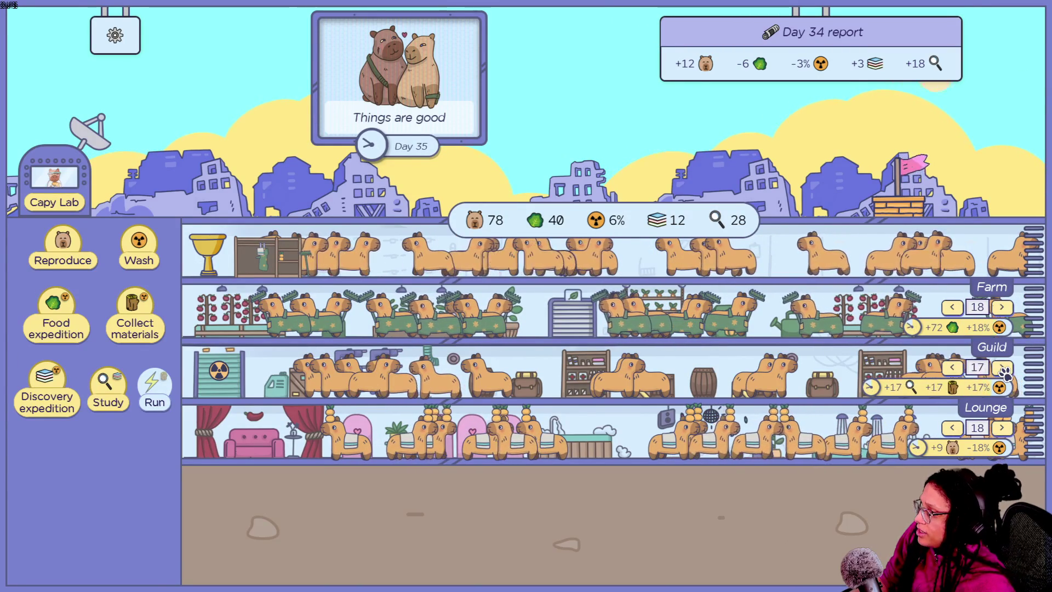
pyautogui.click(1002, 367)
pyautogui.click(1002, 367)
pyautogui.click(1002, 367)
pyautogui.click(1002, 367)
pyautogui.click(1003, 368)
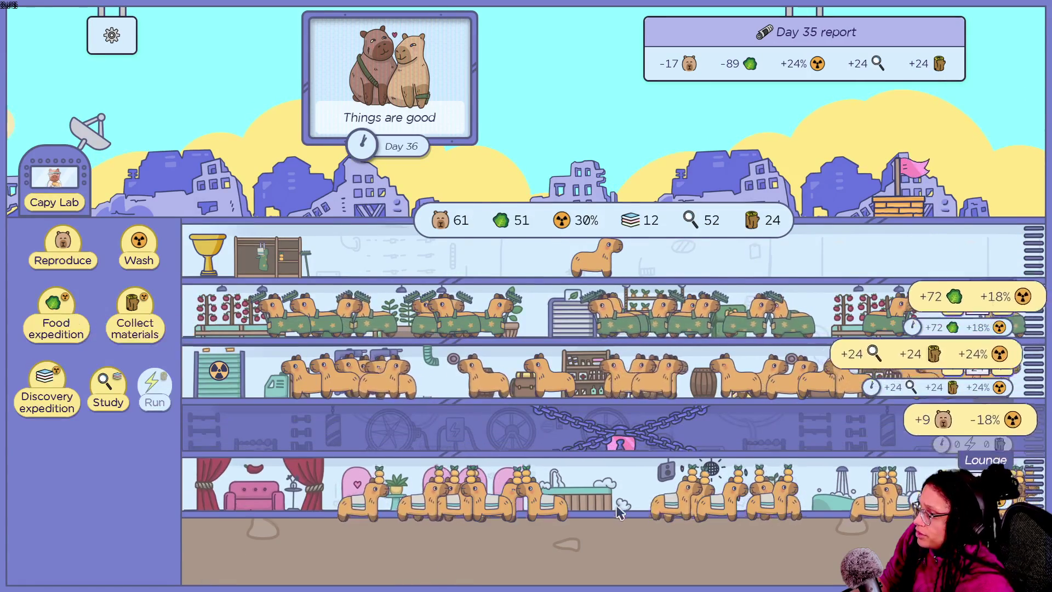
# - Glance at the research tree, then collect materials eight times to gather wood
pyautogui.moveTo(667, 447)
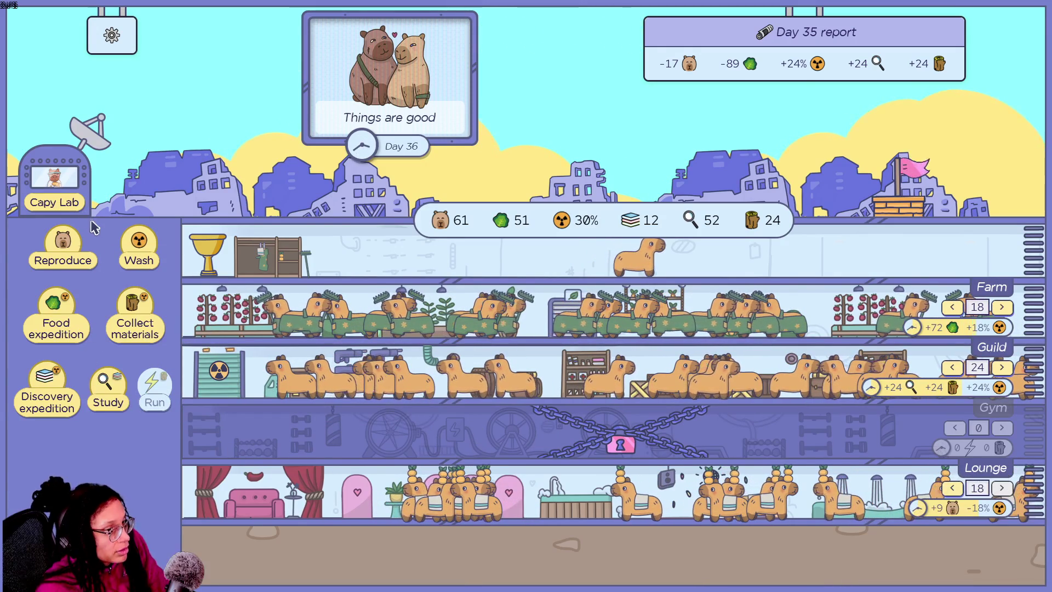
pyautogui.click(64, 207)
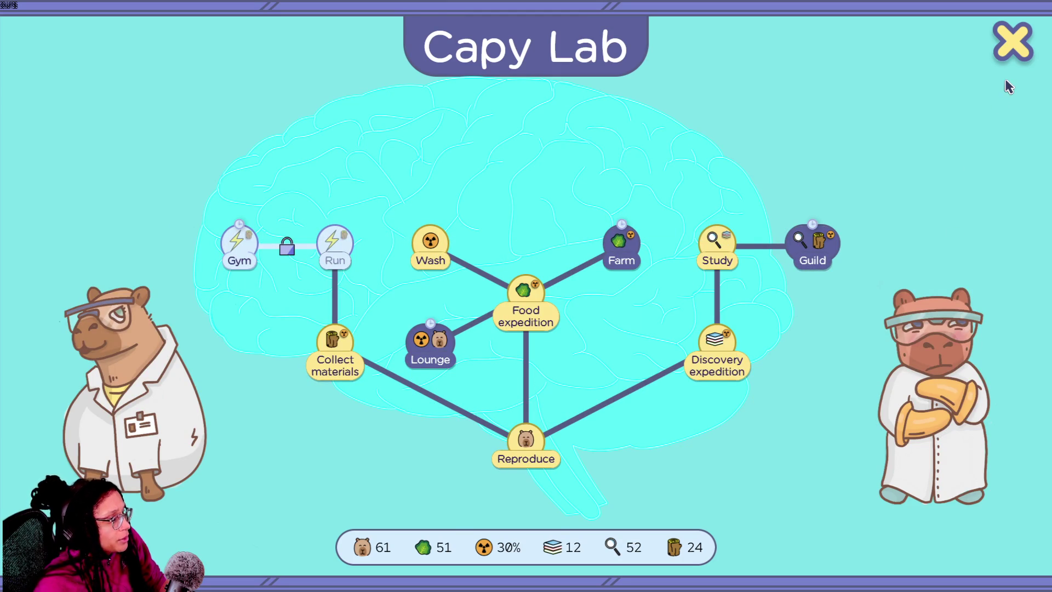
pyautogui.click(1027, 57)
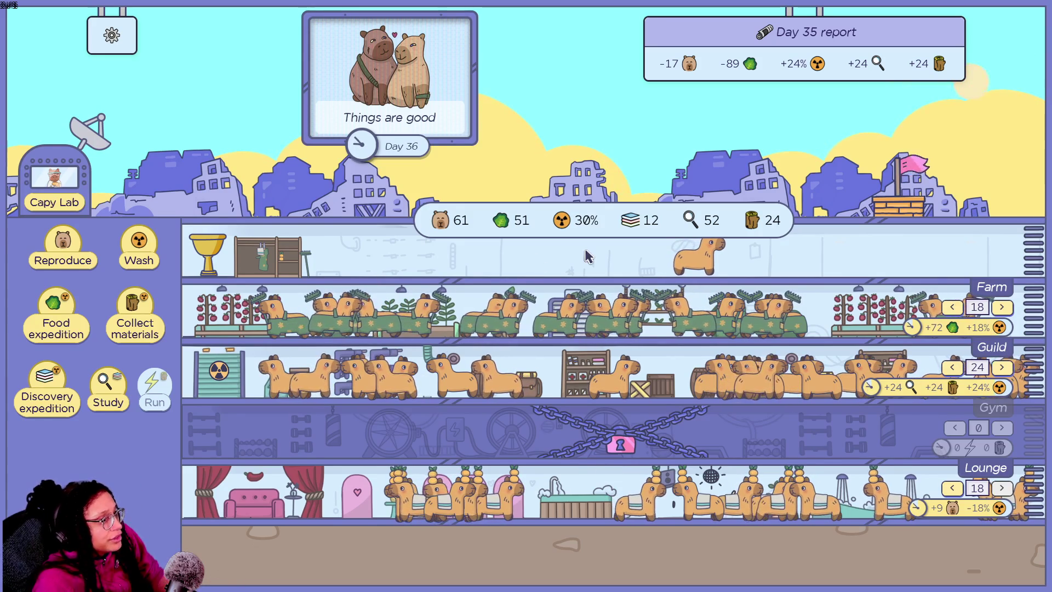
pyautogui.click(347, 142)
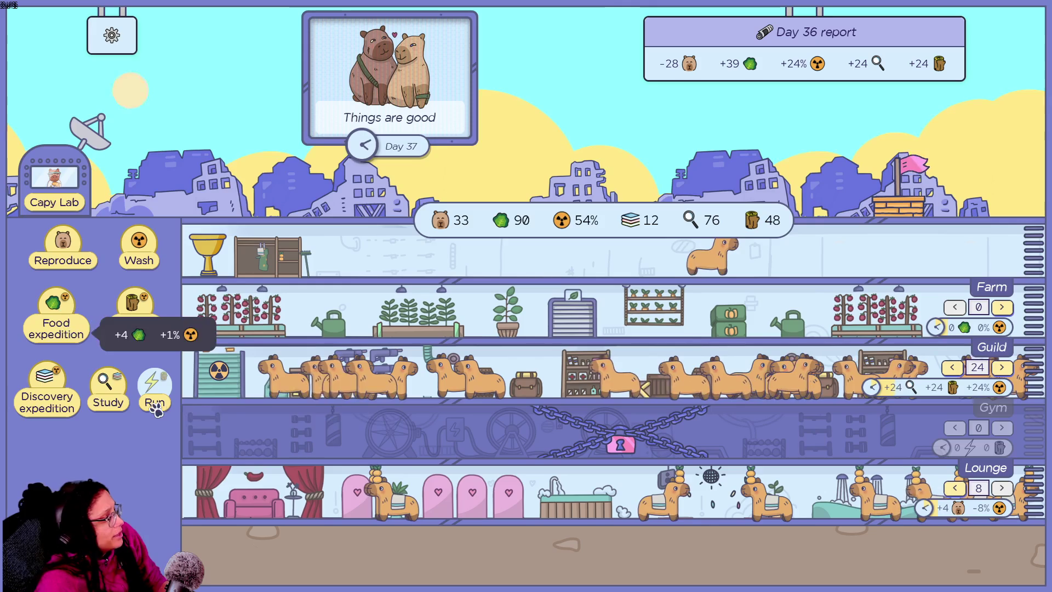
pyautogui.moveTo(212, 438)
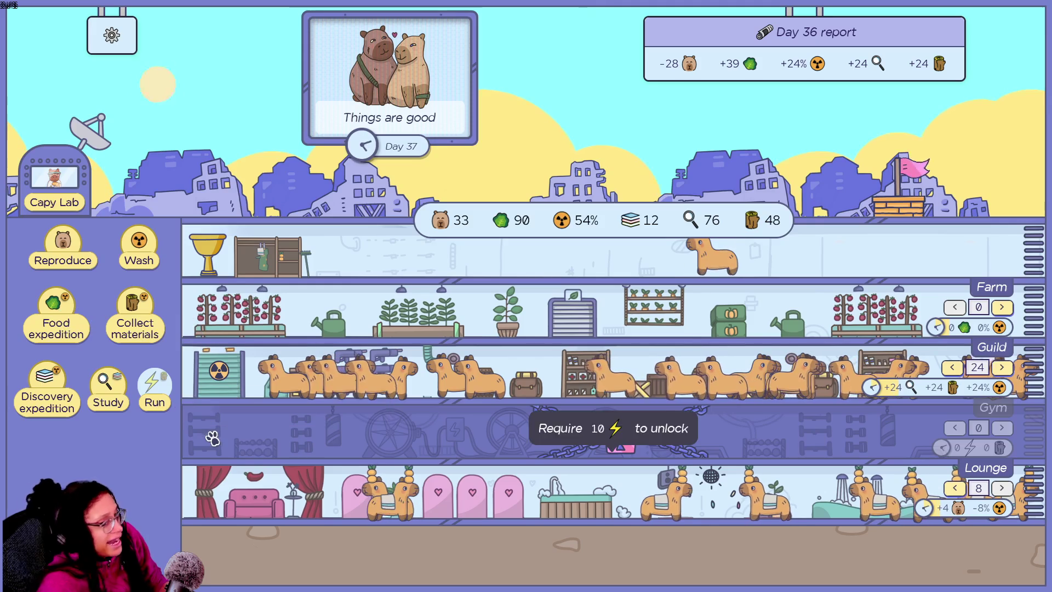
pyautogui.click(138, 327)
pyautogui.click(138, 326)
pyautogui.click(139, 327)
pyautogui.click(139, 326)
pyautogui.click(138, 326)
pyautogui.click(138, 326)
pyautogui.click(138, 327)
pyautogui.click(139, 327)
pyautogui.click(139, 327)
pyautogui.click(139, 327)
pyautogui.click(139, 327)
pyautogui.click(138, 327)
pyautogui.click(139, 327)
pyautogui.click(138, 326)
pyautogui.click(138, 326)
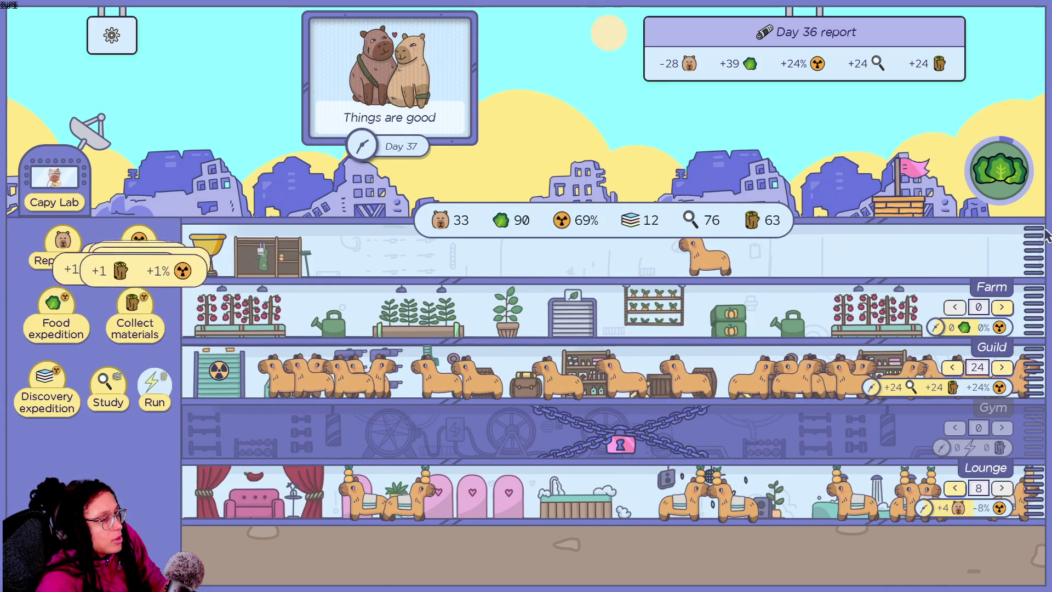
# - Learn the Run skill for 75 food in the Capy Lab and convert wood into energy
pyautogui.moveTo(778, 415)
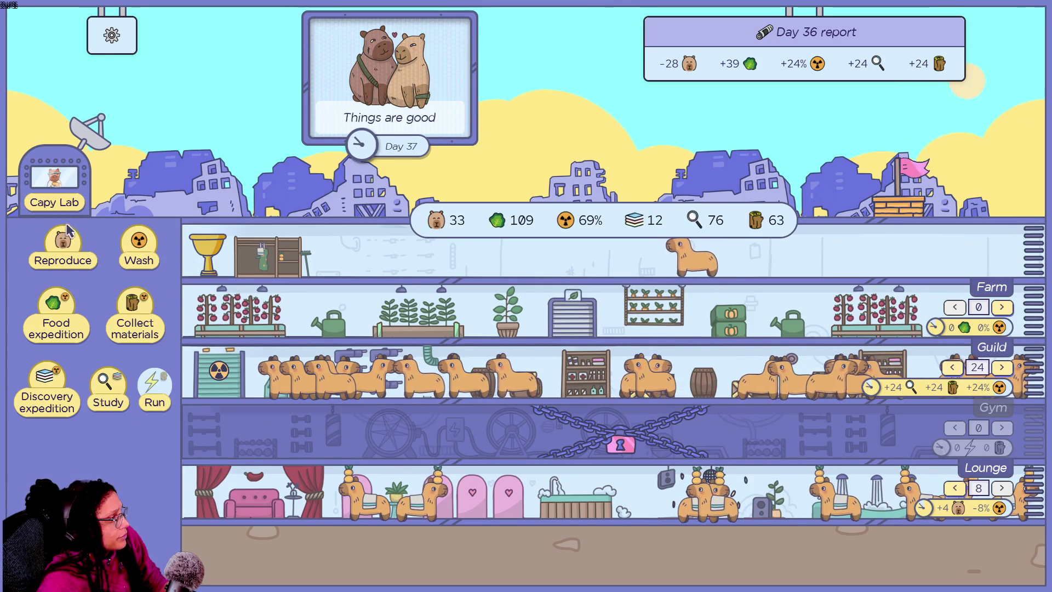
pyautogui.click(49, 171)
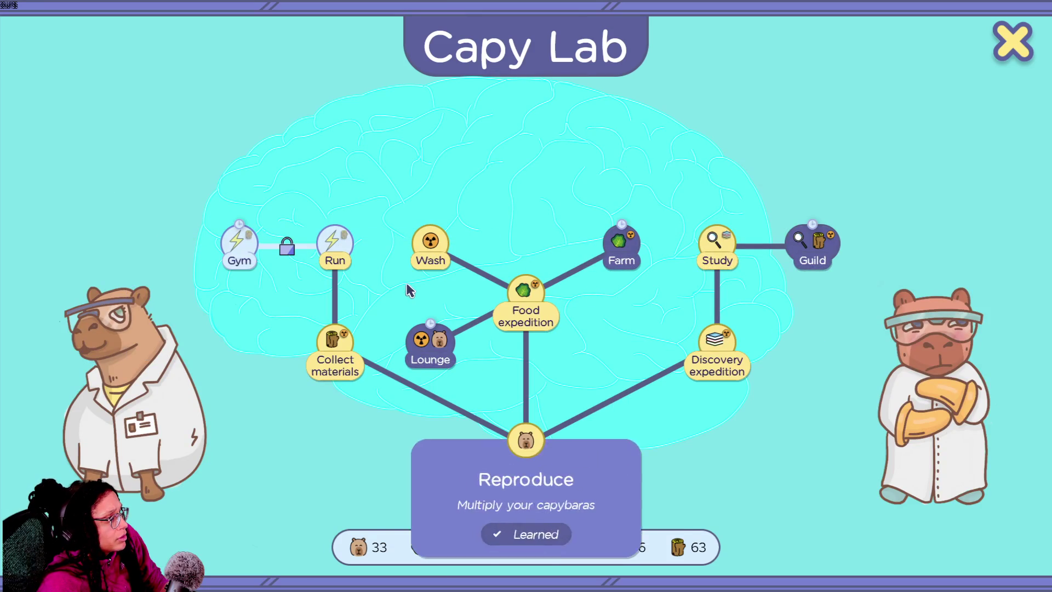
pyautogui.click(363, 339)
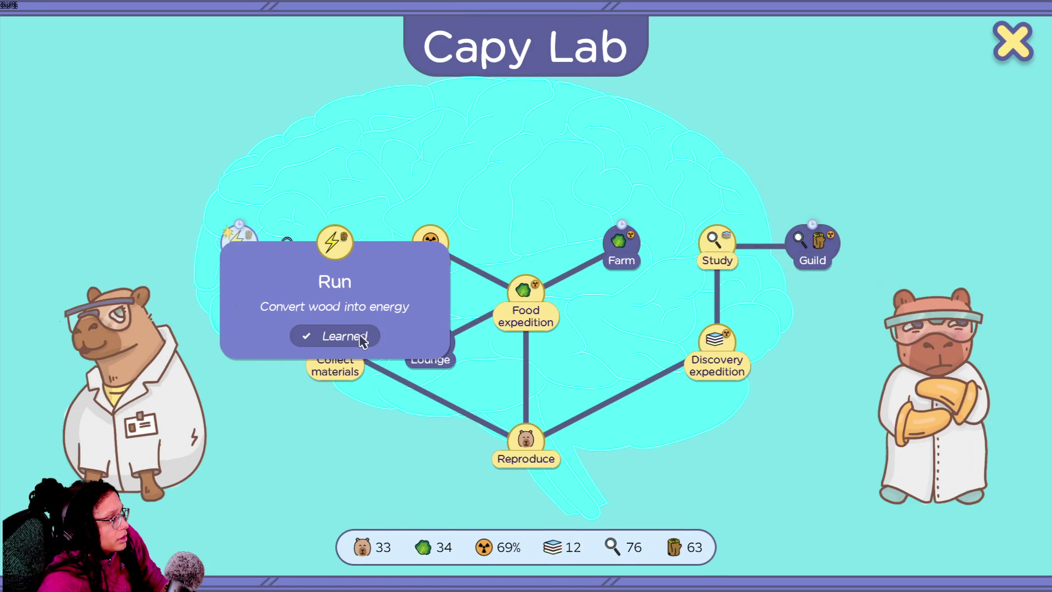
pyautogui.moveTo(250, 245)
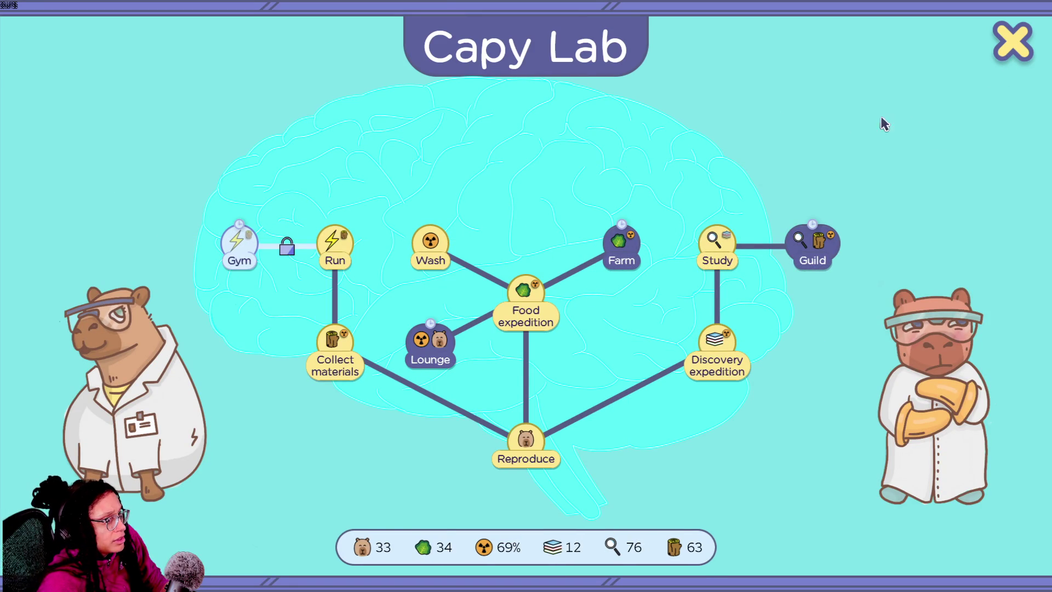
pyautogui.click(1012, 43)
pyautogui.moveTo(593, 430)
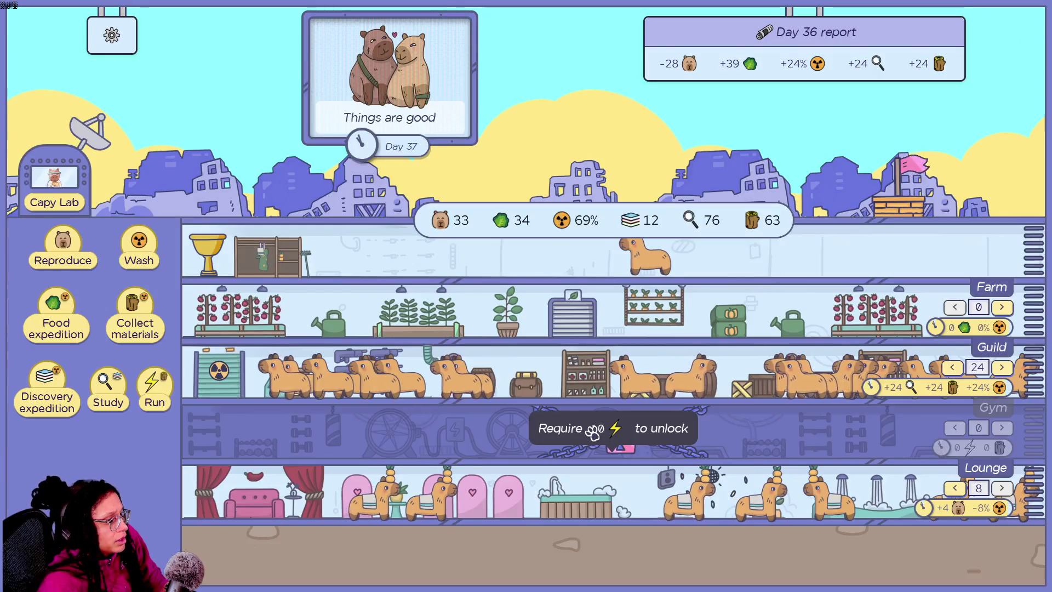
pyautogui.click(159, 390)
pyautogui.click(159, 390)
# - Convert wood into energy four more times and breed three capybaras
pyautogui.click(162, 390)
pyautogui.click(162, 390)
pyautogui.click(162, 390)
pyautogui.click(163, 390)
pyautogui.click(162, 390)
pyautogui.click(162, 390)
pyautogui.click(162, 390)
pyautogui.click(162, 390)
pyautogui.click(162, 390)
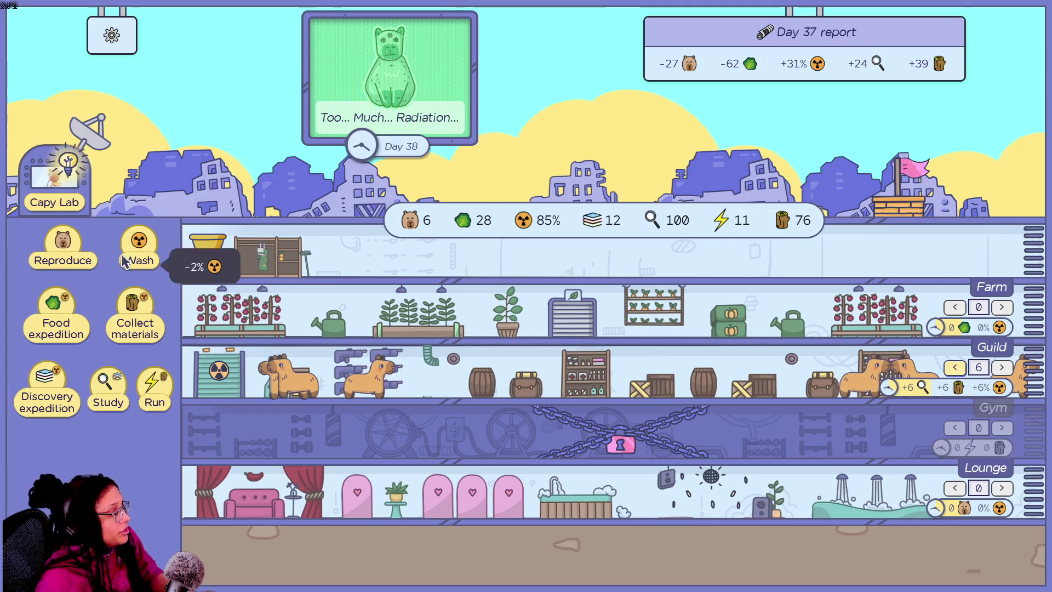
pyautogui.click(70, 249)
pyautogui.click(70, 250)
pyautogui.click(70, 250)
pyautogui.click(70, 250)
pyautogui.click(70, 250)
pyautogui.click(70, 250)
# - Wash the colony twelve times to bring radiation down
pyautogui.click(140, 256)
pyautogui.click(140, 255)
pyautogui.click(140, 255)
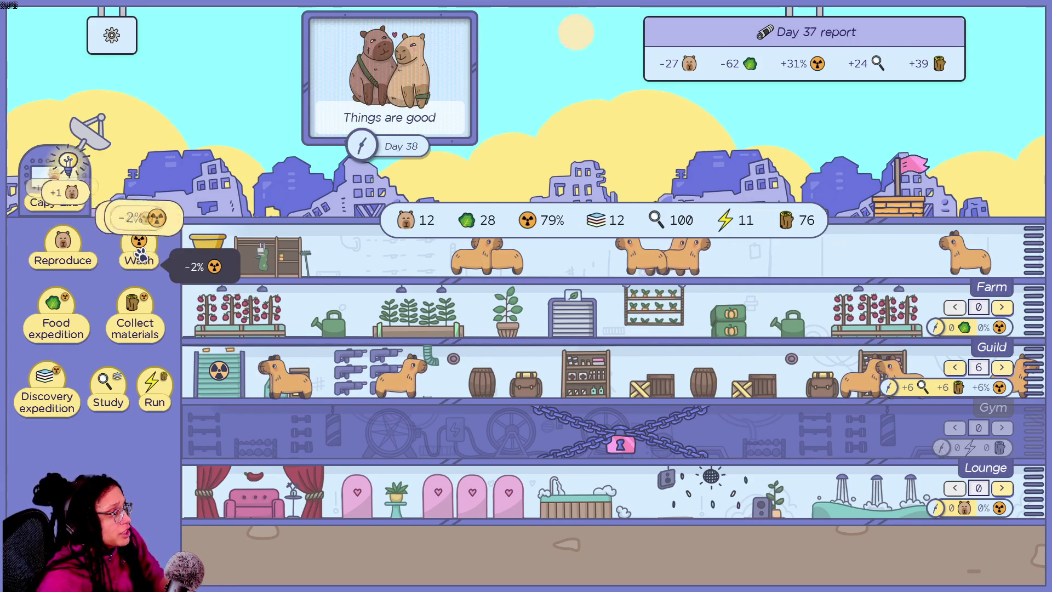
pyautogui.click(140, 255)
pyautogui.click(140, 255)
pyautogui.click(141, 255)
pyautogui.click(141, 253)
pyautogui.click(140, 253)
pyautogui.click(140, 253)
pyautogui.click(140, 253)
pyautogui.click(140, 253)
pyautogui.click(141, 253)
pyautogui.click(140, 253)
pyautogui.click(141, 253)
pyautogui.click(140, 254)
pyautogui.click(140, 253)
pyautogui.click(140, 253)
pyautogui.click(138, 254)
pyautogui.click(138, 254)
pyautogui.click(138, 253)
pyautogui.click(135, 254)
pyautogui.click(135, 255)
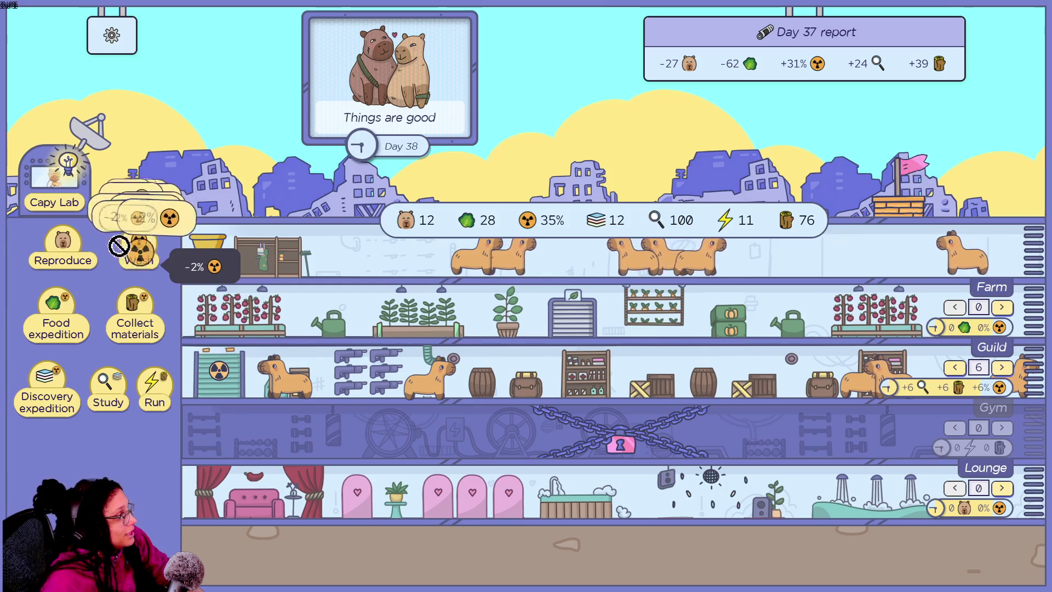
pyautogui.click(134, 255)
pyautogui.click(133, 255)
pyautogui.click(134, 255)
pyautogui.click(134, 255)
pyautogui.click(134, 255)
pyautogui.click(133, 255)
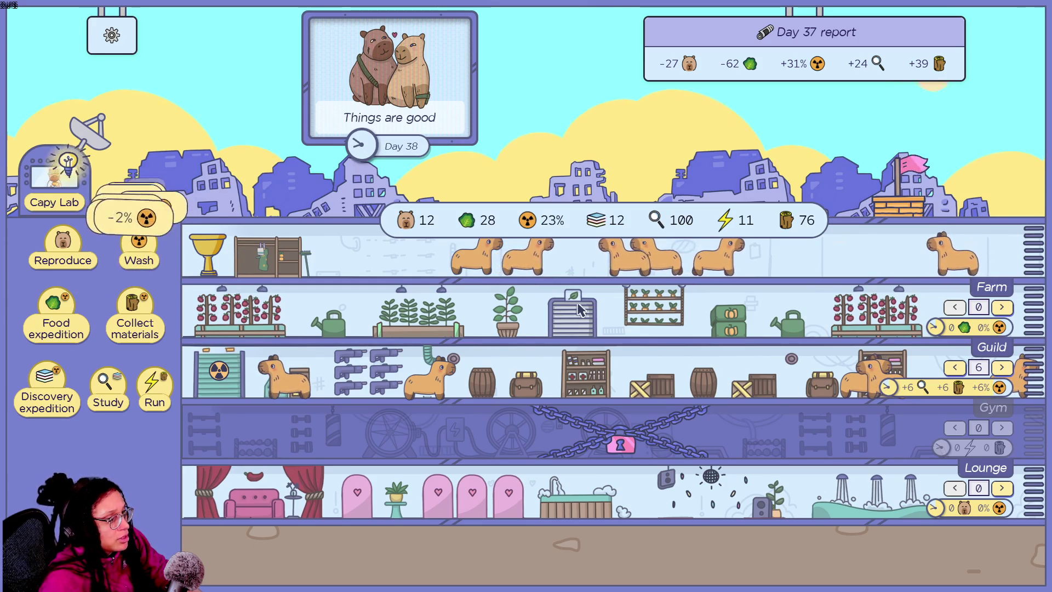
# - Breed two capybaras, add three Guild workers and one Farm worker
pyautogui.click(69, 250)
pyautogui.click(70, 250)
pyautogui.click(69, 250)
pyautogui.click(70, 250)
pyautogui.click(69, 250)
pyautogui.click(69, 250)
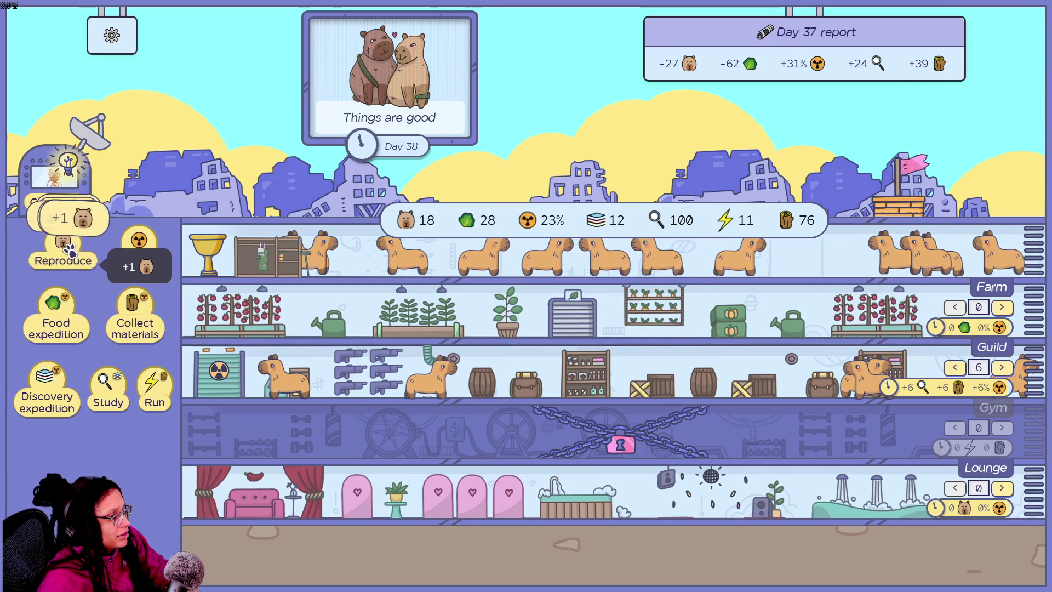
pyautogui.click(1002, 367)
pyautogui.click(1002, 367)
pyautogui.click(1001, 367)
pyautogui.click(1001, 367)
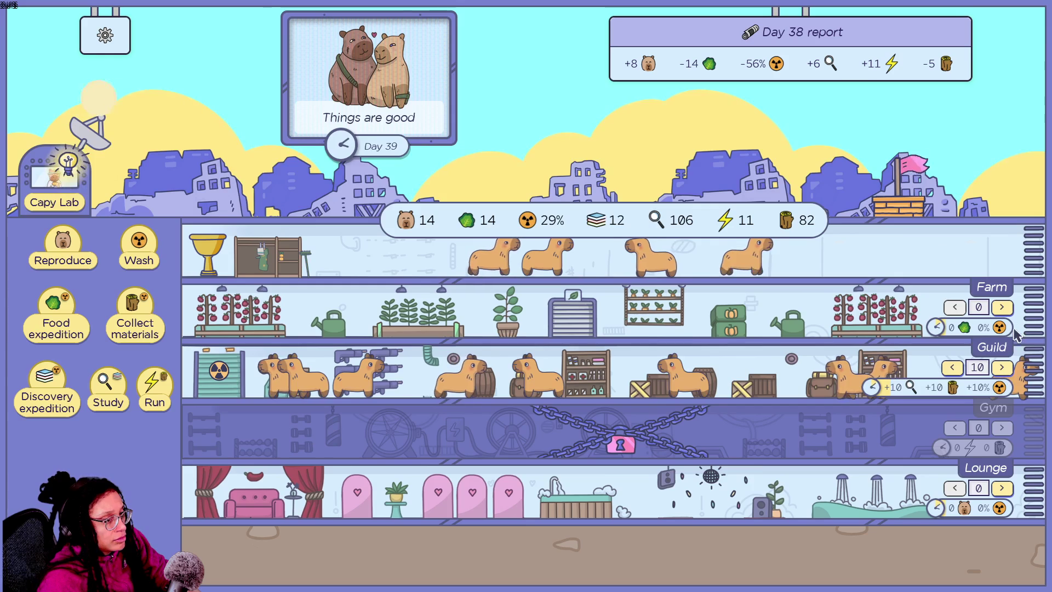
pyautogui.click(1005, 308)
pyautogui.click(1004, 308)
pyautogui.click(1004, 308)
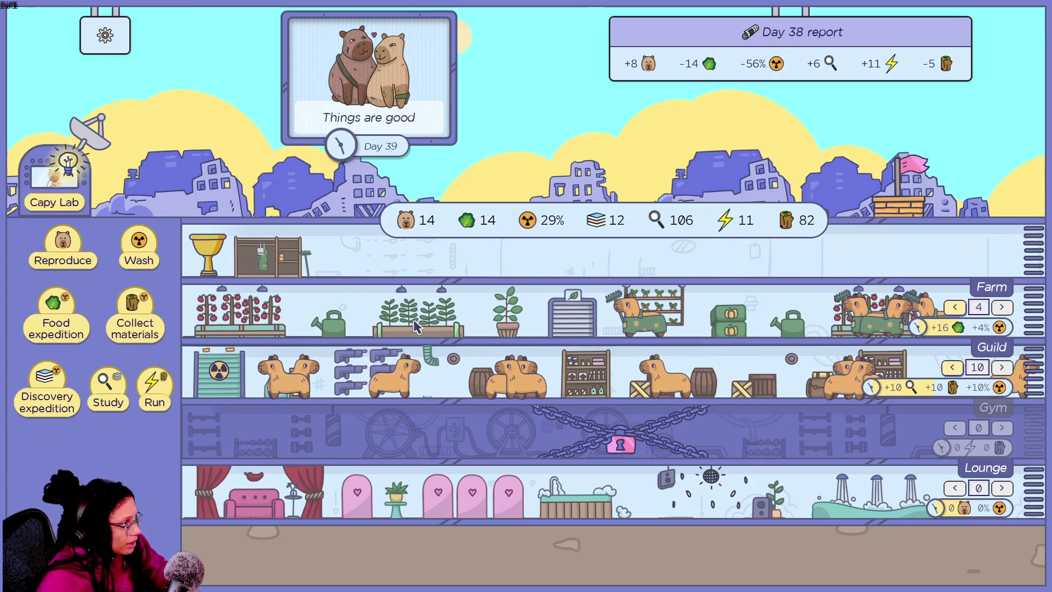
# - Breed a capybara, collect the finished food harvest, and breed two more
pyautogui.click(73, 258)
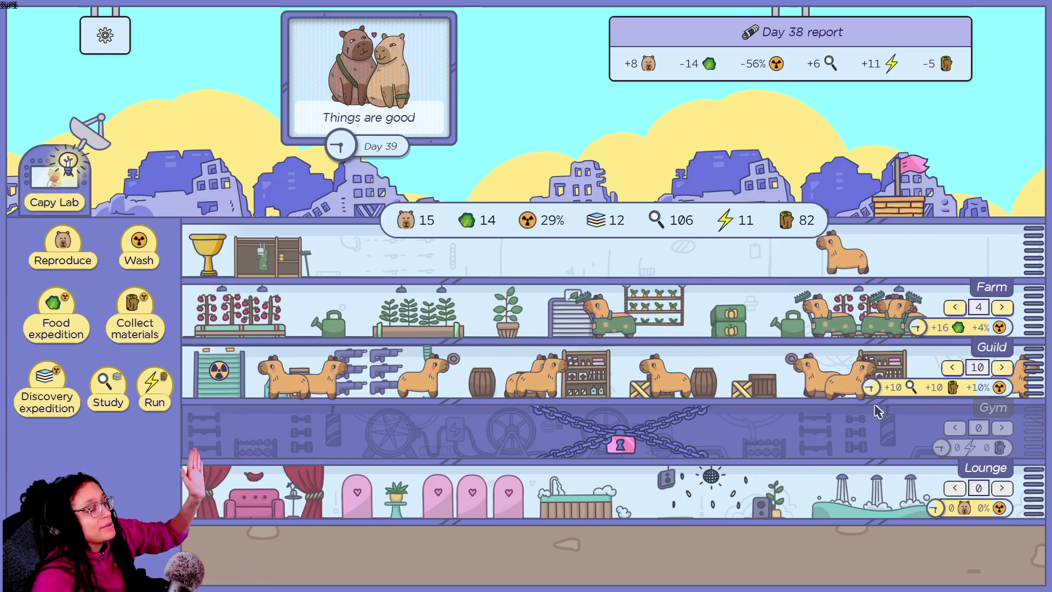
pyautogui.moveTo(645, 442)
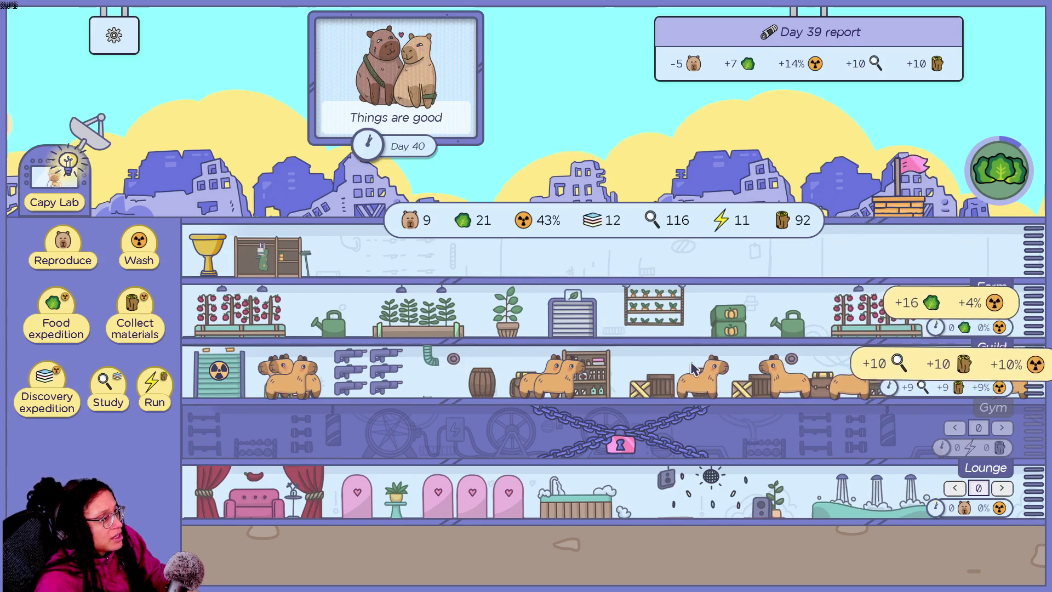
pyautogui.click(1013, 171)
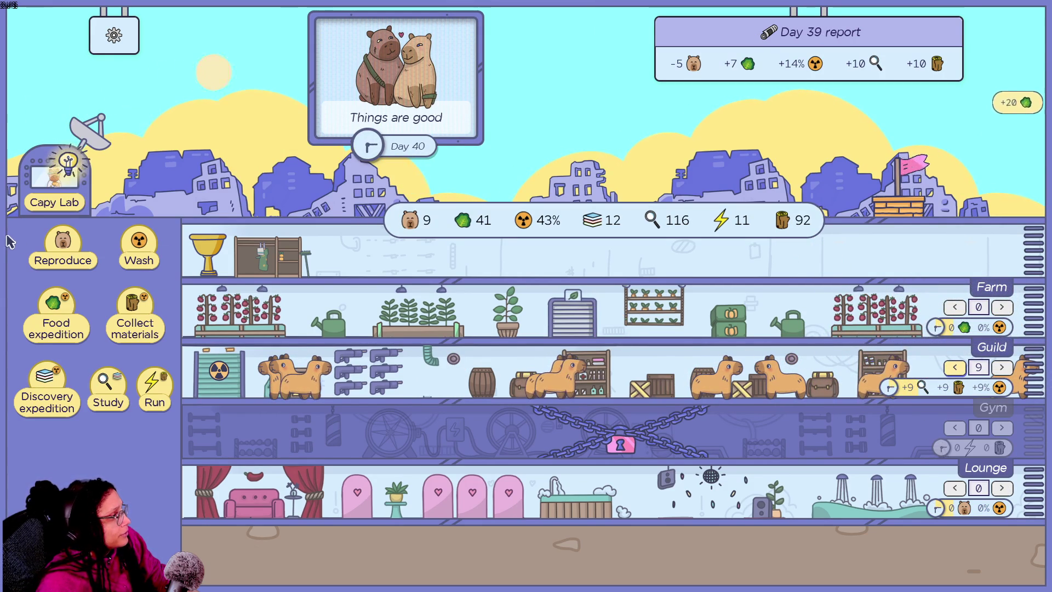
pyautogui.click(70, 251)
pyautogui.click(70, 250)
pyautogui.click(70, 251)
pyautogui.click(70, 251)
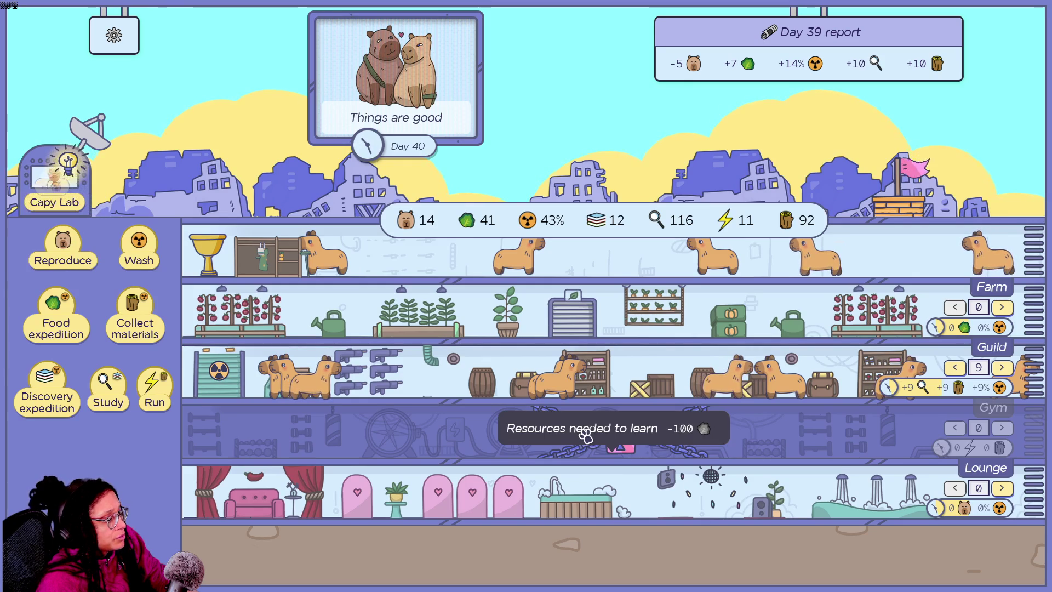
# - Add four Farm workers and breed five more capybaras
pyautogui.click(1005, 308)
pyautogui.click(1005, 308)
pyautogui.click(1005, 308)
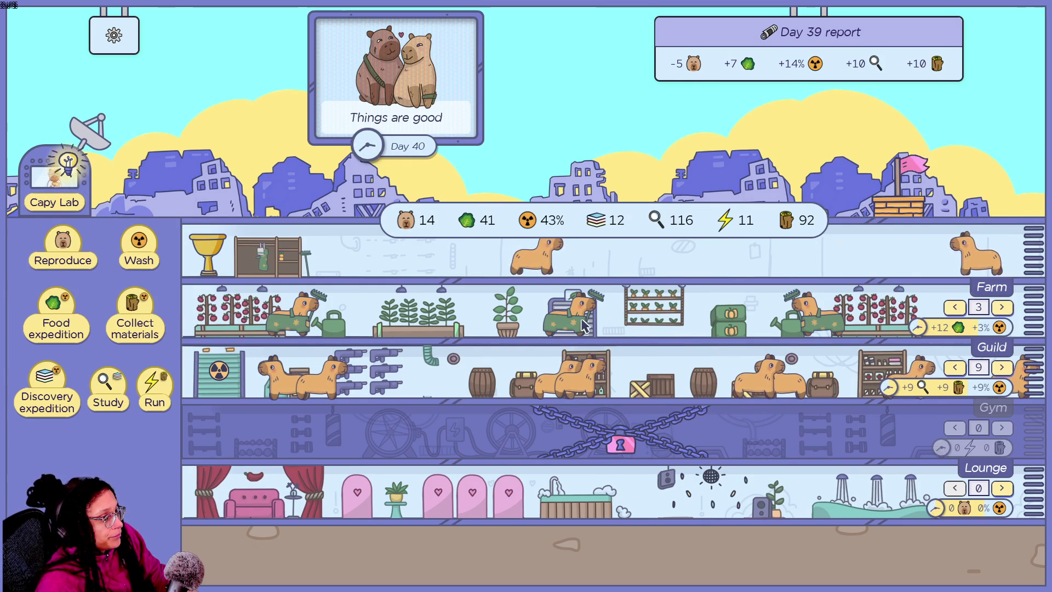
pyautogui.click(1001, 308)
pyautogui.click(1002, 308)
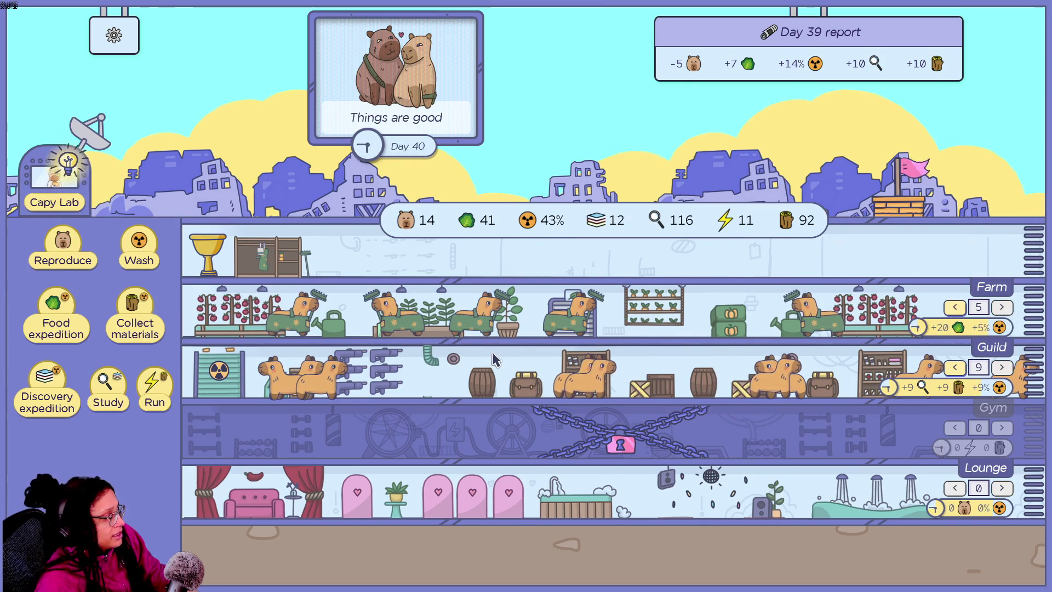
pyautogui.click(85, 263)
pyautogui.click(85, 262)
pyautogui.click(86, 265)
pyautogui.click(86, 264)
pyautogui.click(86, 266)
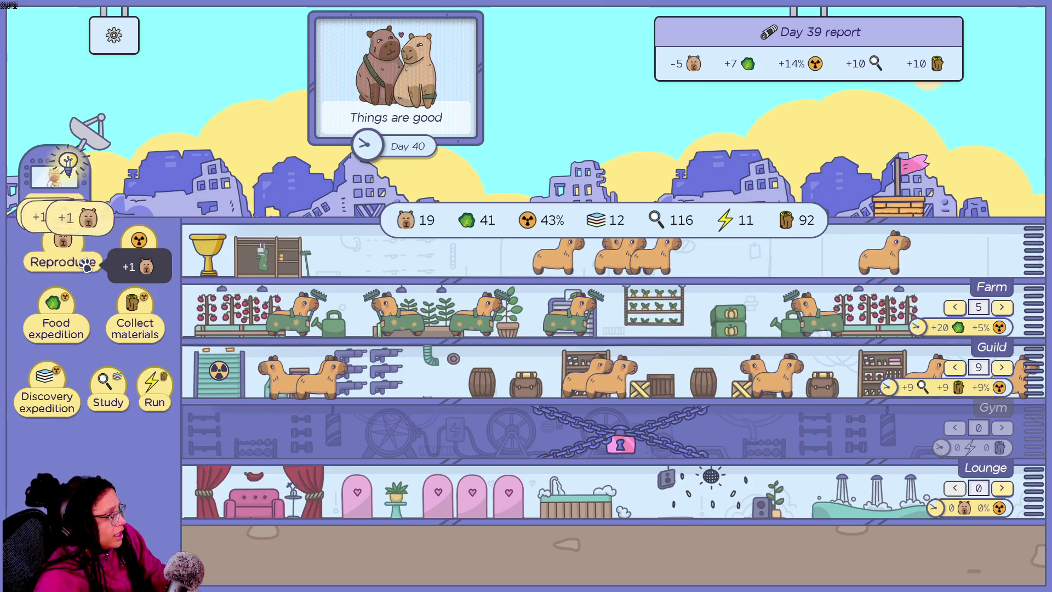
pyautogui.click(86, 264)
pyautogui.click(86, 265)
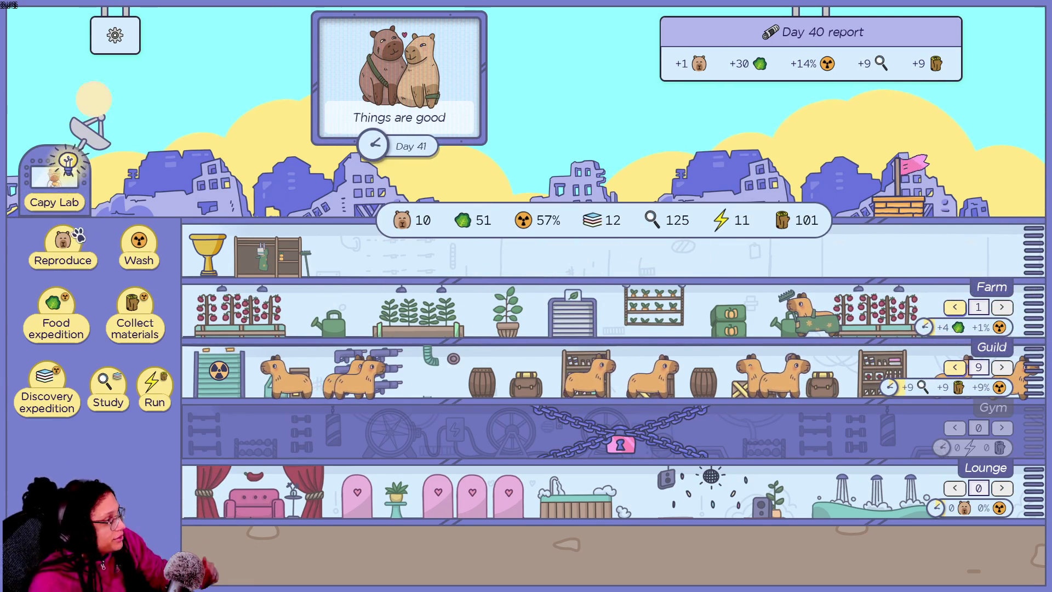
pyautogui.click(64, 251)
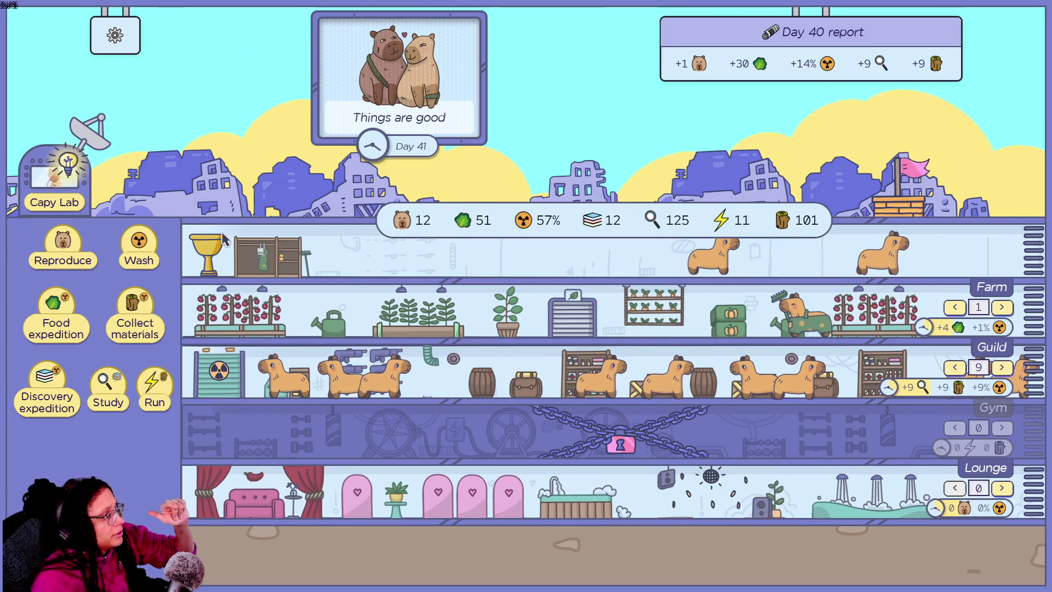
# - Wash radiation twice, then rapidly breed more capybaras
pyautogui.click(143, 251)
pyautogui.click(143, 251)
pyautogui.click(143, 251)
pyautogui.click(143, 251)
pyautogui.click(143, 251)
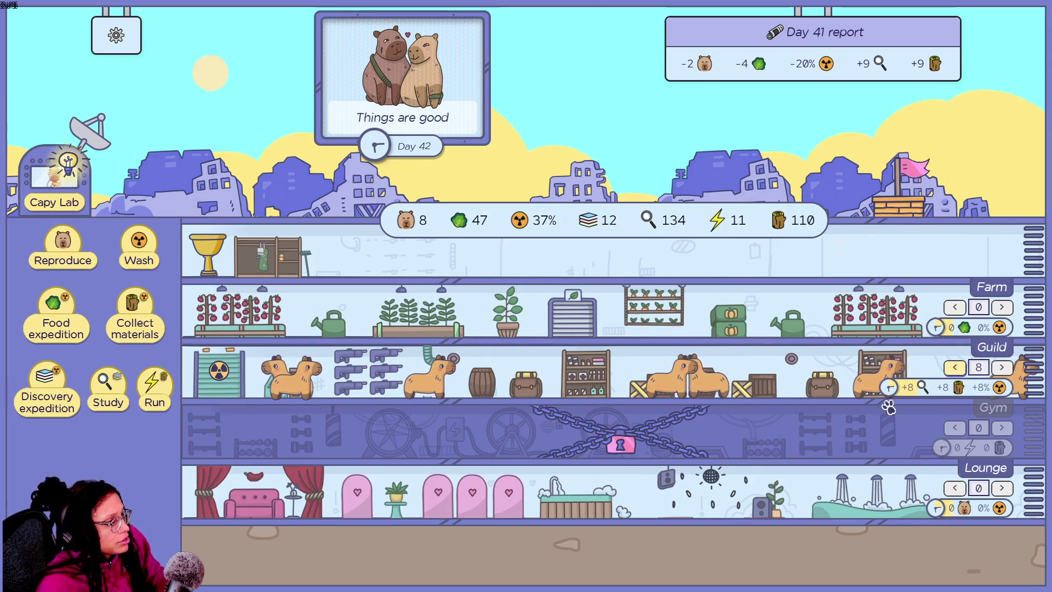
pyautogui.tripleClick(71, 255)
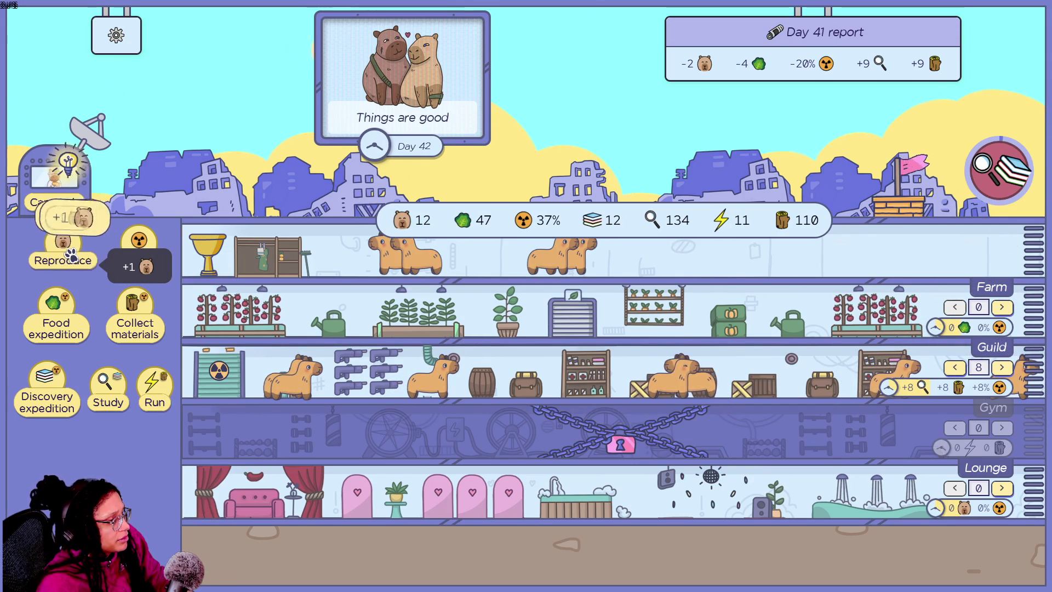
# - Rapidly breed about a dozen more capybaras
pyautogui.tripleClick(71, 255)
pyautogui.doubleClick(71, 255)
pyautogui.tripleClick(71, 256)
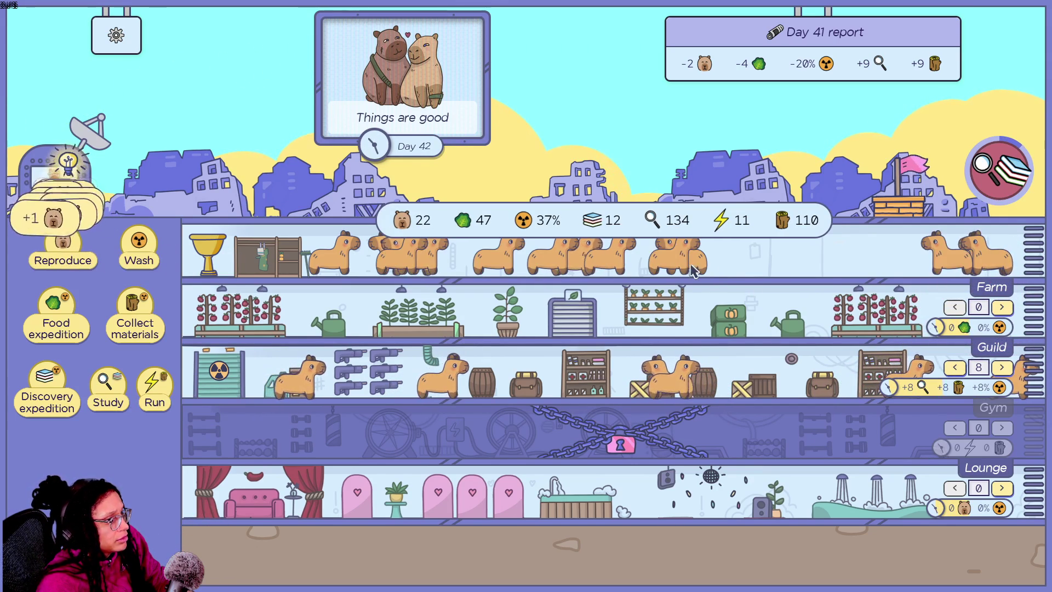
# - Settle the lost-knowledge event with the -10 research option and staff the Lounge with 12
pyautogui.click(1012, 195)
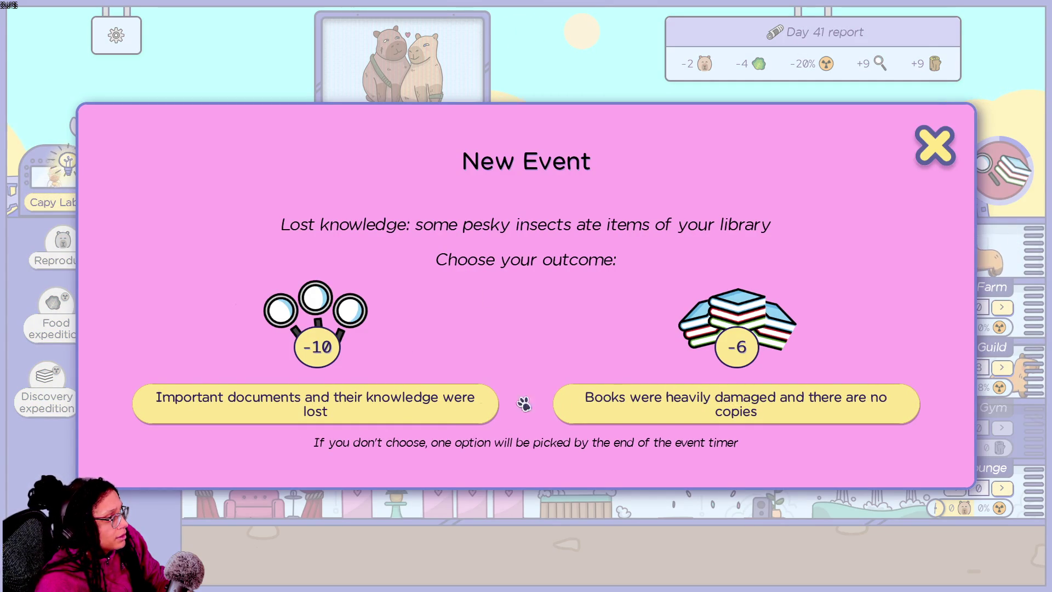
pyautogui.click(441, 420)
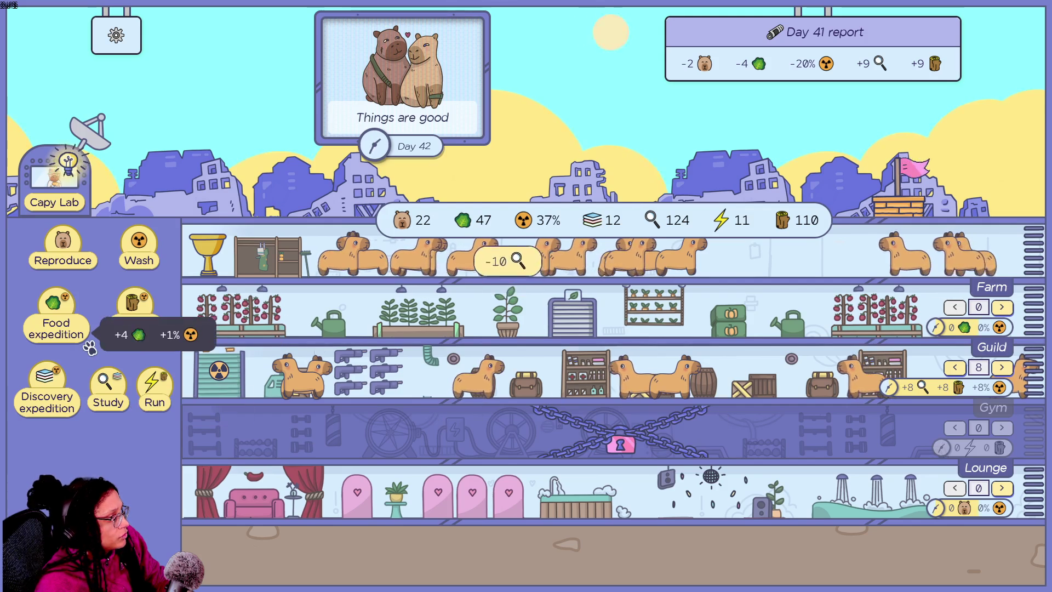
pyautogui.click(1001, 489)
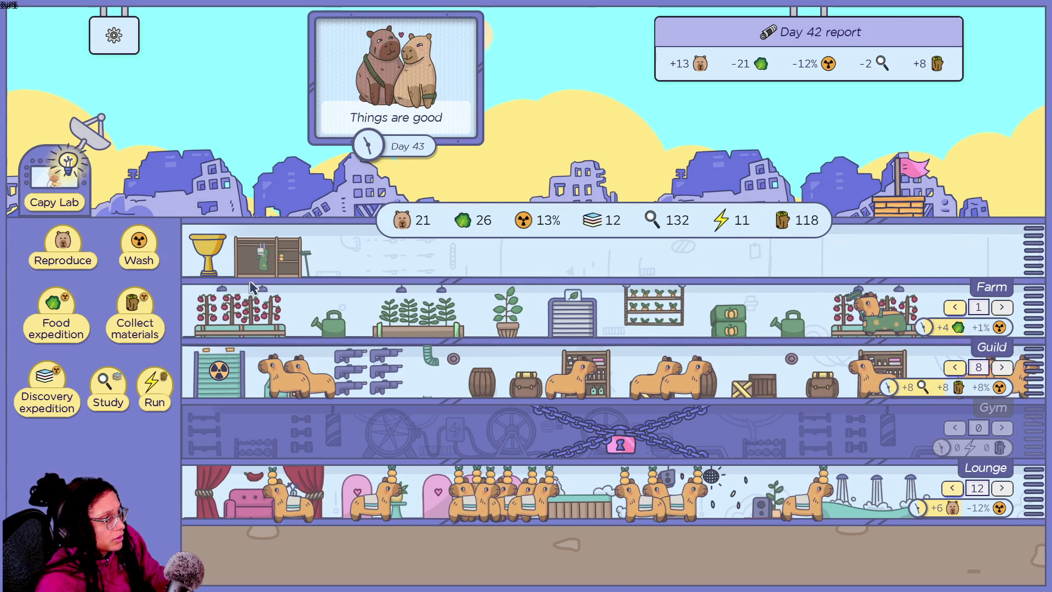
pyautogui.click(61, 244)
# - Breed five more capybaras and send five food expeditions
pyautogui.click(65, 243)
pyautogui.click(69, 244)
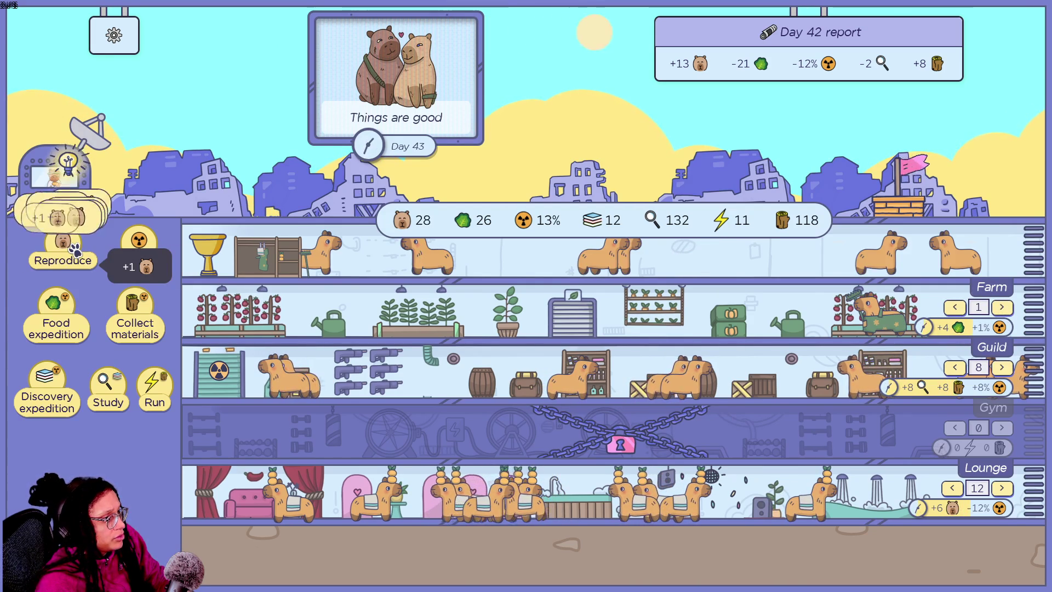
pyautogui.click(73, 250)
pyautogui.click(74, 250)
pyautogui.click(74, 249)
pyautogui.click(74, 249)
pyautogui.click(73, 249)
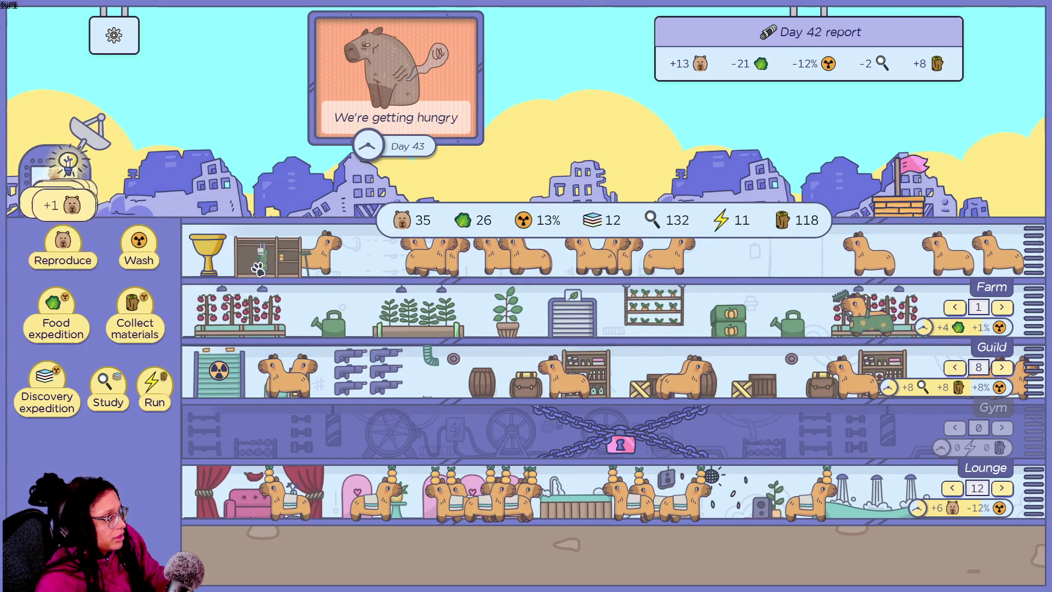
pyautogui.click(57, 318)
pyautogui.click(57, 317)
pyautogui.click(57, 318)
pyautogui.click(58, 317)
pyautogui.click(58, 318)
pyautogui.click(58, 318)
pyautogui.click(57, 317)
pyautogui.click(57, 318)
pyautogui.click(57, 318)
pyautogui.click(58, 317)
pyautogui.click(57, 318)
pyautogui.click(58, 318)
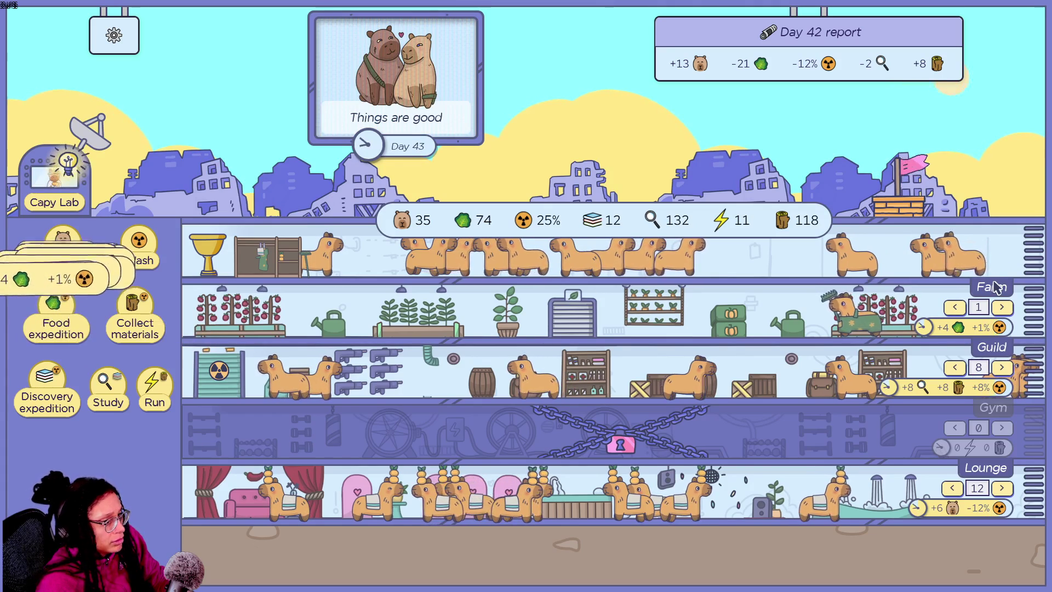
# - Raise the Farm staff to 8 workers and open the Capy Lab research tree
pyautogui.click(1002, 307)
pyautogui.click(1002, 307)
pyautogui.click(1002, 306)
pyautogui.click(1002, 306)
pyautogui.click(1002, 306)
pyautogui.click(1001, 306)
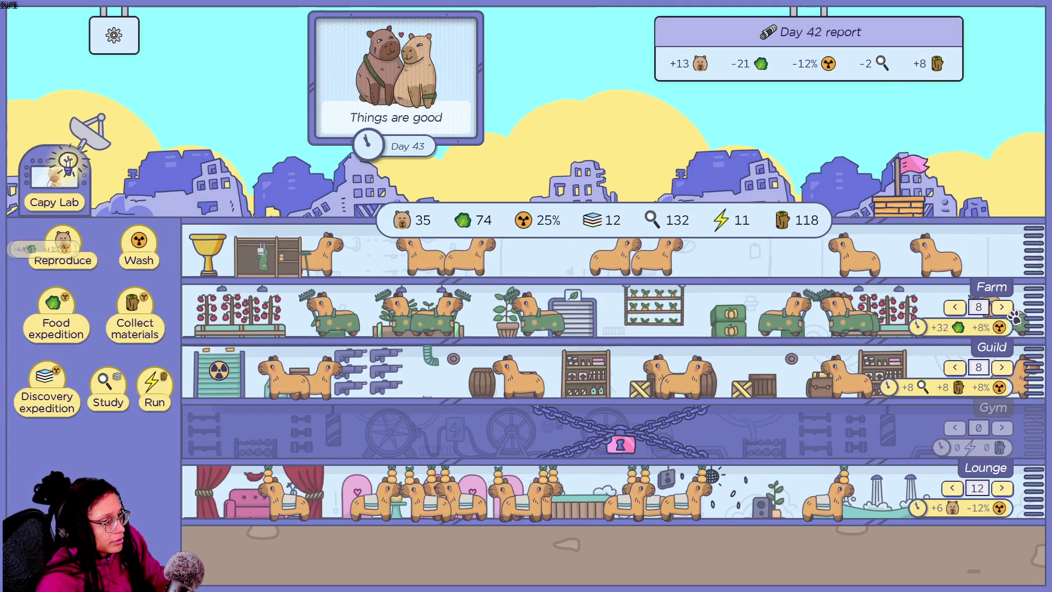
pyautogui.click(1001, 307)
pyautogui.click(1002, 306)
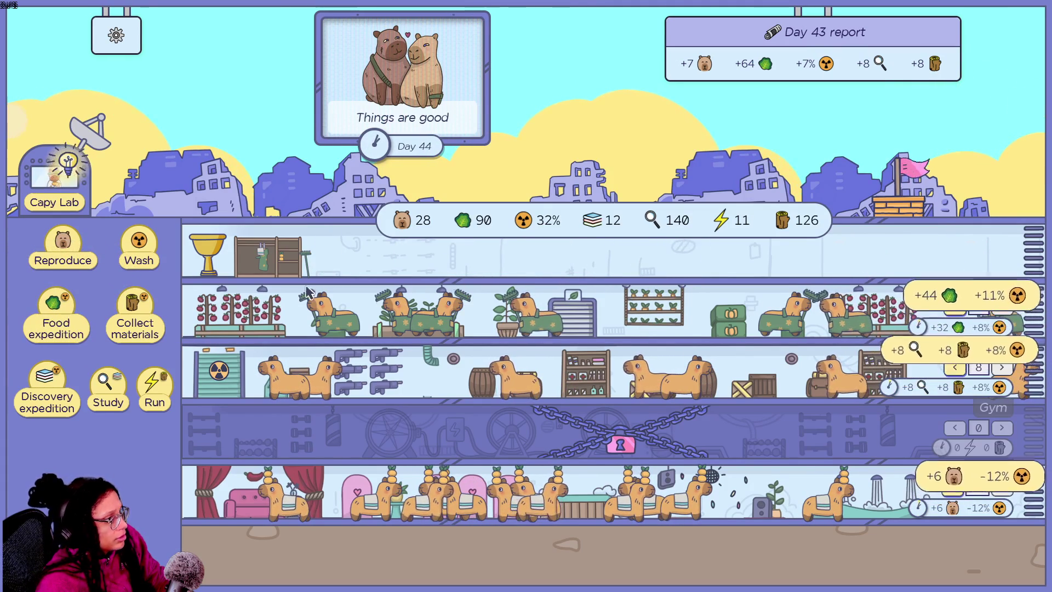
pyautogui.click(49, 183)
pyautogui.moveTo(240, 261)
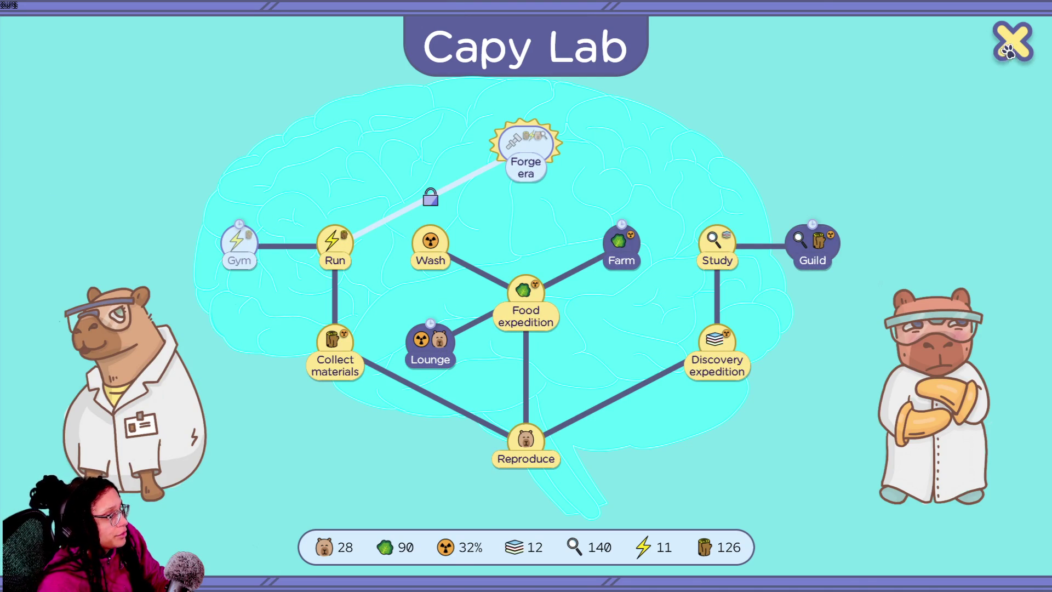
# - Breed a capybara and run food expeditions to build food up to 110
pyautogui.click(1002, 55)
pyautogui.click(58, 252)
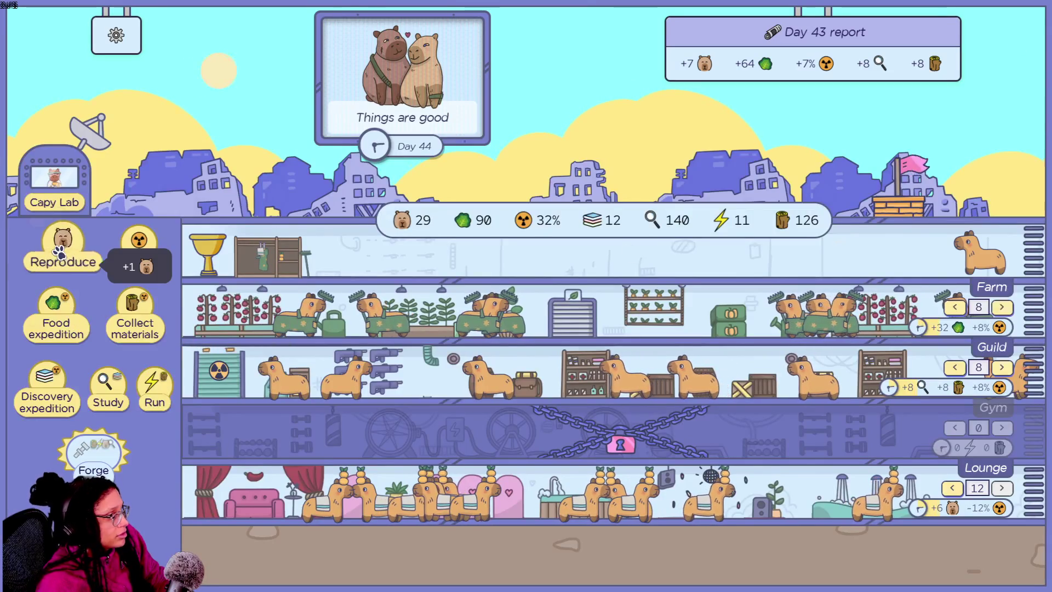
pyautogui.doubleClick(58, 252)
pyautogui.click(54, 306)
pyautogui.doubleClick(55, 305)
pyautogui.doubleClick(55, 306)
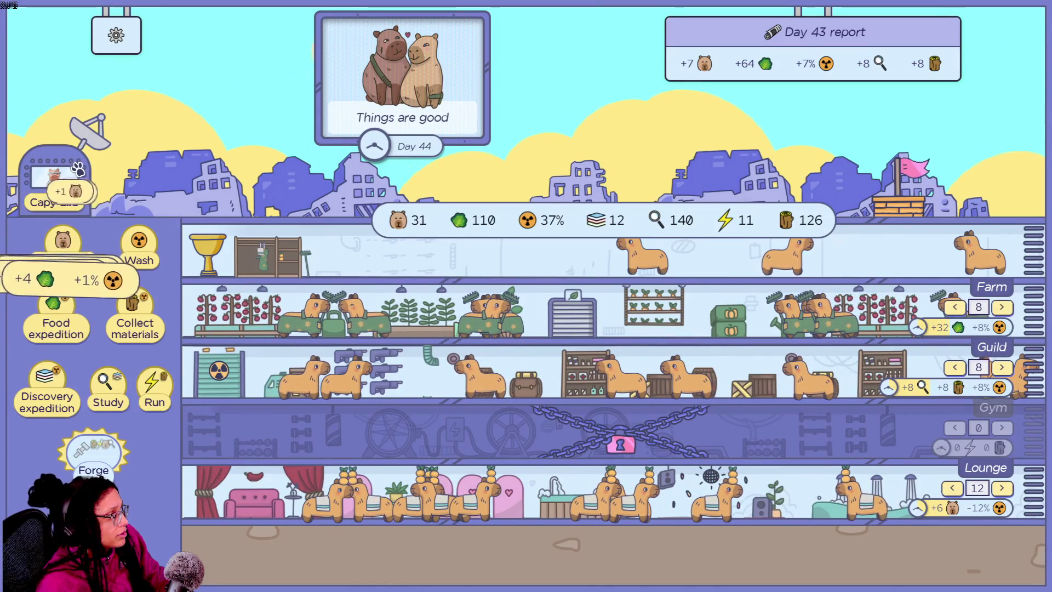
# - Learn the Gym in the Capy Lab for 100 food
pyautogui.click(60, 189)
pyautogui.click(241, 244)
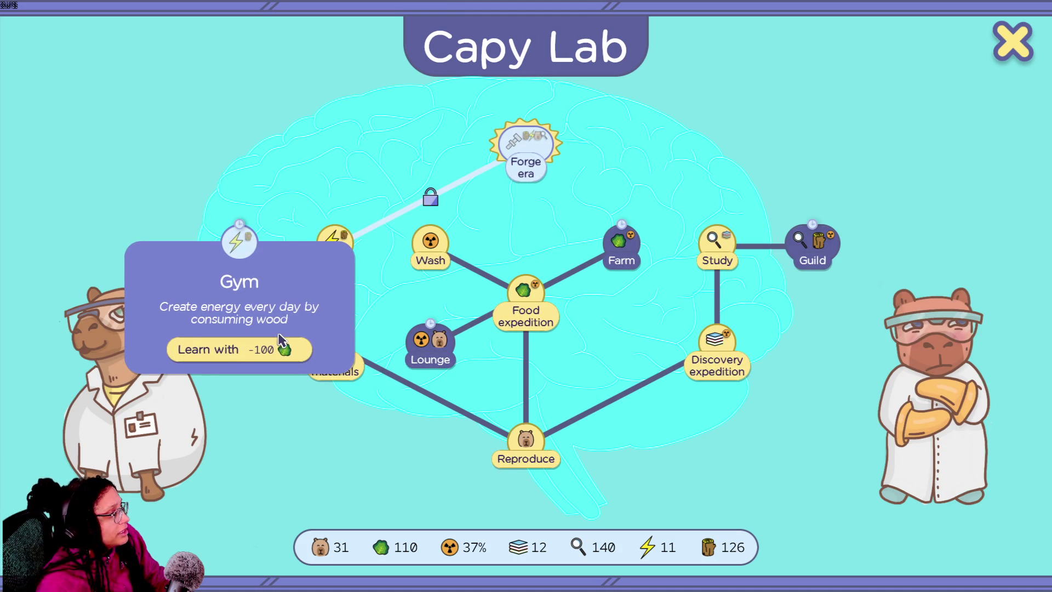
pyautogui.click(280, 340)
pyautogui.click(1005, 42)
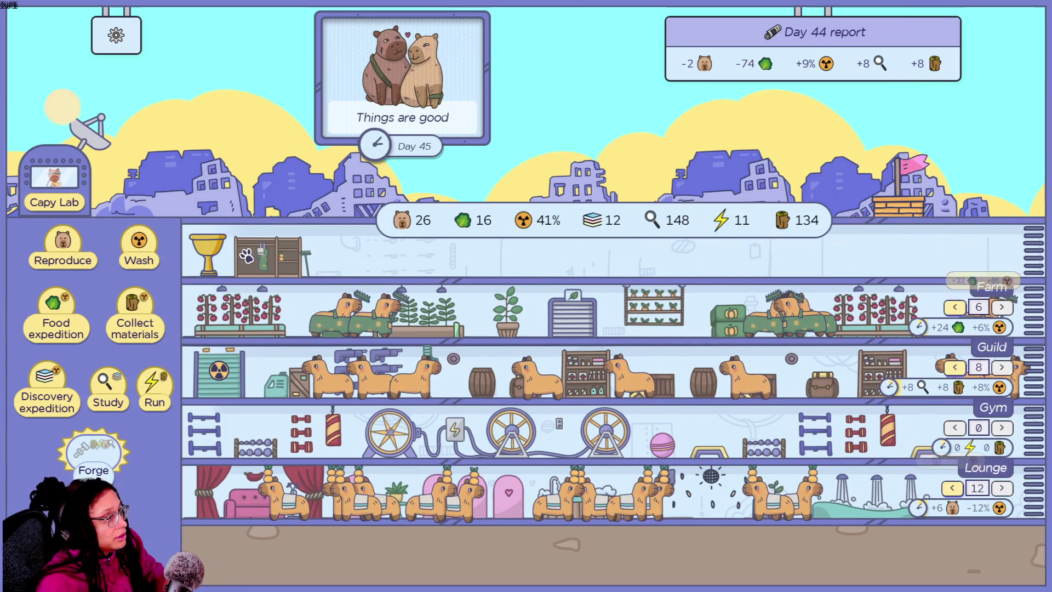
# - Breed more capybaras and wash the colony three times to lower radiation
pyautogui.click(49, 258)
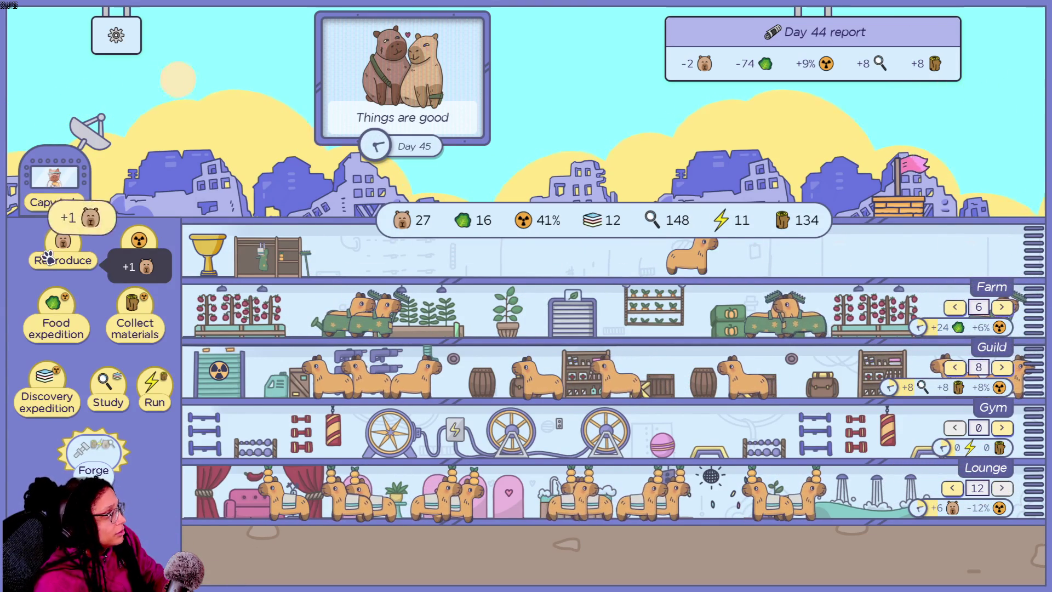
pyautogui.click(49, 257)
pyautogui.click(48, 258)
pyautogui.click(48, 257)
pyautogui.click(49, 258)
pyautogui.click(48, 257)
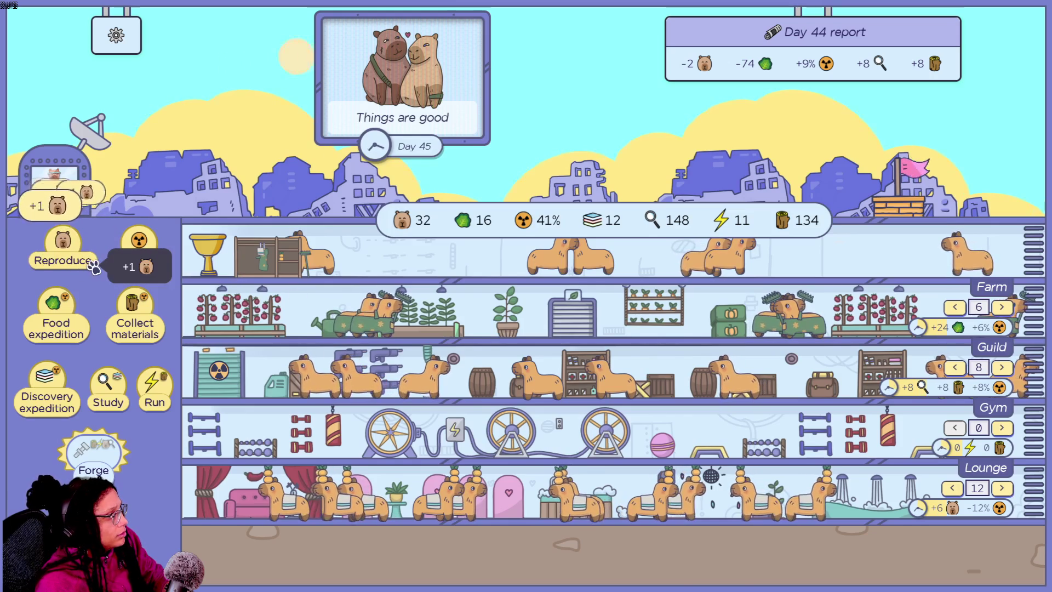
pyautogui.click(140, 241)
pyautogui.click(140, 241)
pyautogui.click(141, 241)
pyautogui.click(140, 241)
pyautogui.click(141, 241)
pyautogui.click(140, 241)
pyautogui.click(140, 241)
pyautogui.click(140, 241)
# - Send three food expeditions and turn wood into energy with Run
pyautogui.click(132, 323)
pyautogui.click(131, 323)
pyautogui.click(132, 323)
pyautogui.click(132, 323)
pyautogui.click(131, 323)
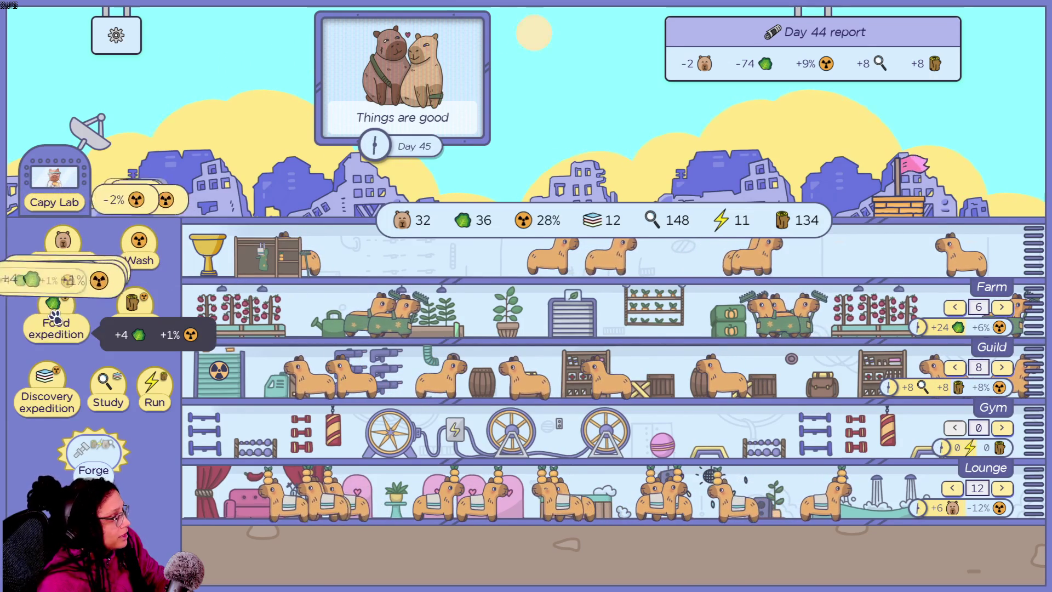
pyautogui.click(131, 323)
pyautogui.click(131, 323)
pyautogui.click(131, 324)
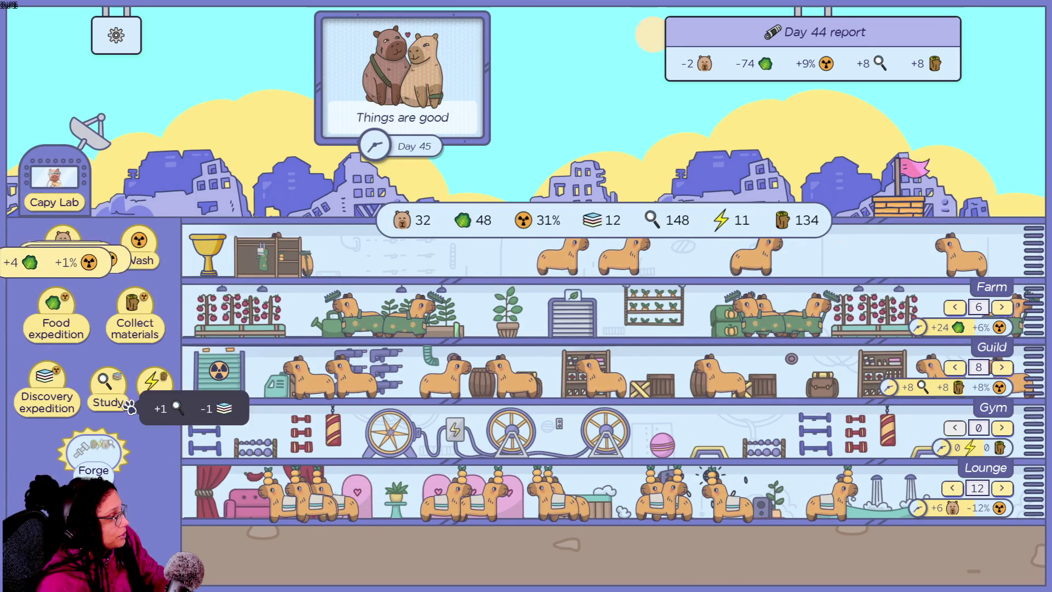
pyautogui.click(154, 388)
pyautogui.click(153, 388)
pyautogui.click(154, 388)
pyautogui.click(154, 388)
pyautogui.click(154, 388)
pyautogui.click(154, 388)
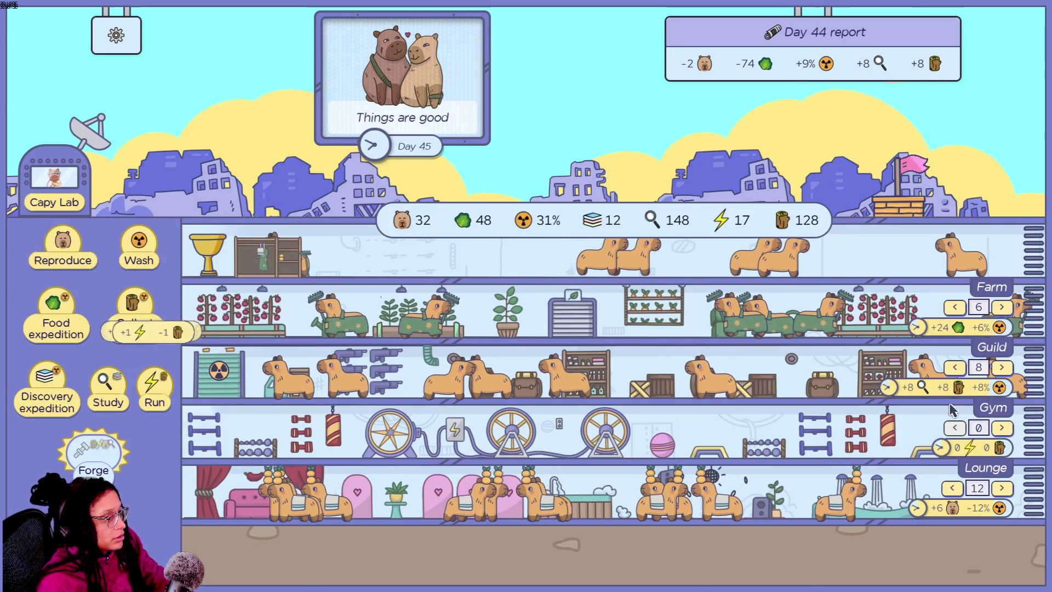
# - Raise the Gym staff to 6 capybaras and send more food expeditions
pyautogui.click(1006, 432)
pyautogui.click(1006, 432)
pyautogui.click(1005, 432)
pyautogui.click(1006, 432)
pyautogui.click(1005, 432)
pyautogui.click(1005, 431)
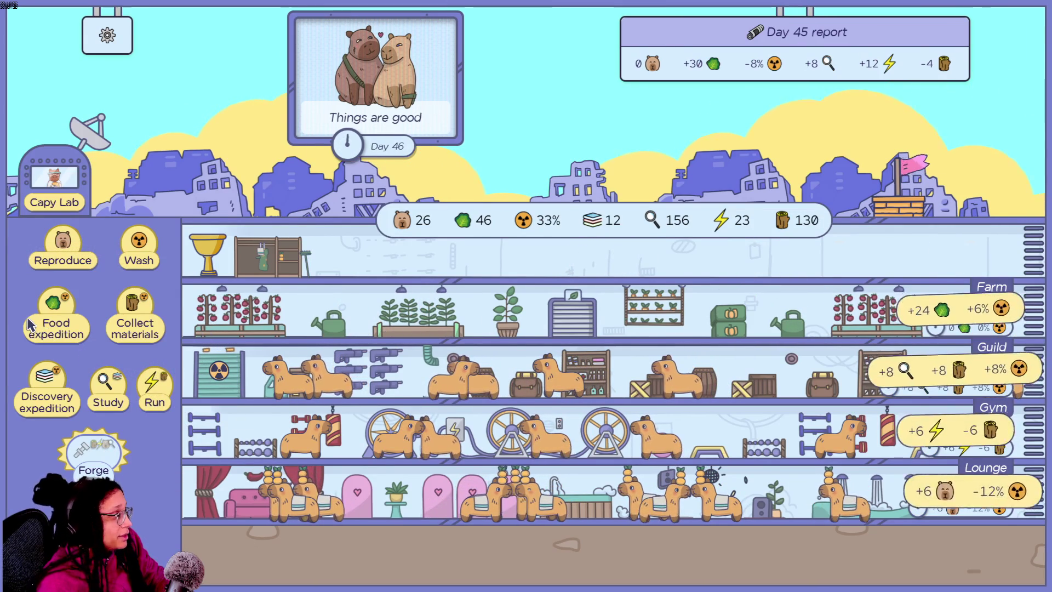
pyautogui.tripleClick(54, 313)
pyautogui.tripleClick(54, 313)
pyautogui.doubleClick(54, 313)
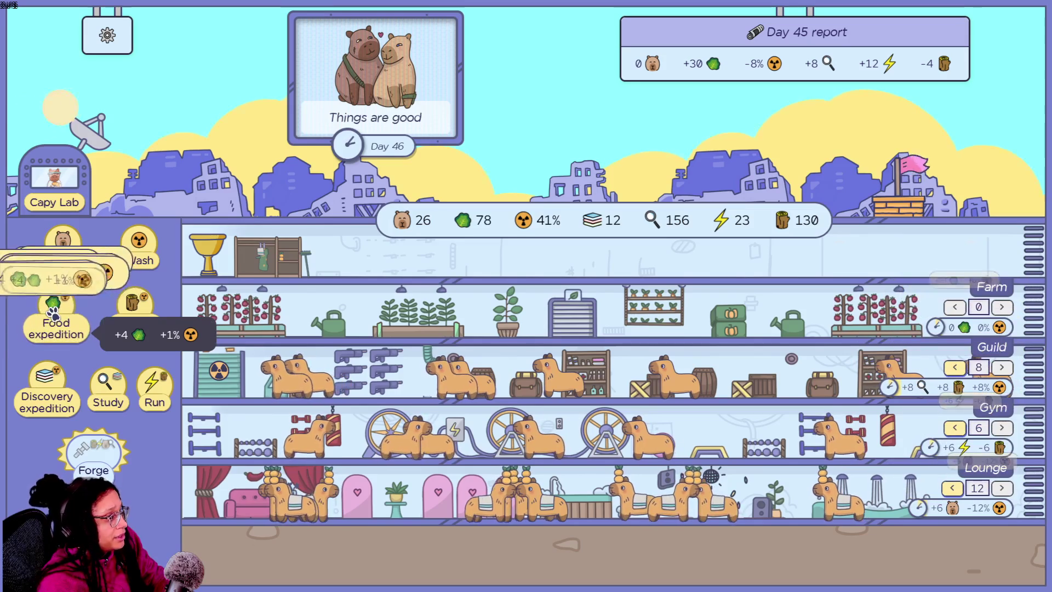
pyautogui.doubleClick(53, 313)
# - Breed more capybaras toward 29, then open the Capy Lab research tree
pyautogui.click(63, 244)
pyautogui.doubleClick(63, 244)
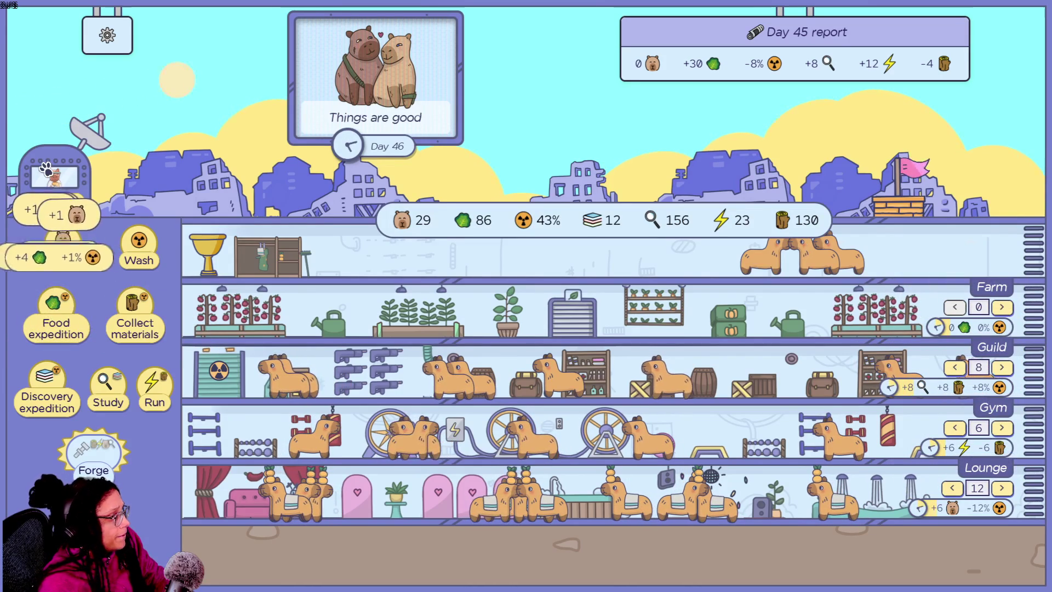
pyautogui.click(17, 188)
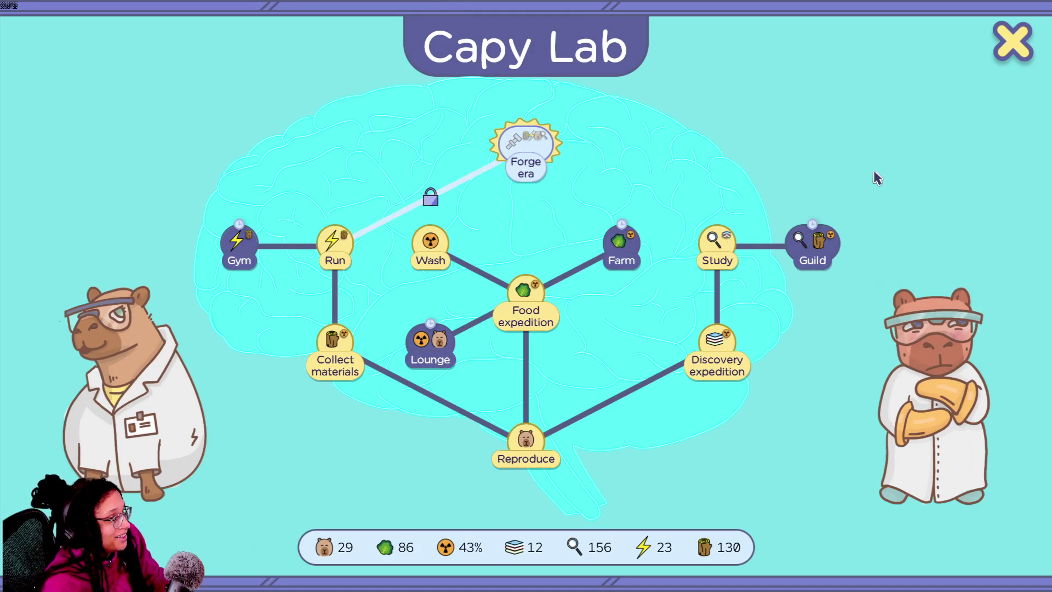
# - Close Capy Lab, look over the CapyDrobe outfits, and add workers to the Farm
pyautogui.click(1013, 51)
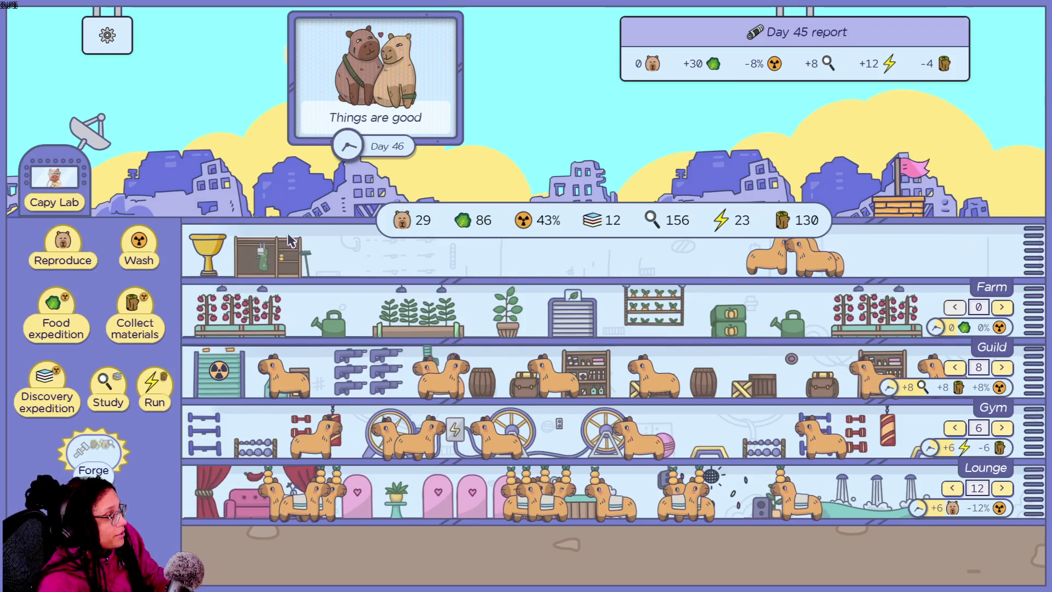
pyautogui.click(279, 261)
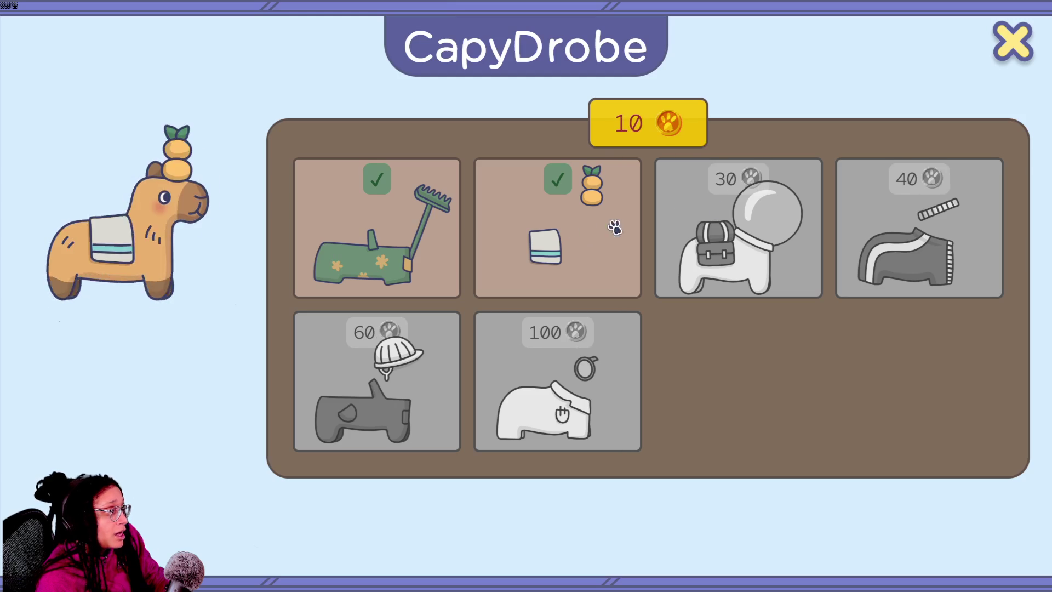
pyautogui.click(1014, 48)
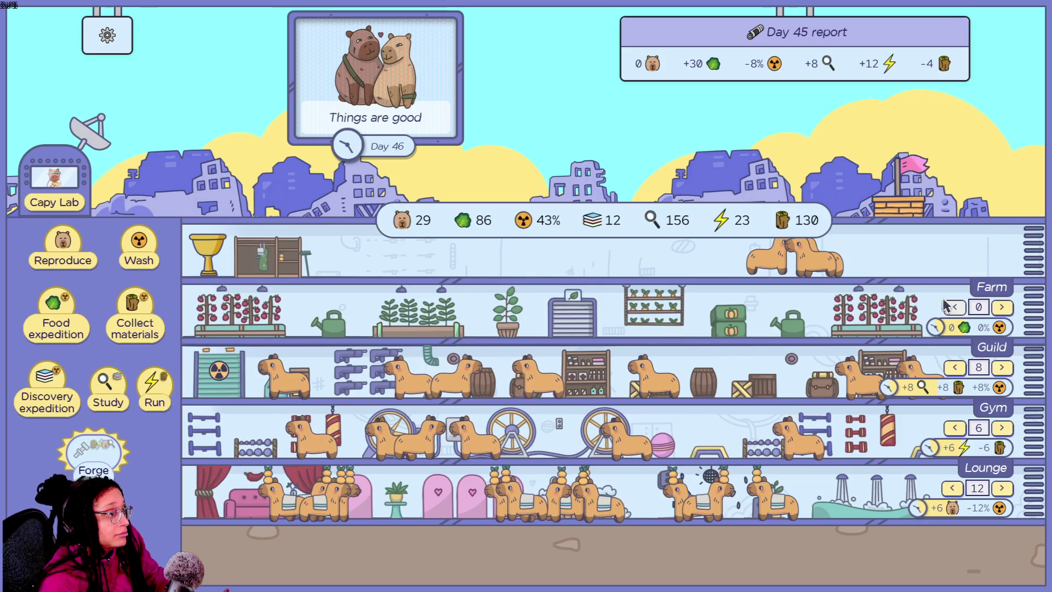
pyautogui.click(1002, 308)
pyautogui.click(1002, 308)
pyautogui.click(1002, 308)
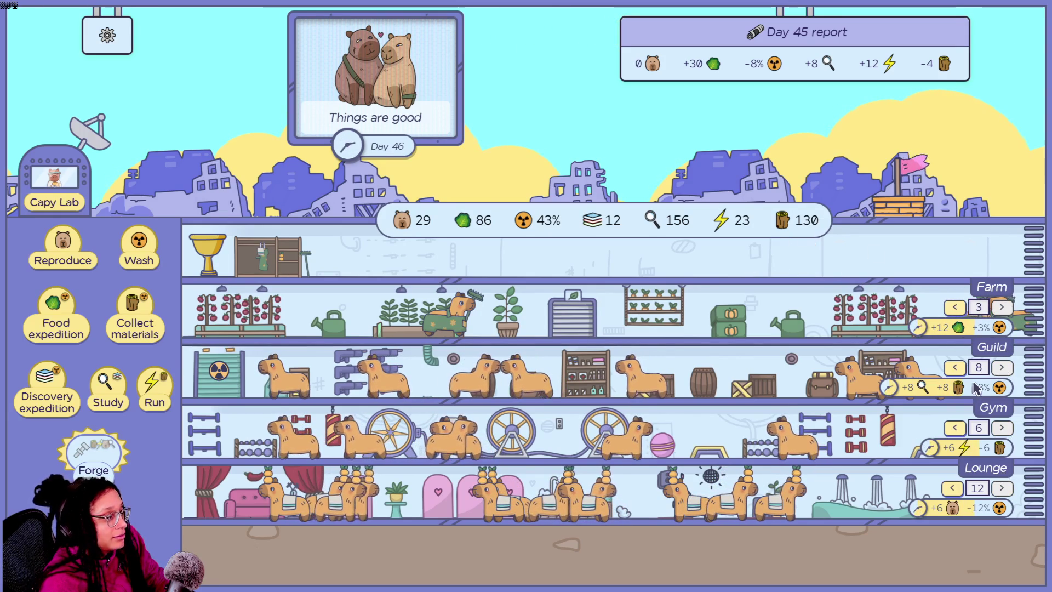
# - Breed four more capybaras and collect materials for more wood
pyautogui.click(73, 263)
pyautogui.click(73, 263)
pyautogui.click(73, 263)
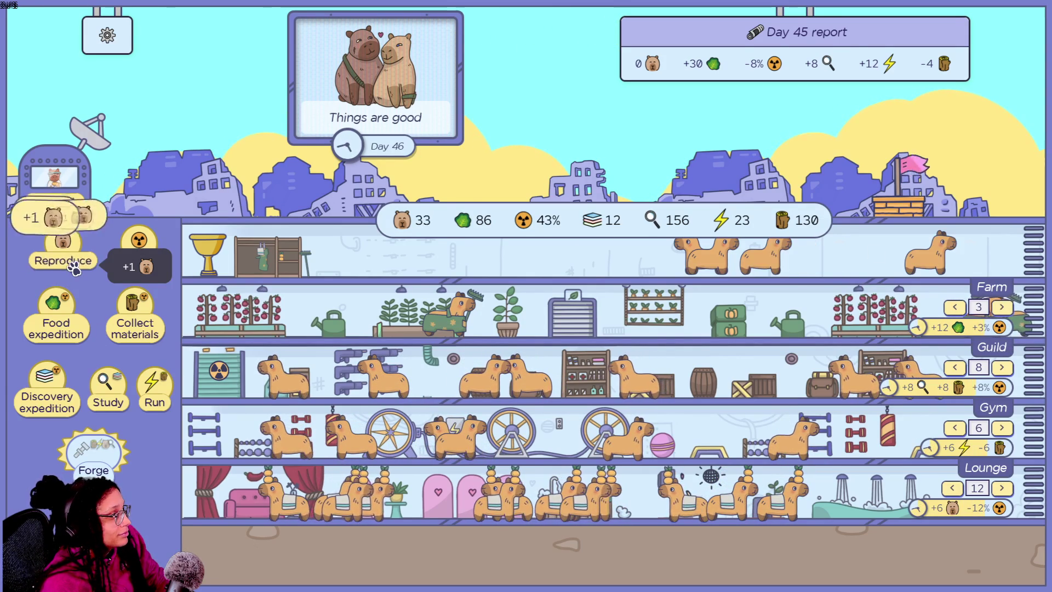
pyautogui.click(73, 263)
pyautogui.click(73, 262)
pyautogui.click(73, 263)
pyautogui.click(73, 263)
pyautogui.click(73, 263)
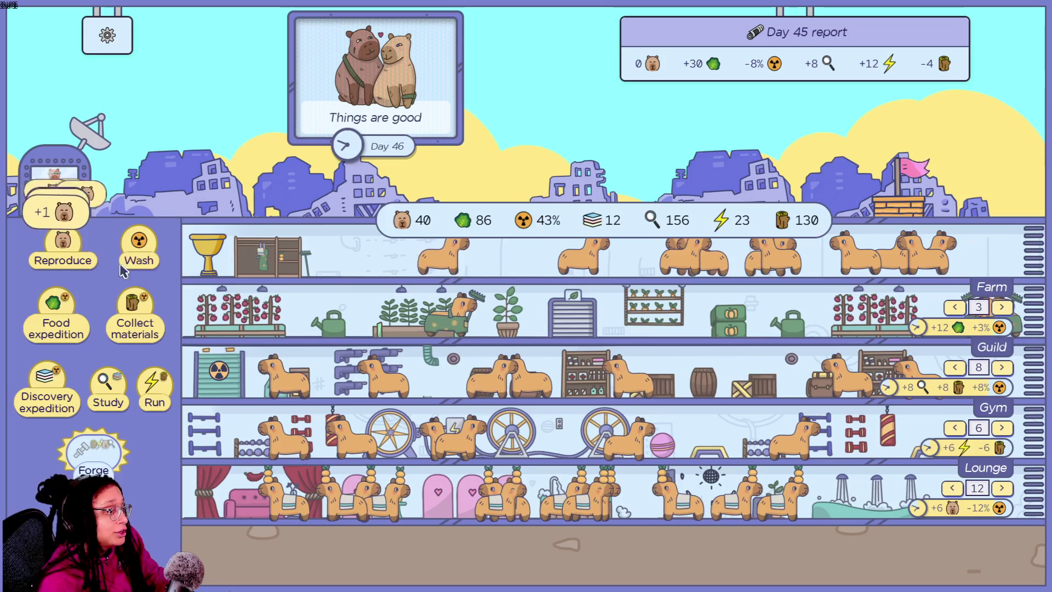
pyautogui.click(137, 308)
pyautogui.click(137, 308)
pyautogui.click(137, 308)
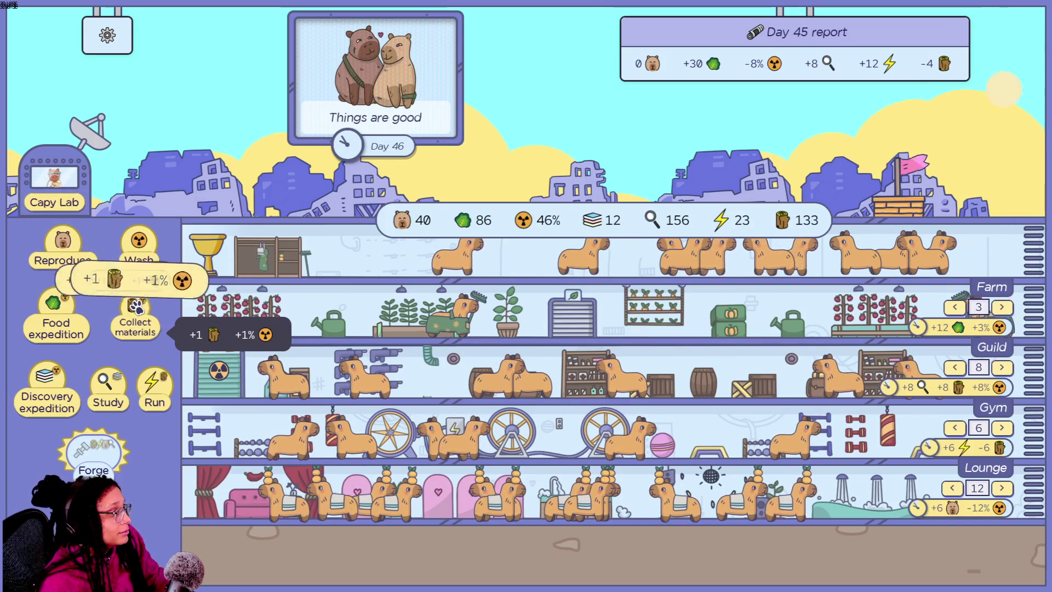
pyautogui.click(137, 308)
# - Turn wood into energy repeatedly with Run to build energy toward 54
pyautogui.click(155, 386)
pyautogui.click(155, 386)
pyautogui.click(155, 386)
pyautogui.click(155, 386)
pyautogui.click(155, 386)
pyautogui.click(155, 386)
pyautogui.click(155, 386)
pyautogui.click(155, 386)
pyautogui.click(157, 390)
pyautogui.doubleClick(157, 390)
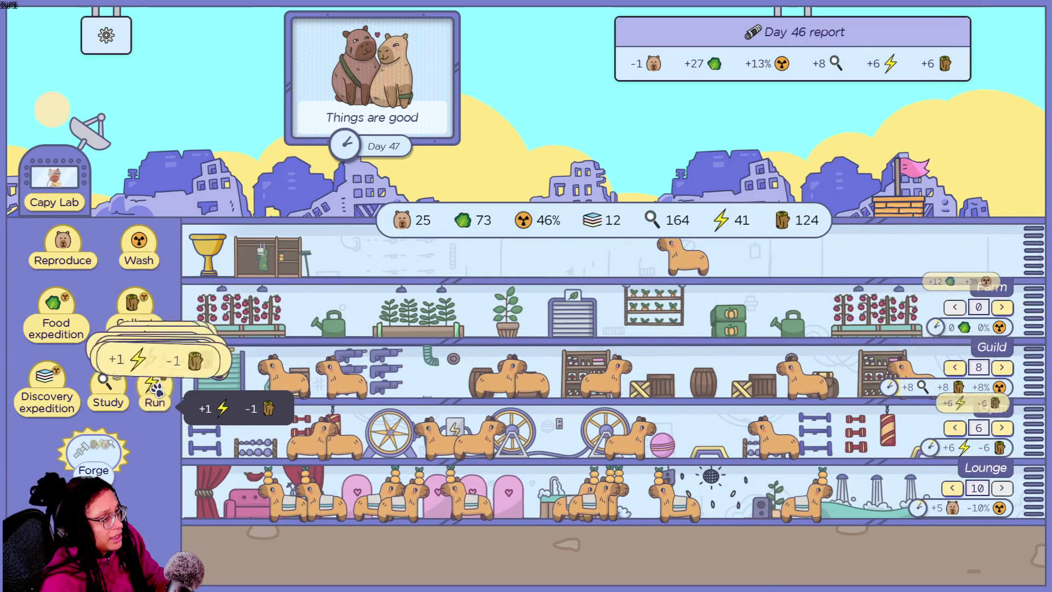
pyautogui.doubleClick(157, 390)
pyautogui.click(157, 389)
pyautogui.doubleClick(157, 389)
pyautogui.doubleClick(157, 390)
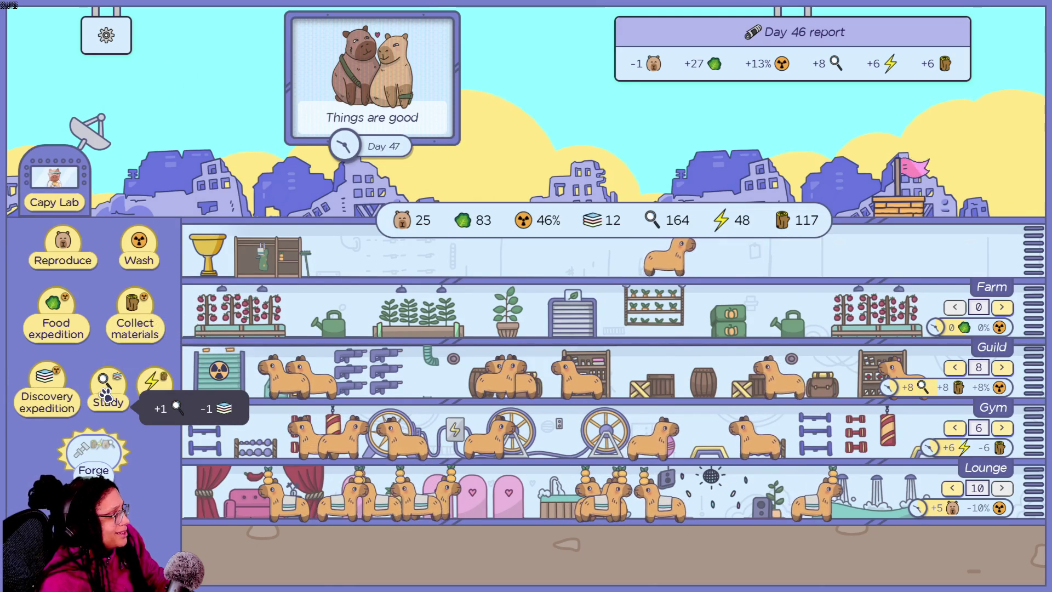
# - Collect more wood, then wash the colony until radiation drops to 17%
pyautogui.click(136, 328)
pyautogui.click(136, 327)
pyautogui.click(135, 328)
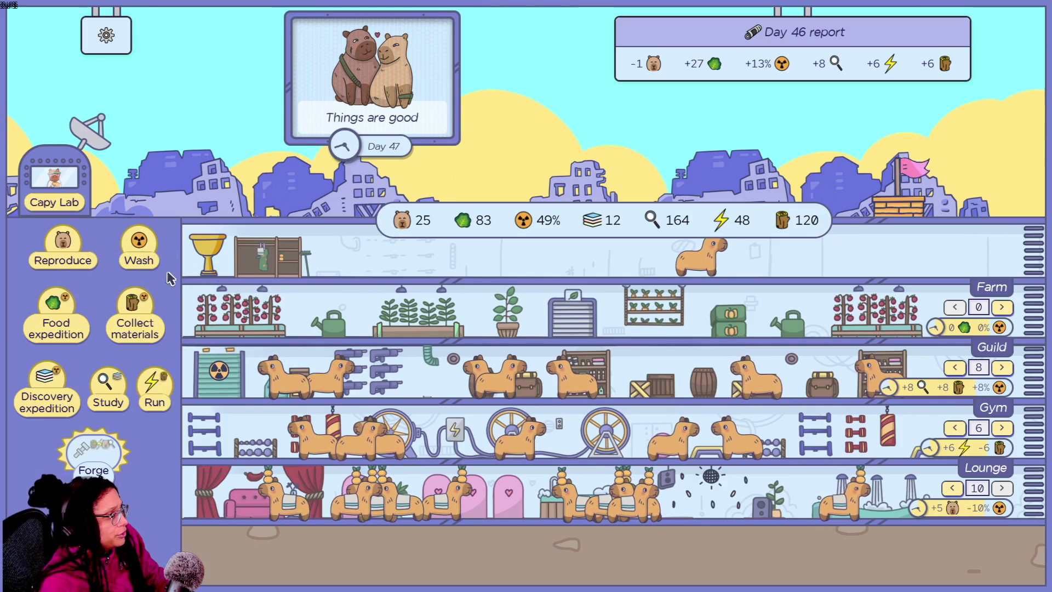
pyautogui.tripleClick(148, 252)
pyautogui.doubleClick(148, 252)
pyautogui.tripleClick(149, 252)
pyautogui.tripleClick(149, 252)
pyautogui.doubleClick(148, 252)
pyautogui.click(149, 252)
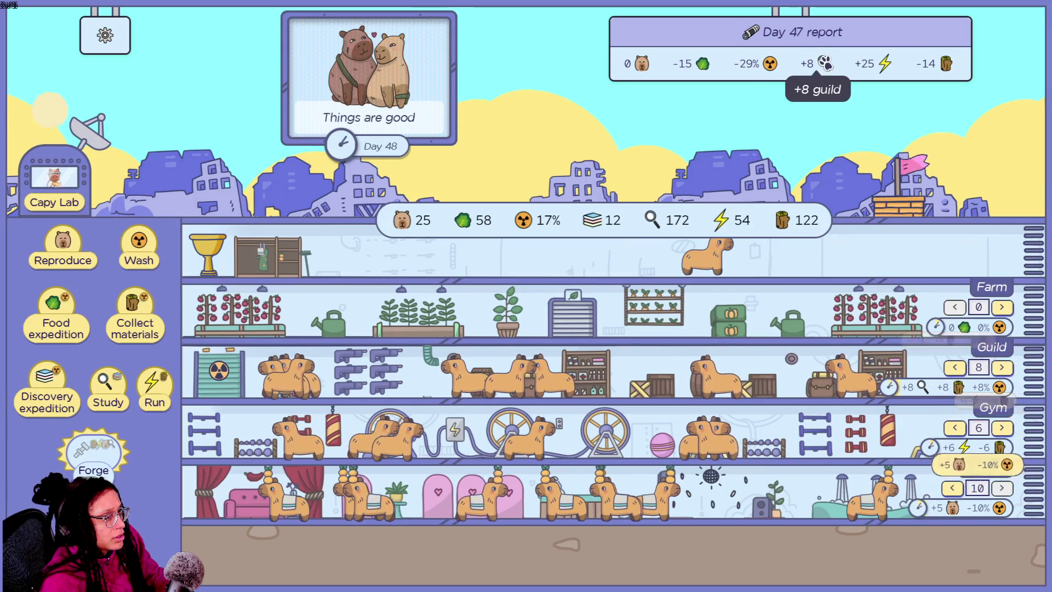
pyautogui.moveTo(887, 67)
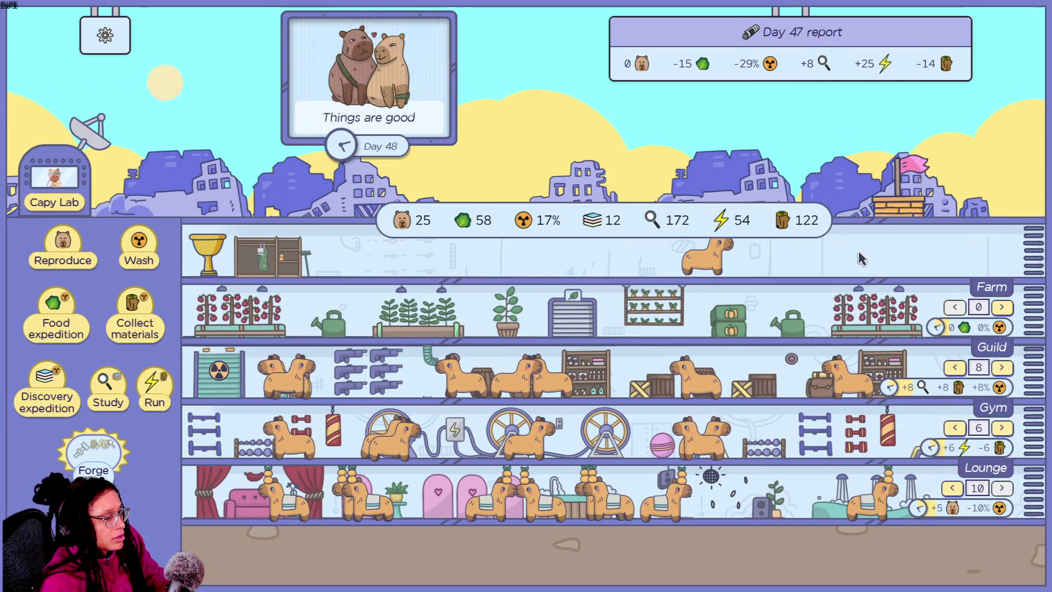